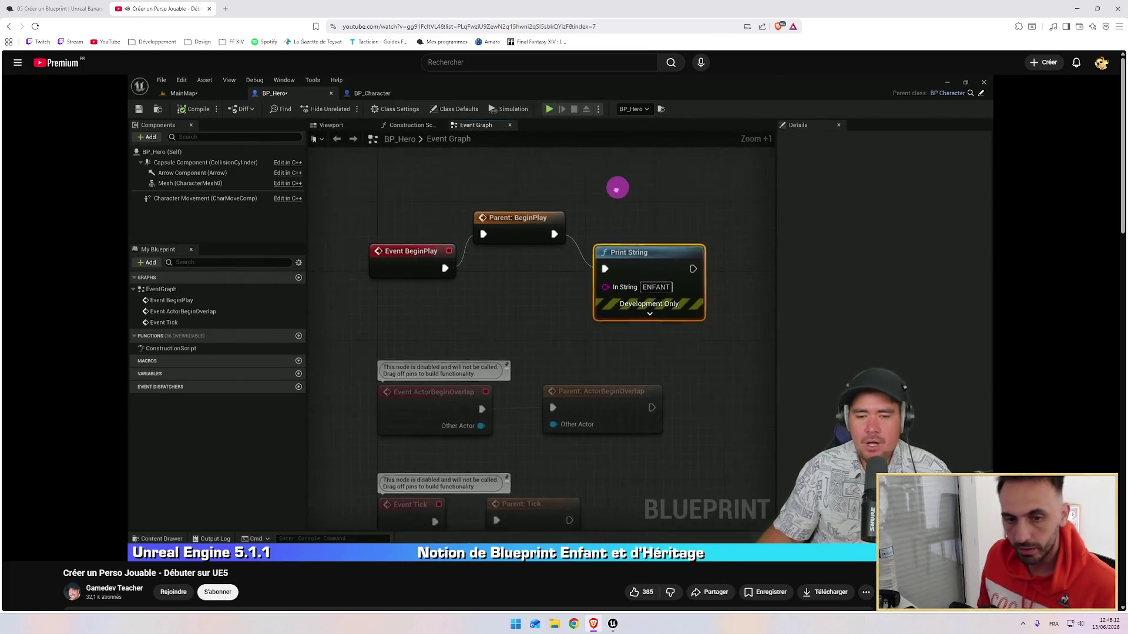
# Follow the tutorial's BP_Hero child Blueprint section on YouTube, then switch back to Unreal.
pyautogui.moveTo(487, 455)
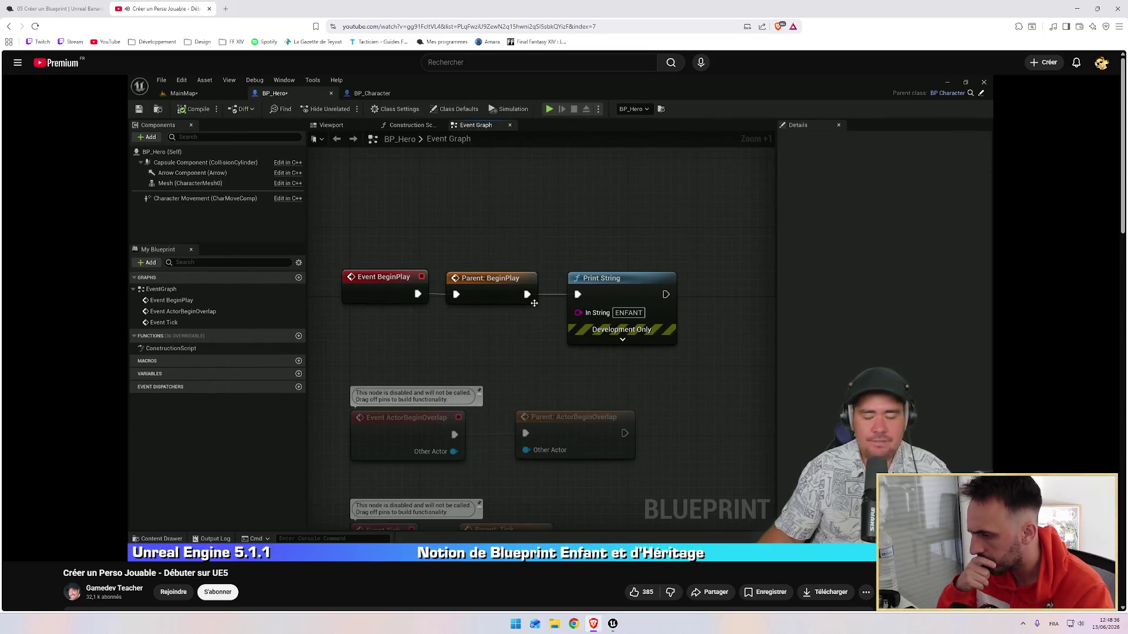
pyautogui.moveTo(608, 389)
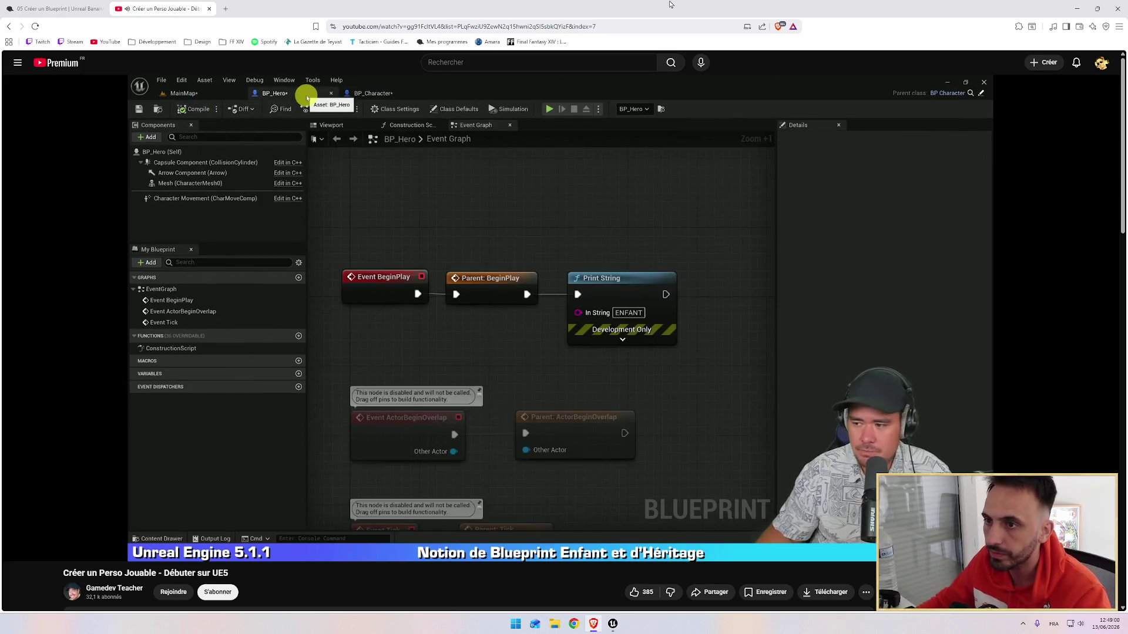
pyautogui.moveTo(476, 218)
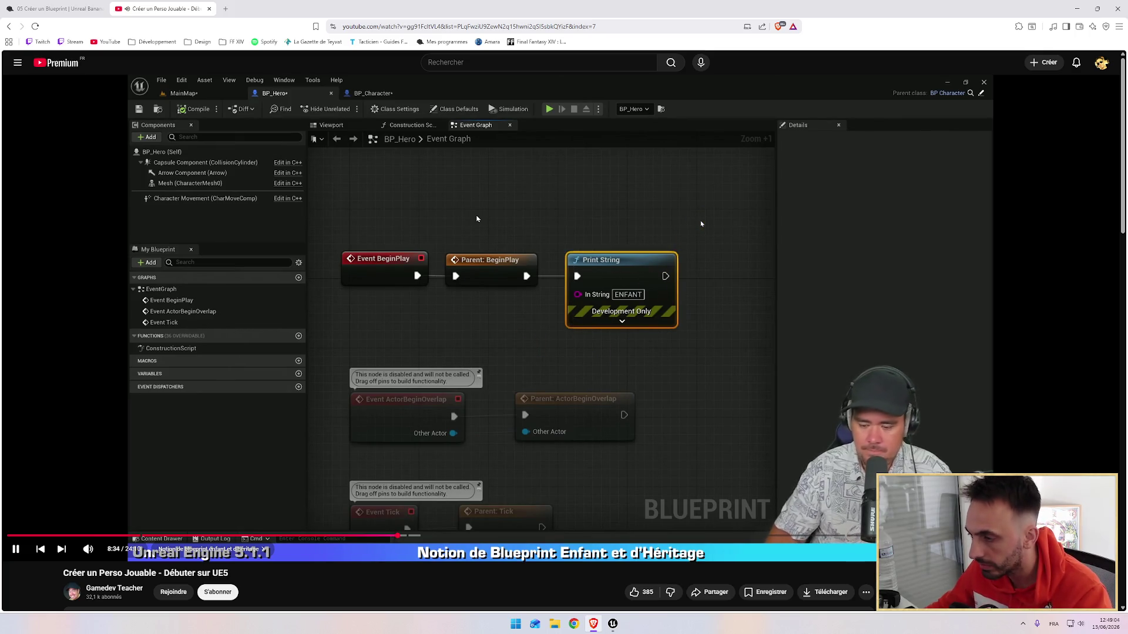
pyautogui.hotkey('alt', 'Tab')
# Delete Print String from BP_Hero and BeginPlay's follow-up node from BP_Character, then recompile BP_Character.
pyautogui.click(493, 226)
pyautogui.press('Delete')
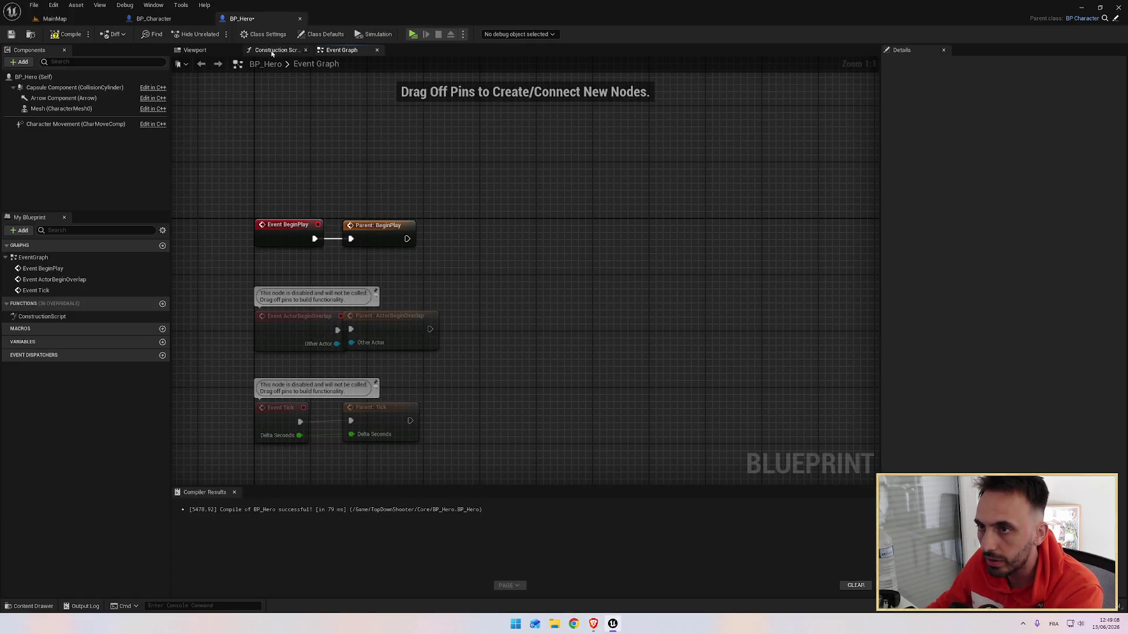
pyautogui.click(154, 18)
pyautogui.press('Delete')
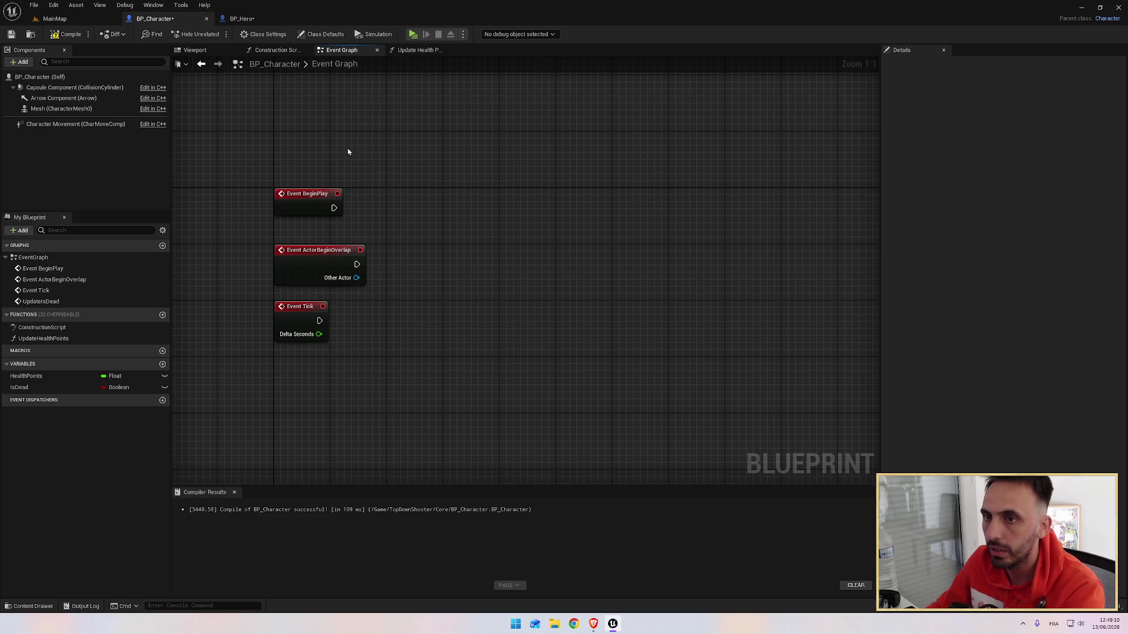
pyautogui.click(71, 34)
pyautogui.click(241, 18)
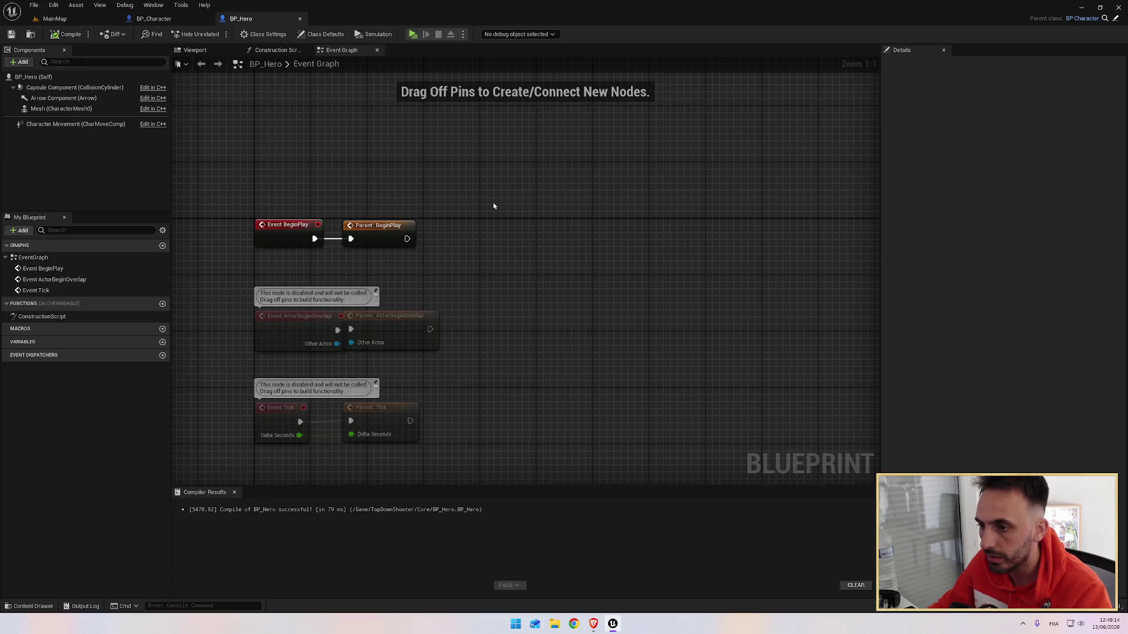
pyautogui.hotkey('alt', 'Tab')
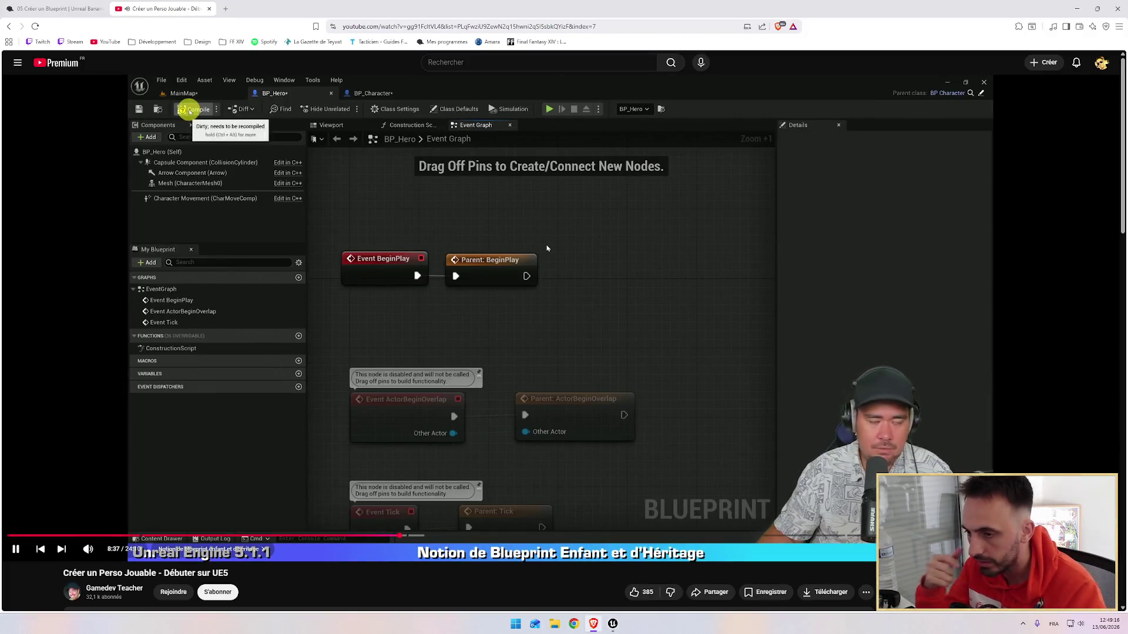
# Return to Unreal's MainMap level and orbit the viewport around the floor.
pyautogui.hotkey('alt', 'Tab')
pyautogui.hotkey('alt', 'Tab')
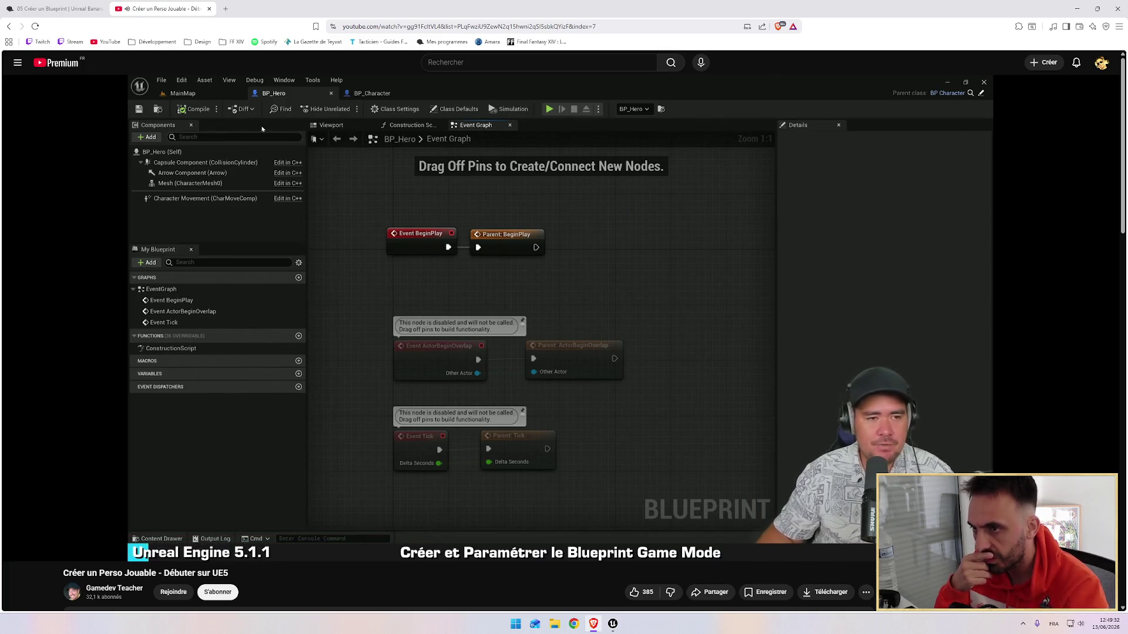
pyautogui.hotkey('alt', 'Tab')
pyautogui.click(87, 21)
pyautogui.moveTo(460, 250)
pyautogui.mouseDown()
pyautogui.moveTo(411, 259)
pyautogui.moveTo(483, 272)
pyautogui.mouseUp()
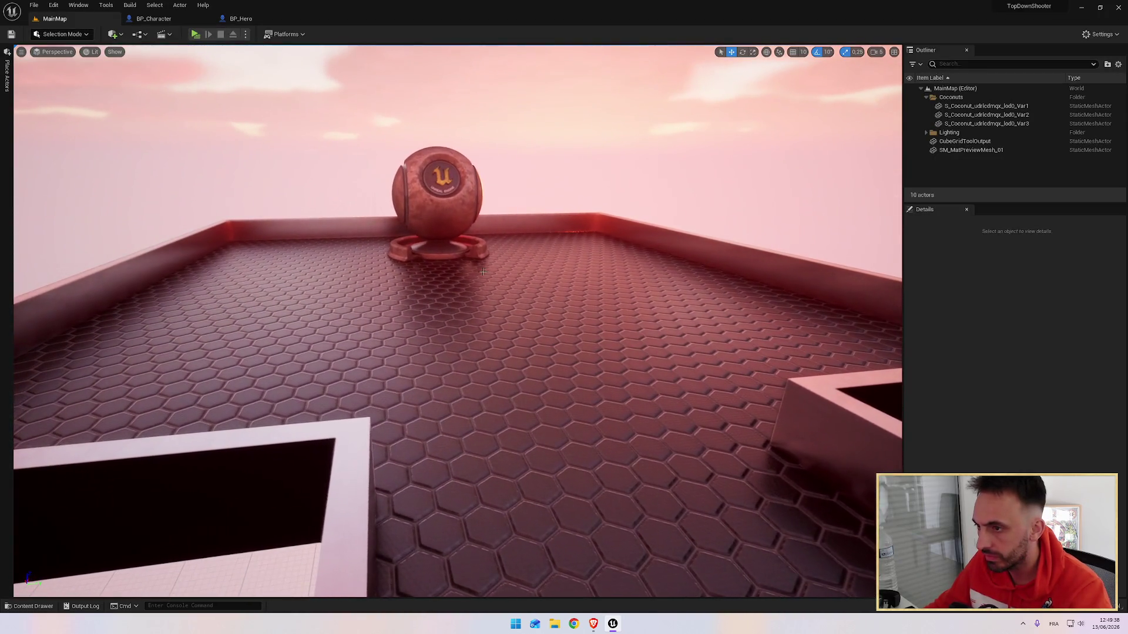
# Select the material preview sphere, then open the Content Drawer on the Core folder.
pyautogui.click(438, 212)
pyautogui.hotkey('alt', 'Tab')
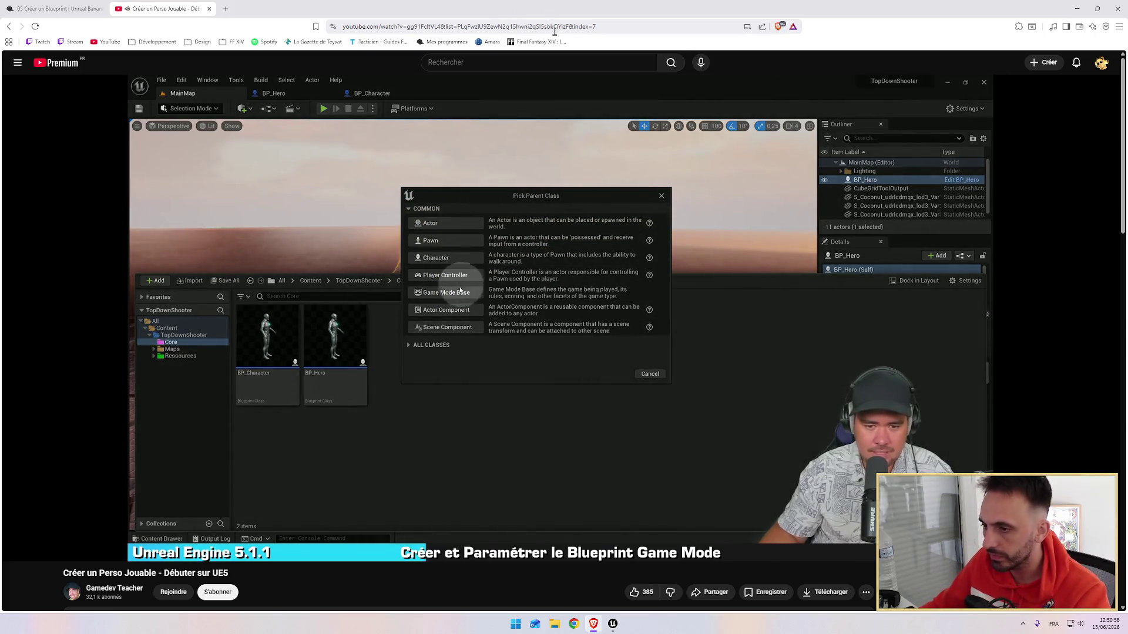
pyautogui.hotkey('alt', 'Tab')
pyautogui.hotkey('ctrl', 'space')
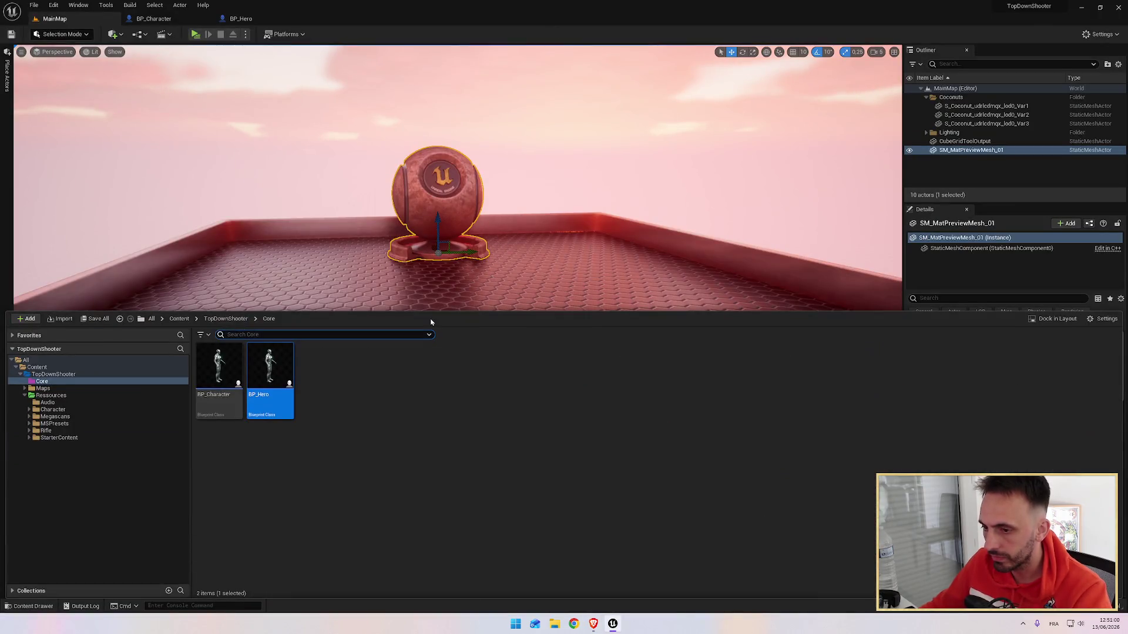
# Create a Game Mode Base Blueprint class named BP_GameMode in Core and open it.
pyautogui.rightClick(345, 420)
pyautogui.hotkey('alt', 'Tab')
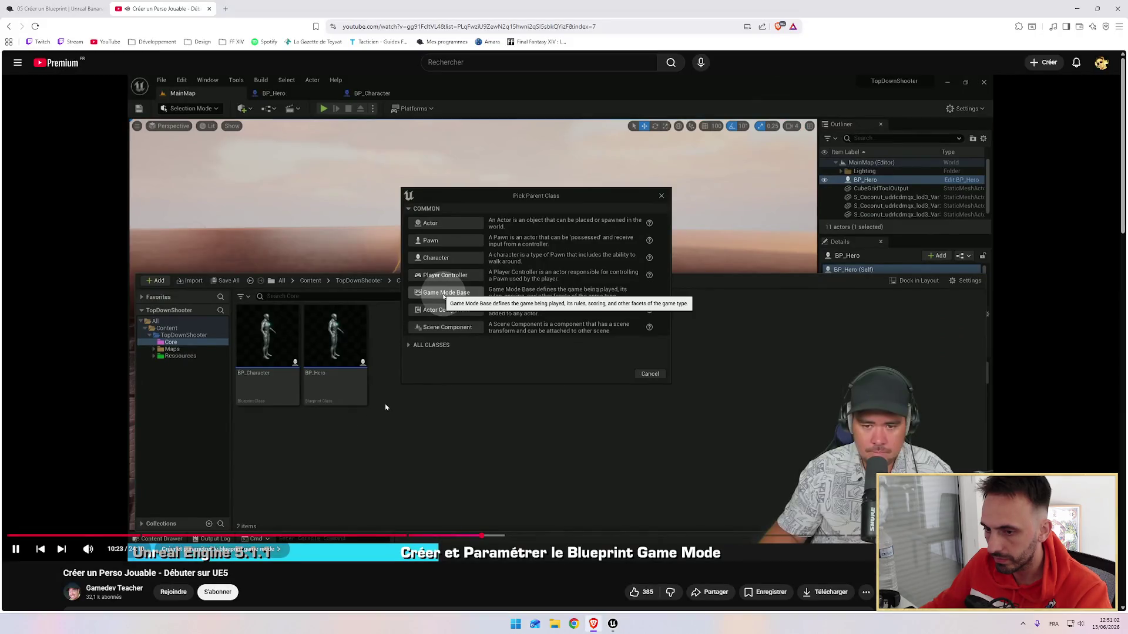
pyautogui.hotkey('alt', 'Tab')
pyautogui.rightClick(364, 389)
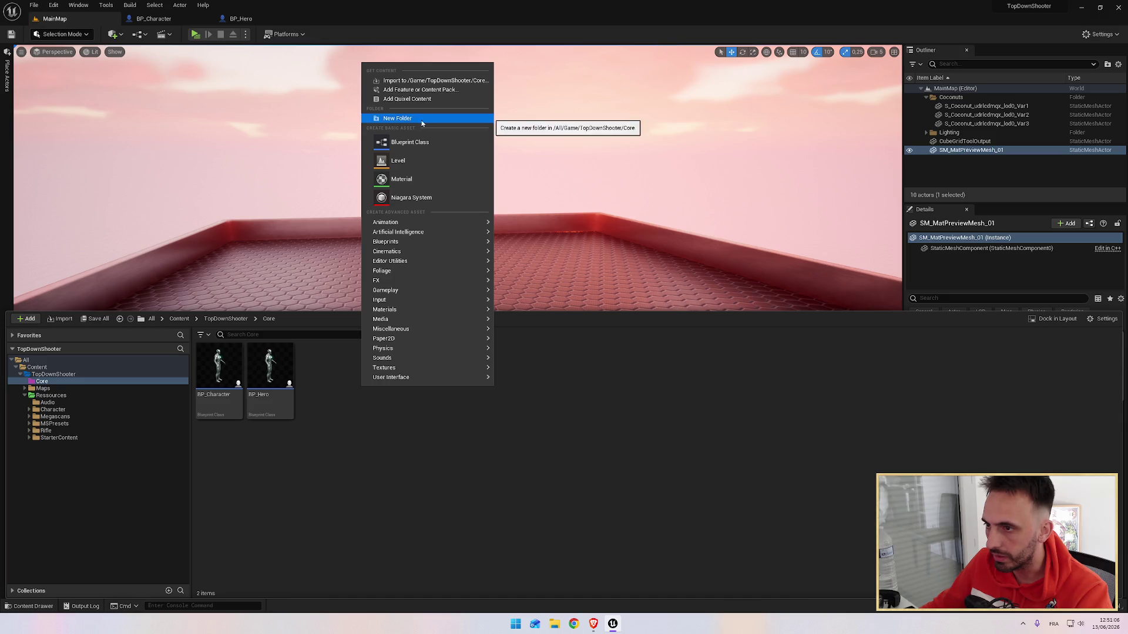
pyautogui.moveTo(408, 262)
pyautogui.moveTo(426, 224)
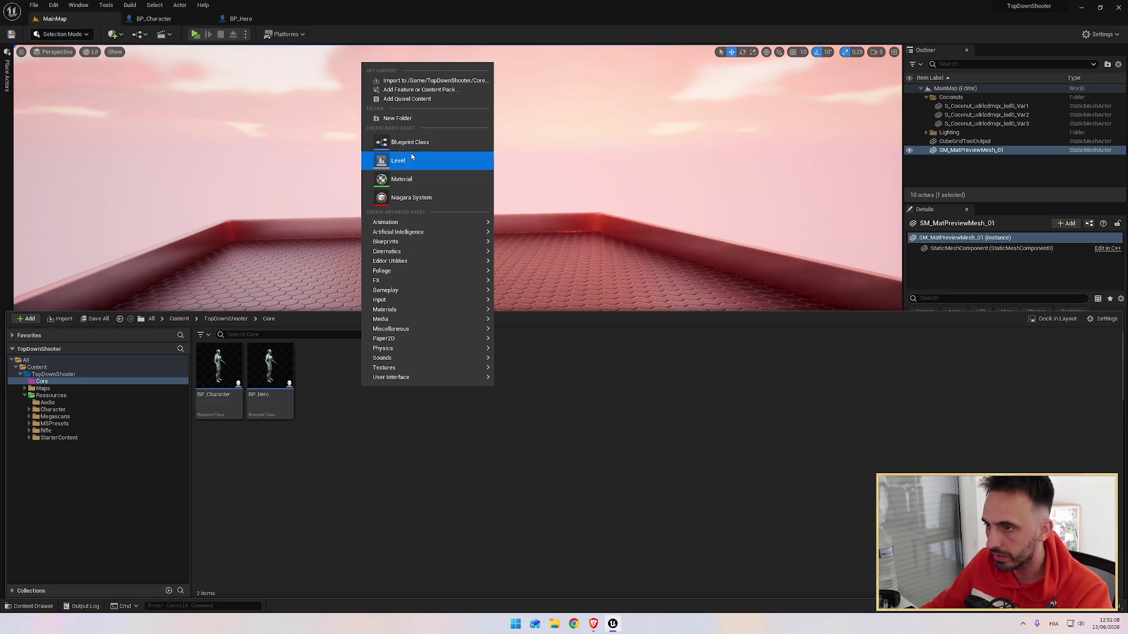
pyautogui.click(410, 143)
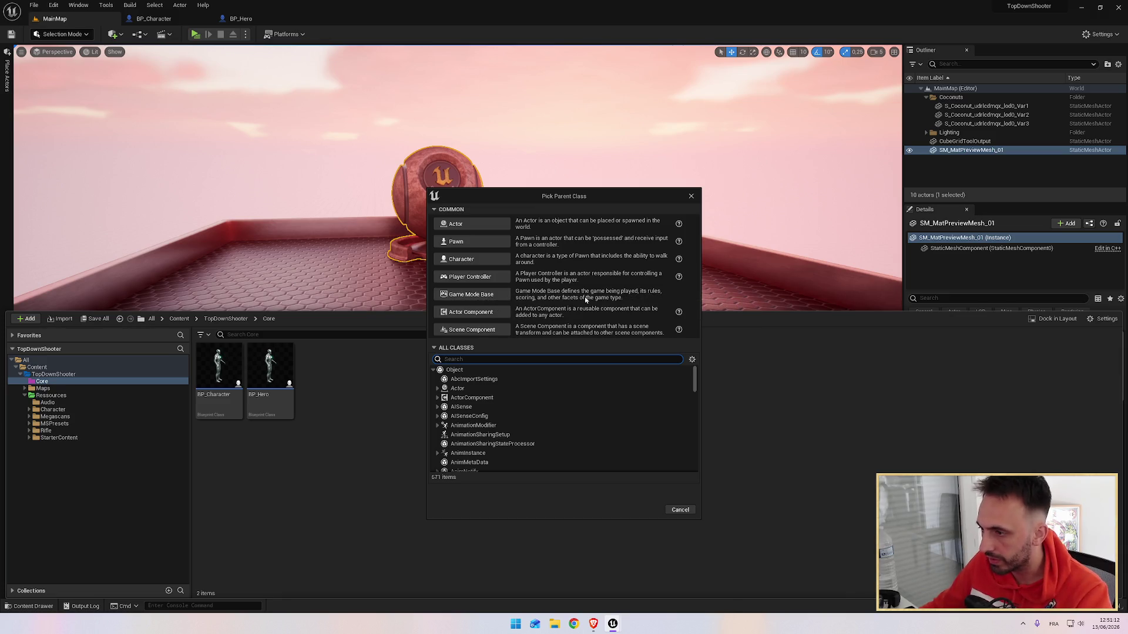
pyautogui.click(471, 294)
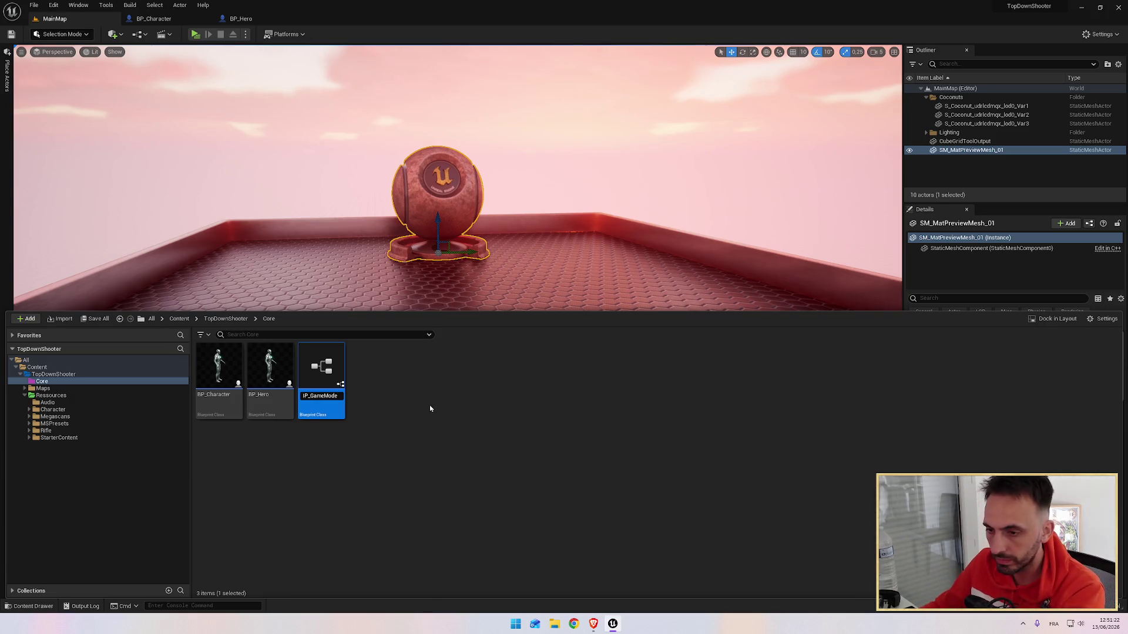
pyautogui.press('Return')
pyautogui.hotkey('alt', 'Tab')
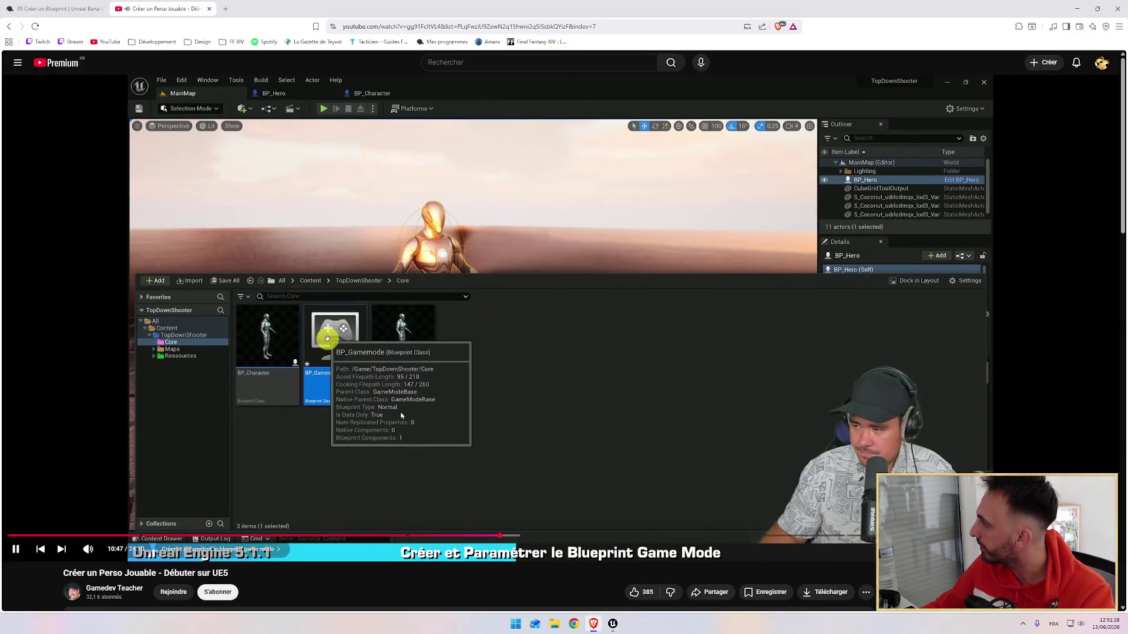
pyautogui.hotkey('alt', 'Tab')
pyautogui.doubleClick(270, 376)
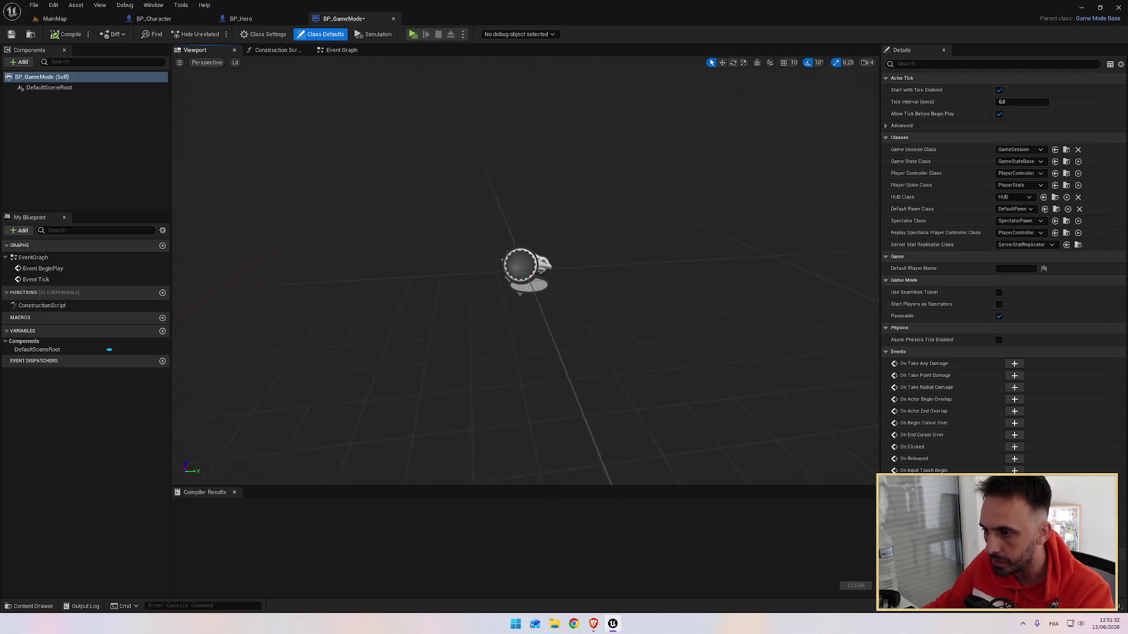
# Switch to the tutorial's Game Mode class defaults section.
pyautogui.hotkey('alt', 'Tab')
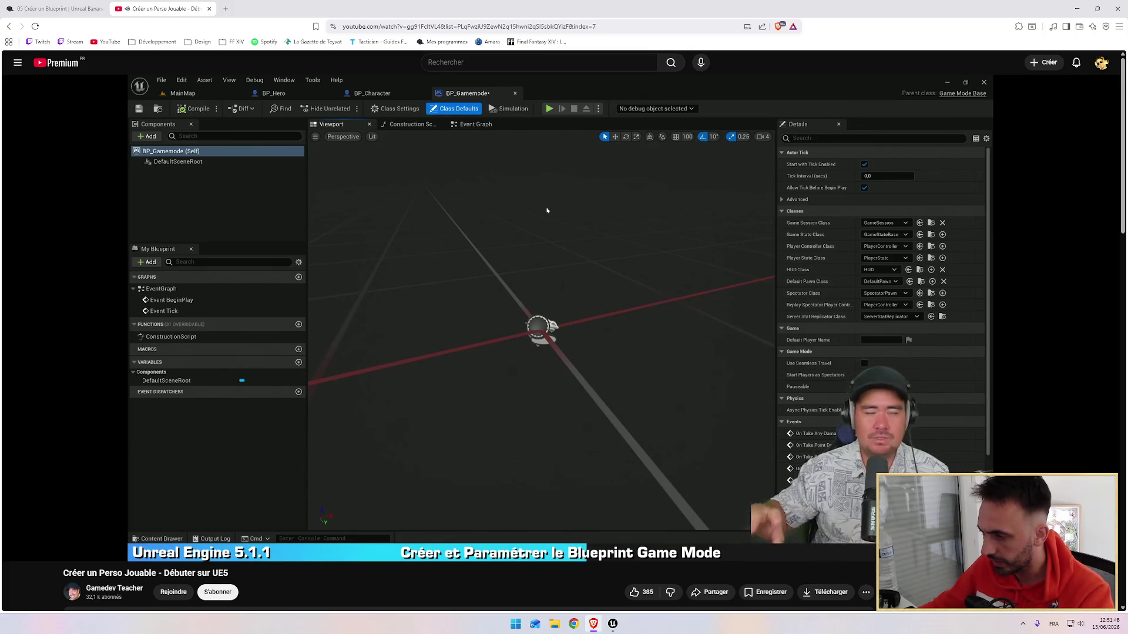
# Watch the instructor open BP_Gamemode's class defaults, then return to BP_GameMode in Unreal.
pyautogui.moveTo(535, 323)
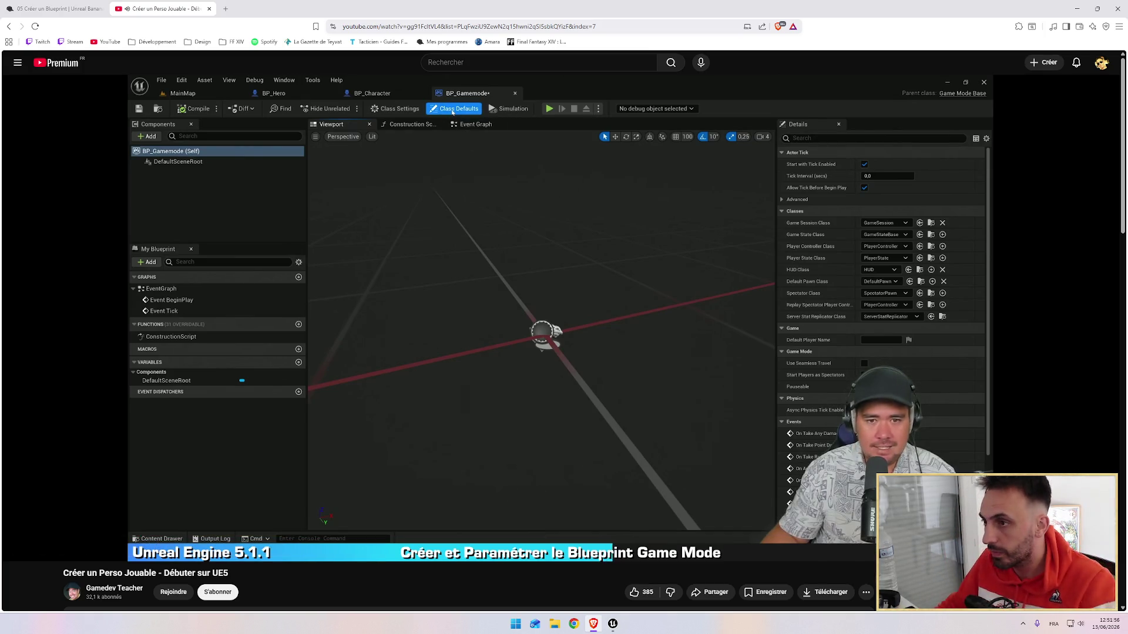
pyautogui.moveTo(547, 207)
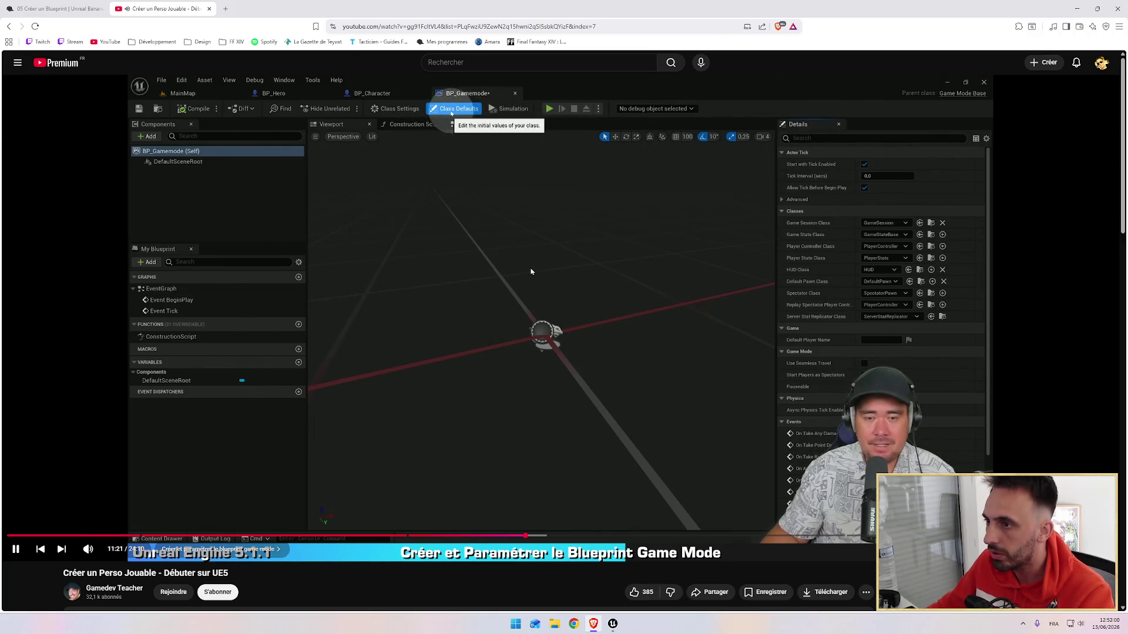
pyautogui.hotkey('alt', 'Tab')
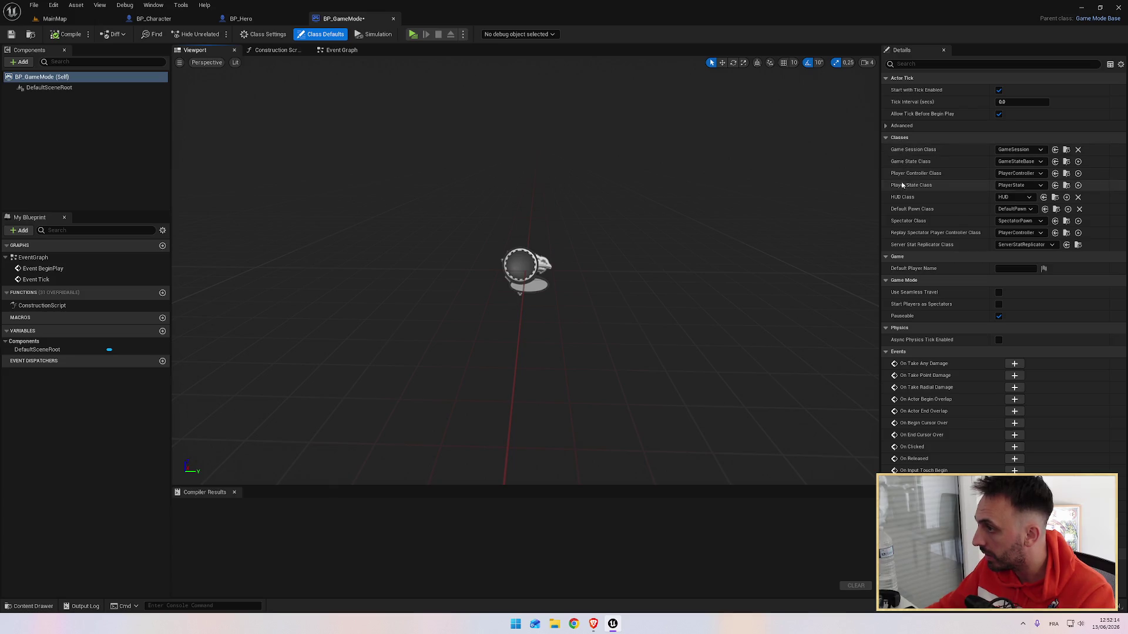
# Set BP_GameMode's Default Pawn Class to BP_Hero and compile it.
pyautogui.click(1021, 210)
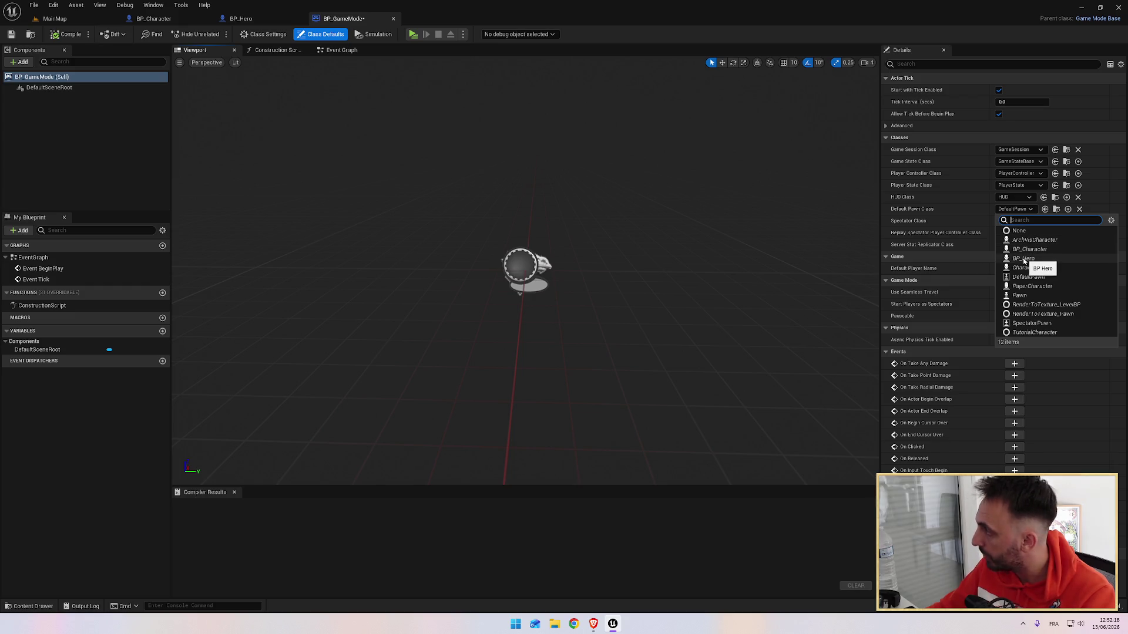
pyautogui.click(1024, 259)
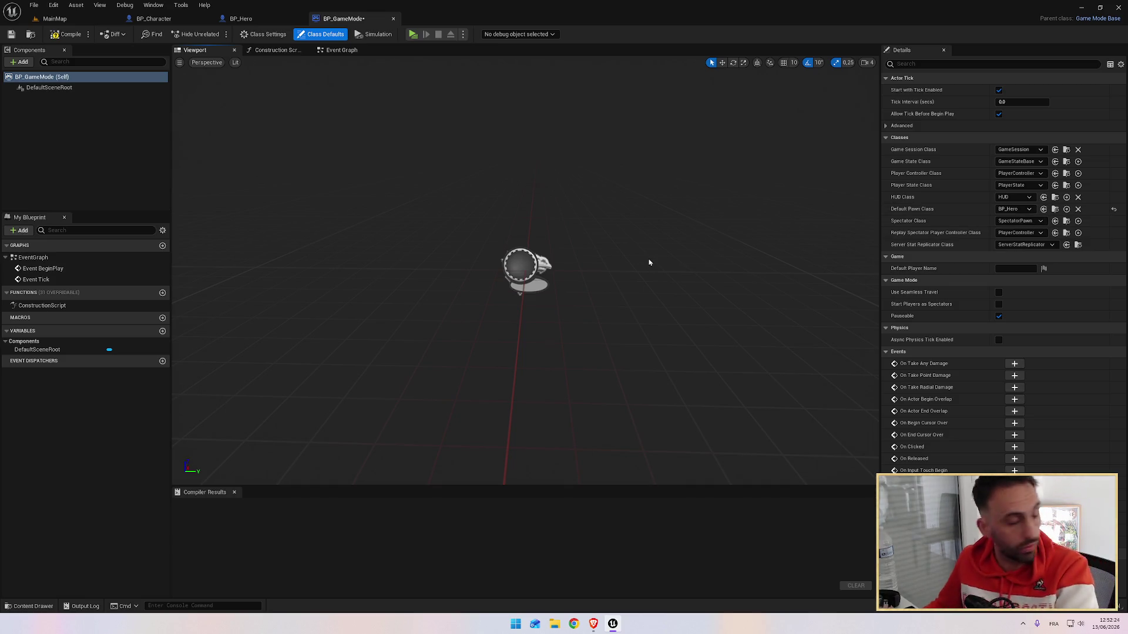
pyautogui.hotkey('alt', 'Tab')
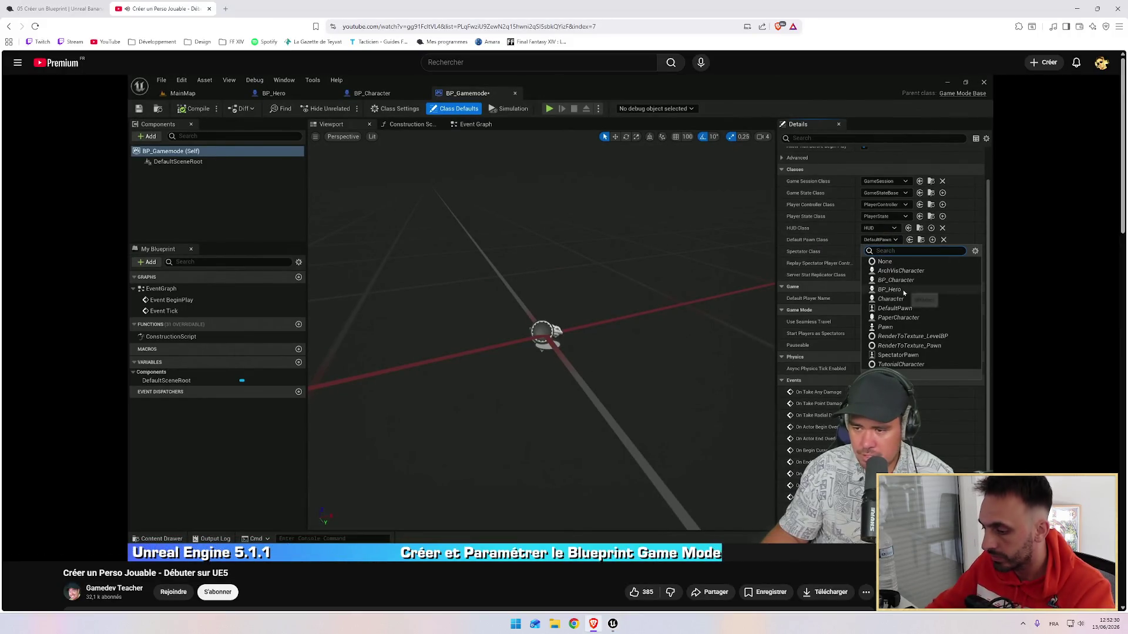
pyautogui.hotkey('alt', 'Tab')
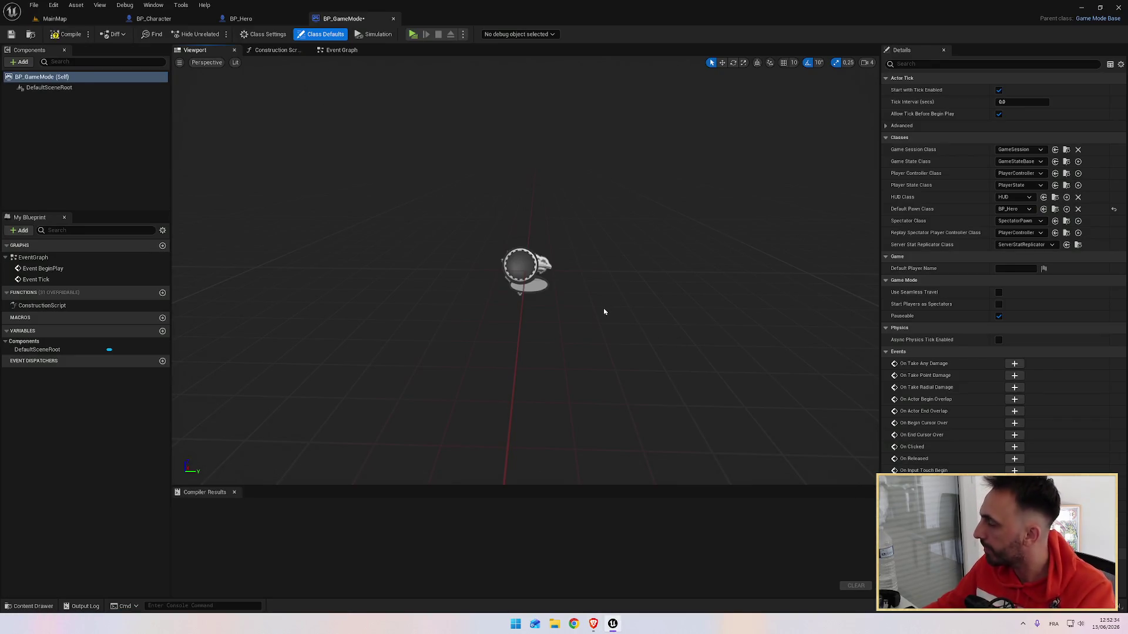
pyautogui.hotkey('alt', 'Tab')
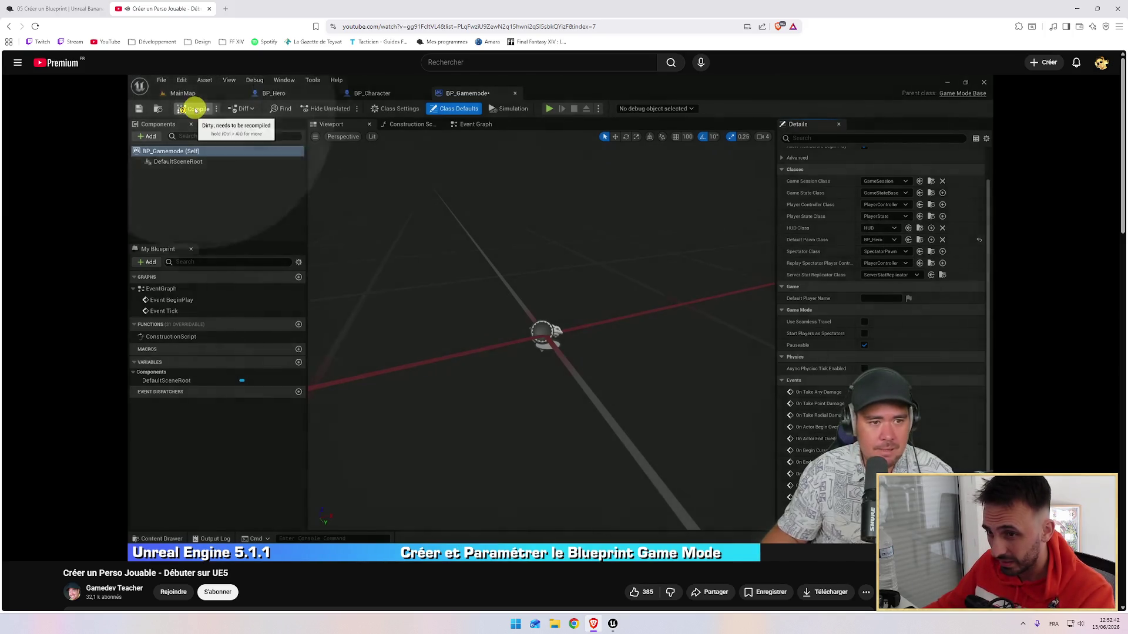
pyautogui.hotkey('alt', 'Tab')
pyautogui.click(69, 34)
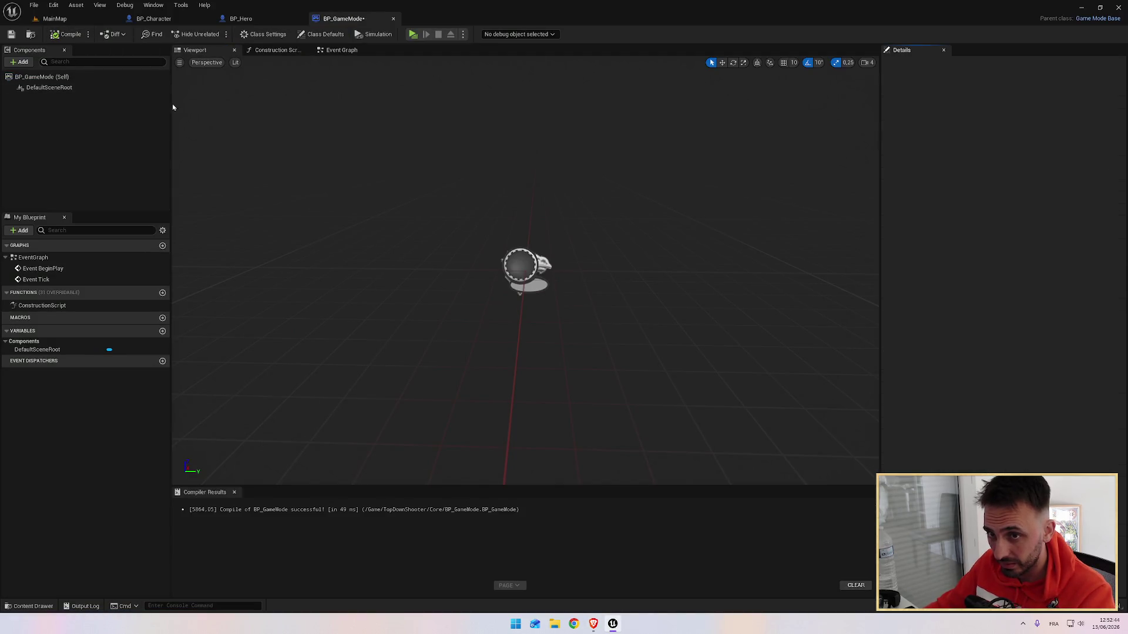
# Close the BP_Character and BP_GameMode editor tabs, then go back to the tutorial.
pyautogui.hotkey('alt', 'Tab')
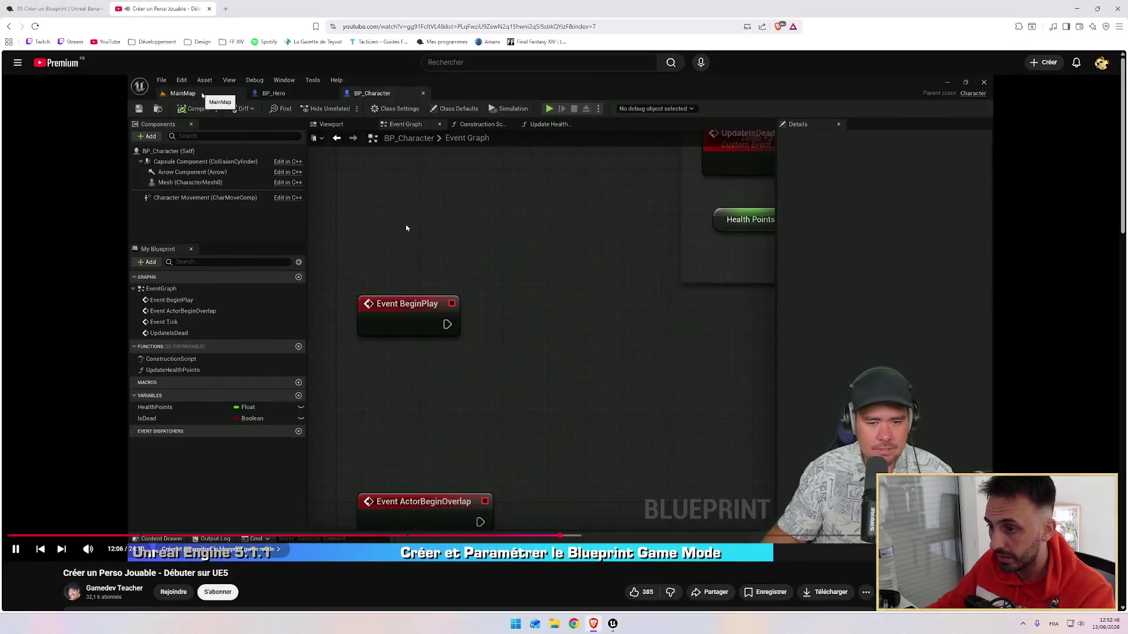
pyautogui.hotkey('alt', 'Tab')
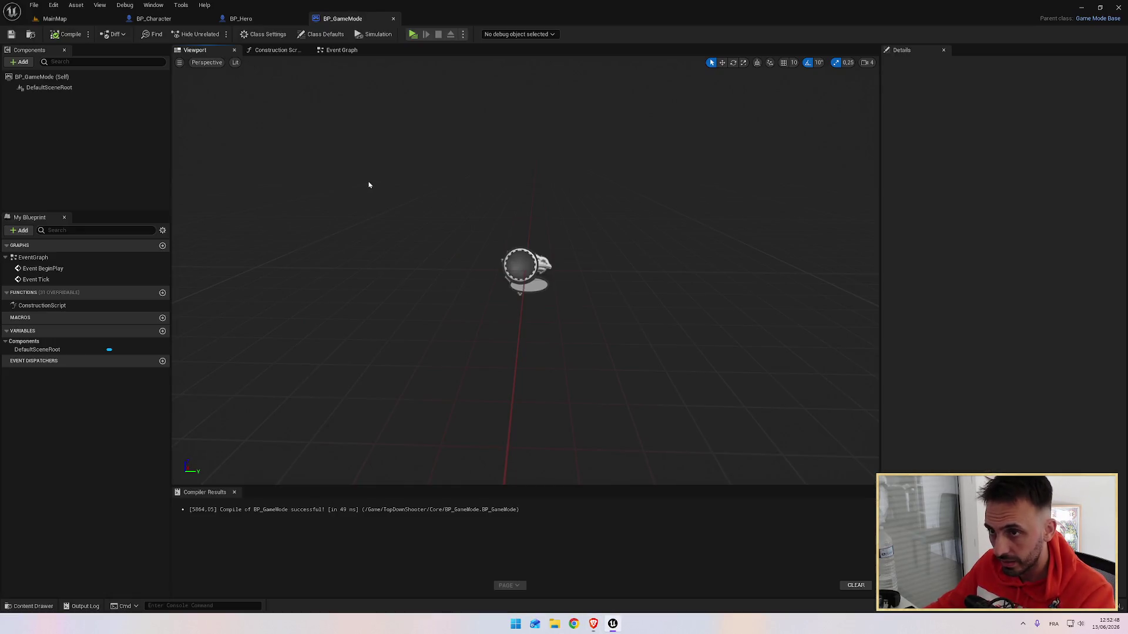
pyautogui.click(206, 19)
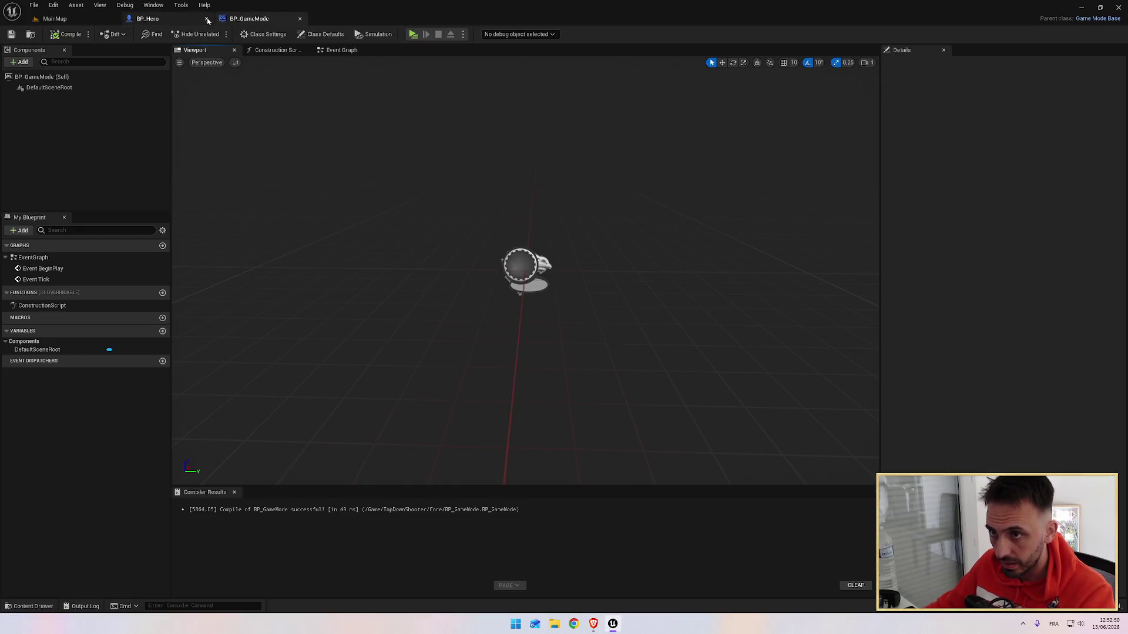
pyautogui.click(300, 19)
pyautogui.hotkey('alt', 'Tab')
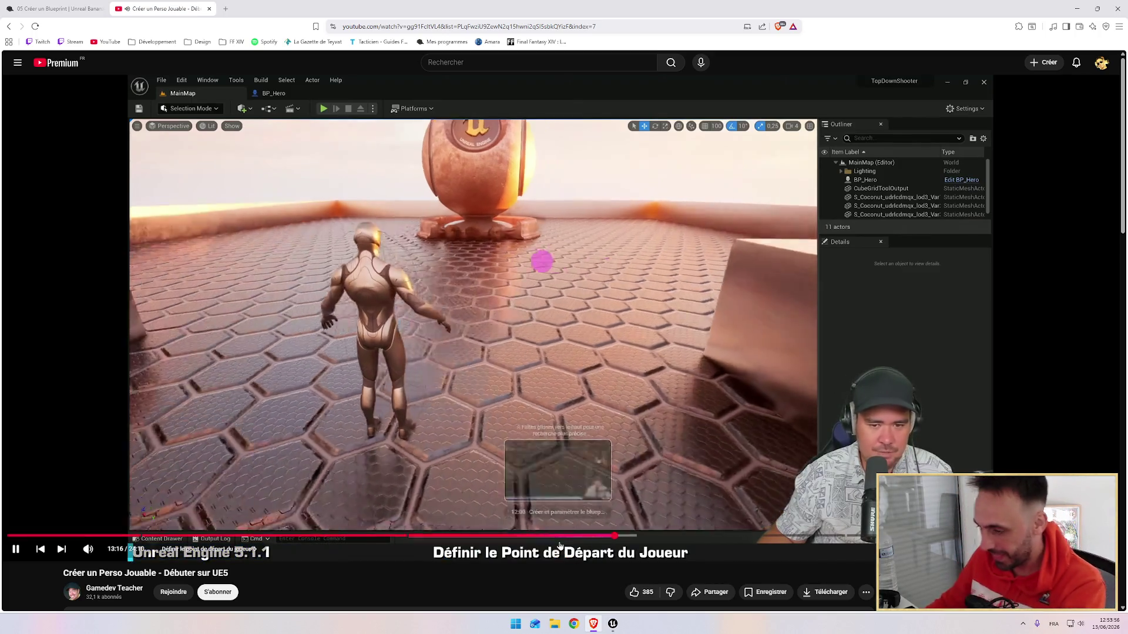
# Seek the tutorial to its Game Mode chapter around 12:16, checking Unreal's MainMap level in between.
pyautogui.click(552, 535)
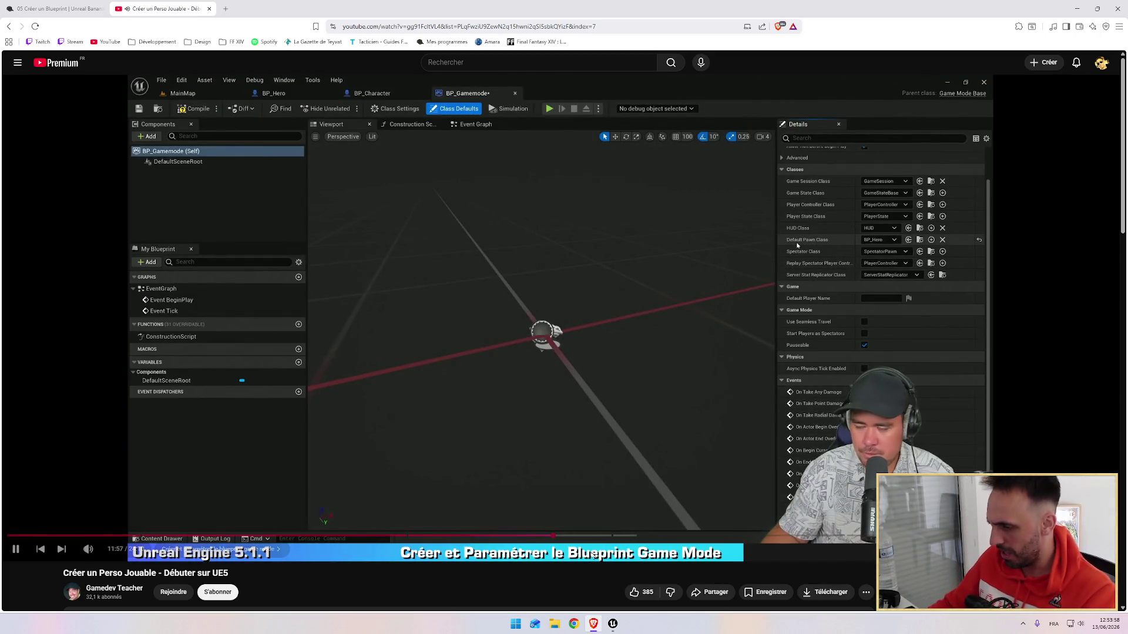
pyautogui.click(592, 536)
pyautogui.click(567, 536)
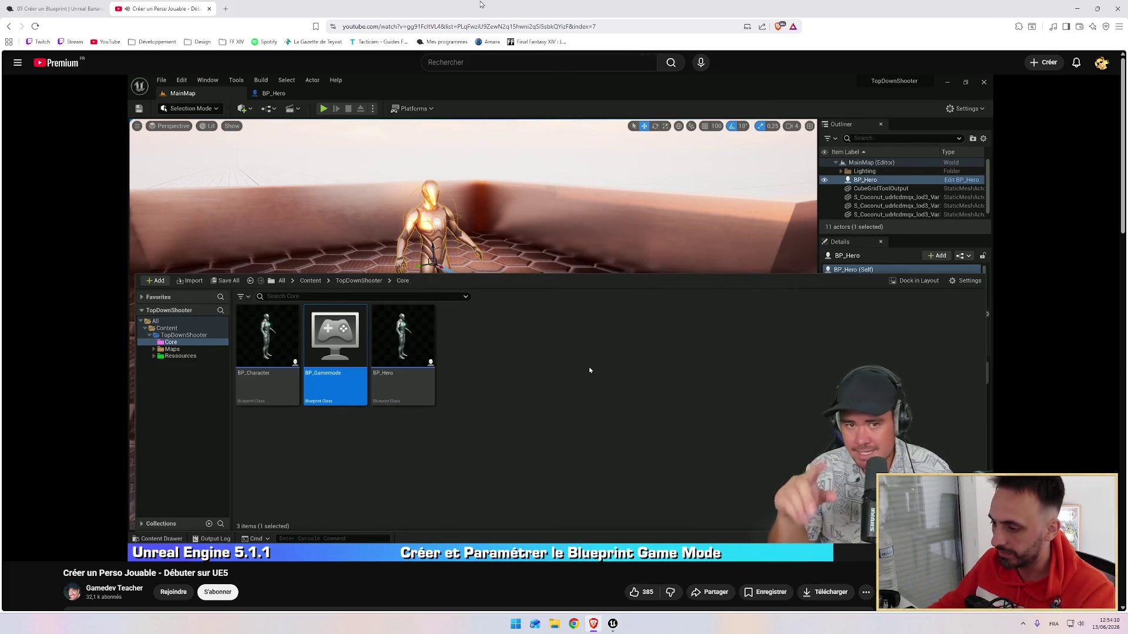
pyautogui.hotkey('alt', 'Tab')
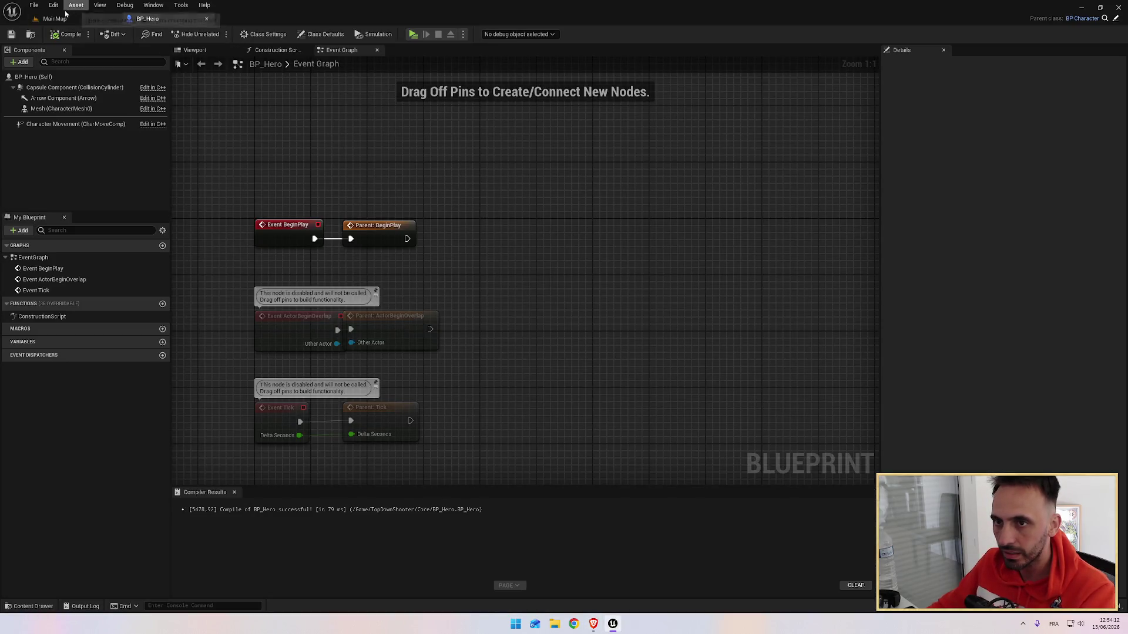
pyautogui.click(59, 18)
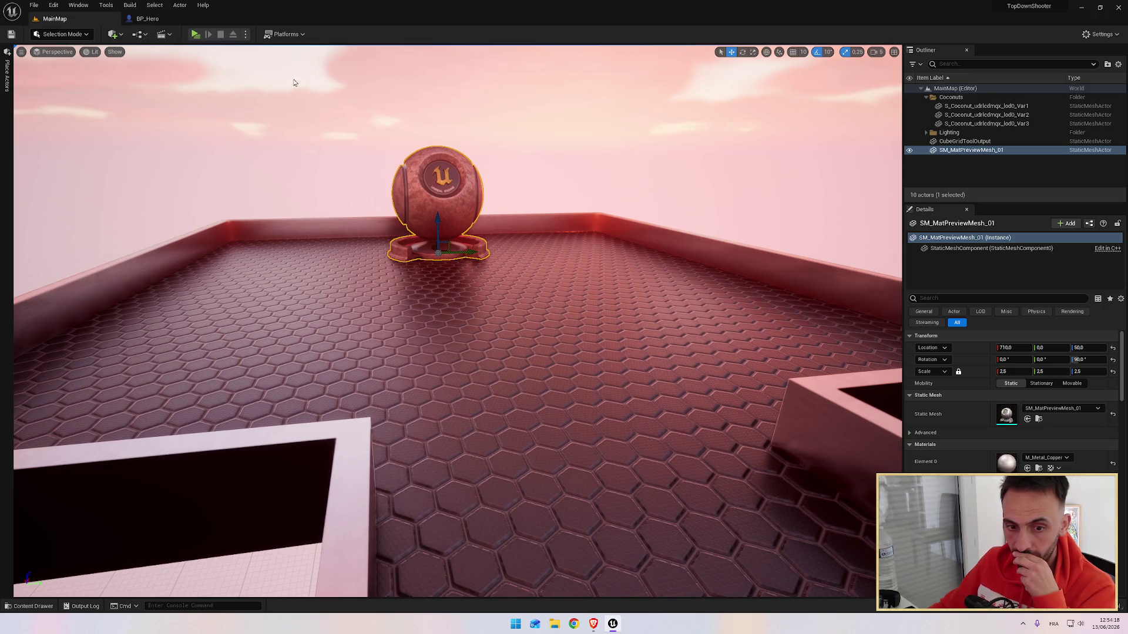
pyautogui.hotkey('alt', 'Tab')
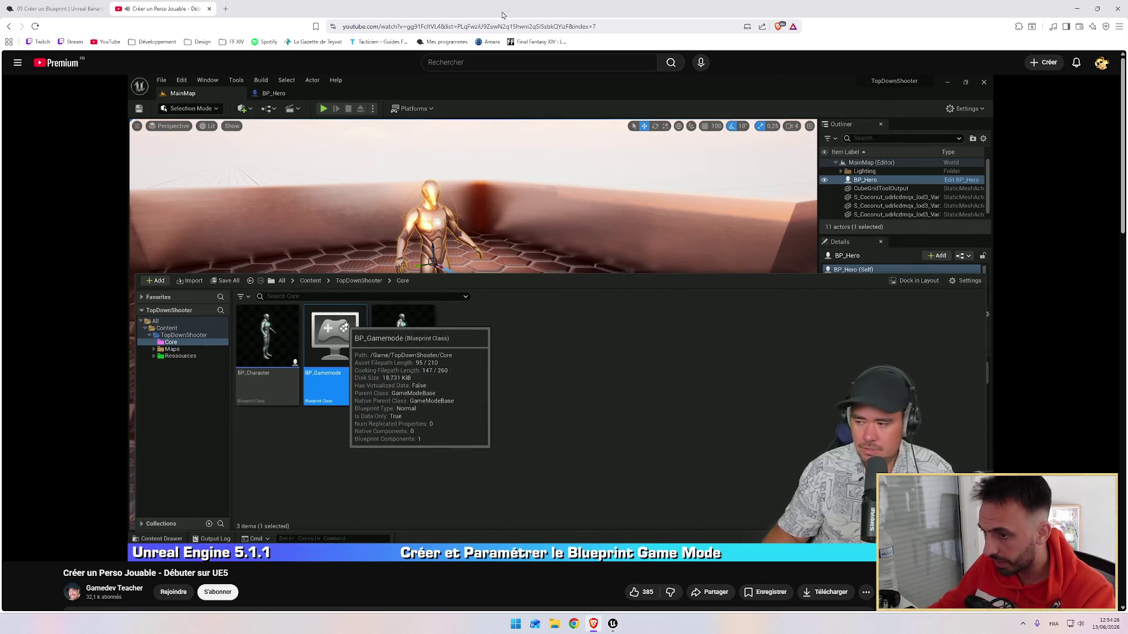
pyautogui.hotkey('alt', 'Tab')
# Set the project's Default GameMode to BP_GameMode under Project Settings > Maps & Modes.
pyautogui.click(54, 5)
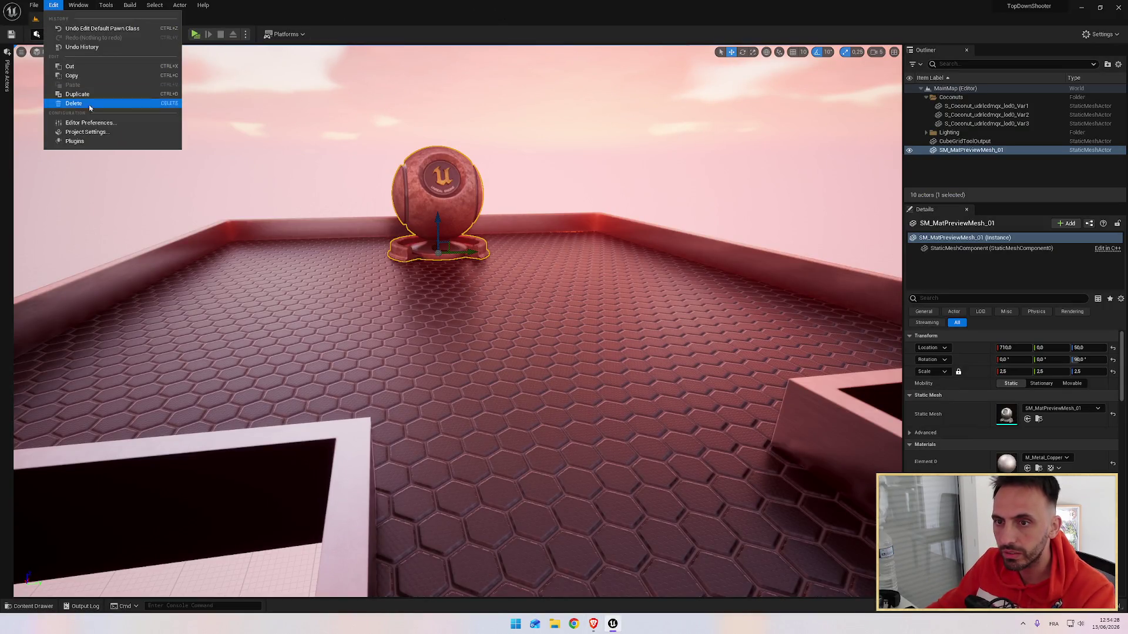
pyautogui.click(87, 131)
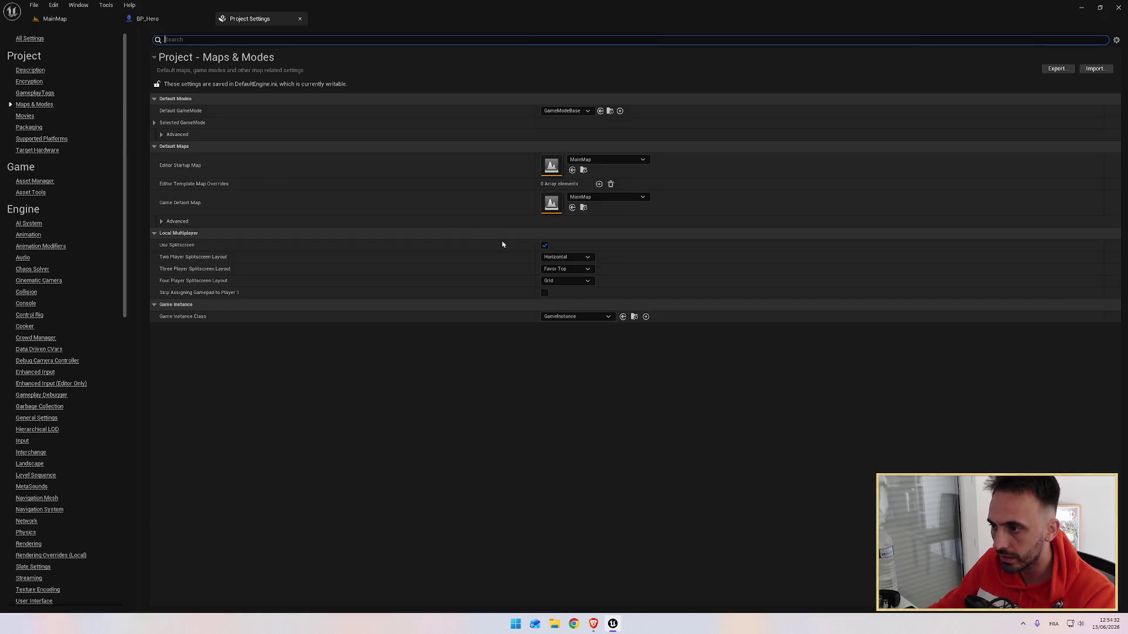
pyautogui.click(549, 114)
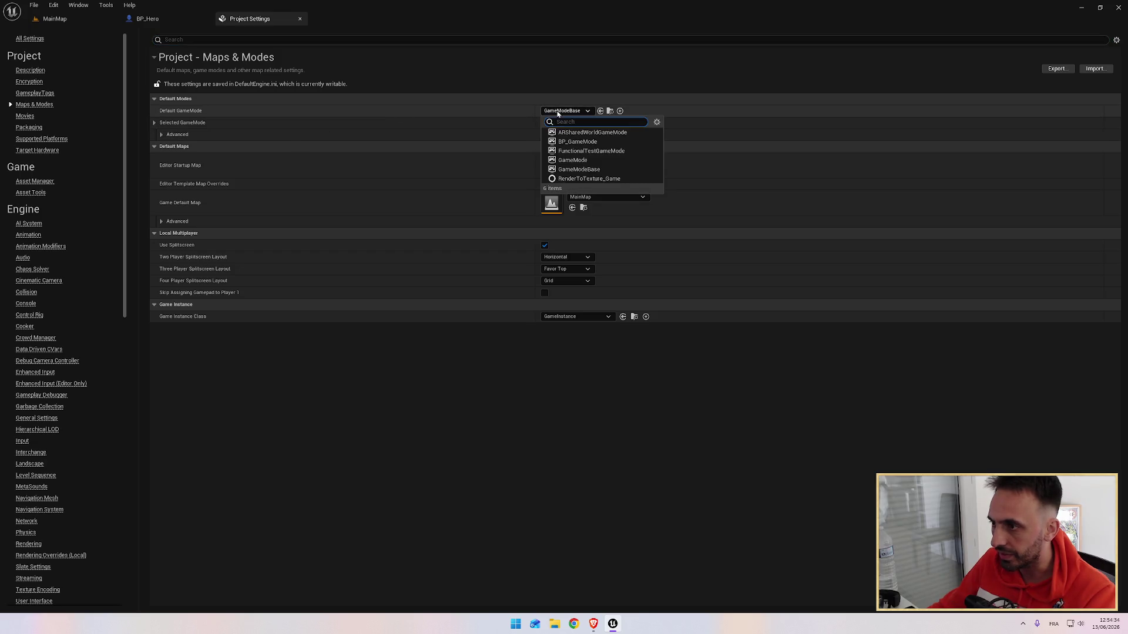
pyautogui.click(577, 141)
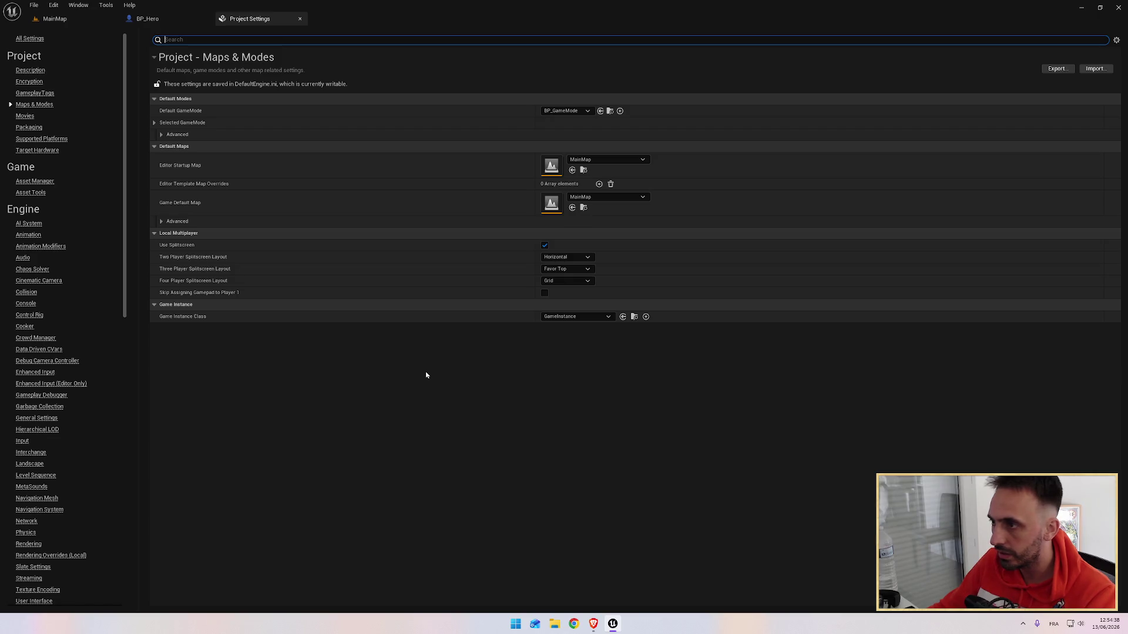
pyautogui.hotkey('alt', 'Tab')
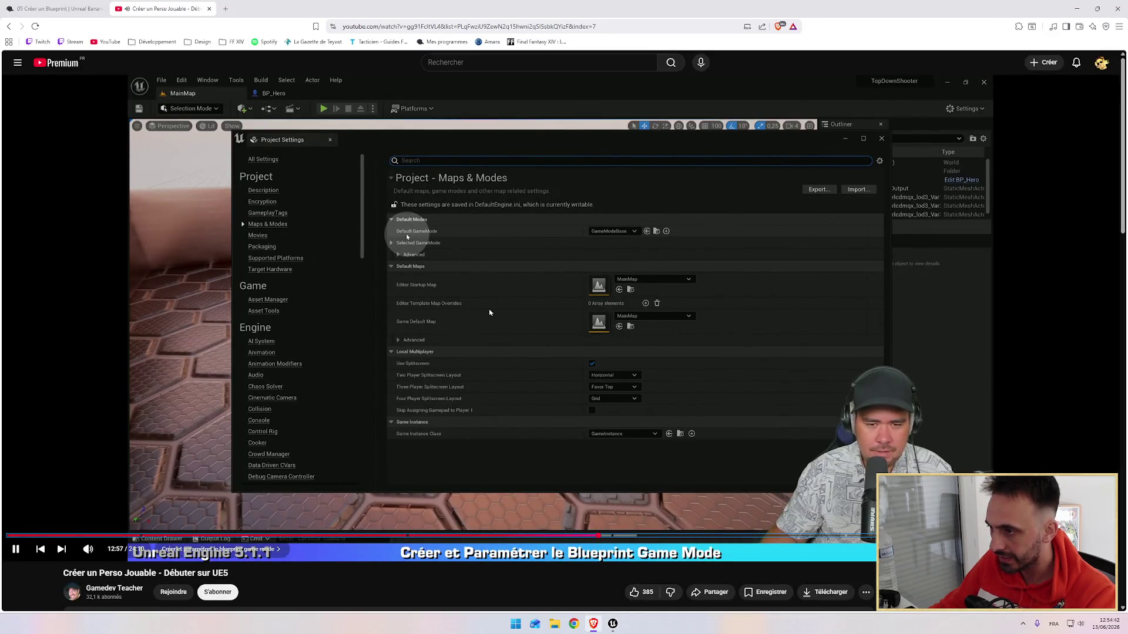
# Close the Project Settings tab in the editor and return to the tutorial.
pyautogui.hotkey('alt', 'Tab')
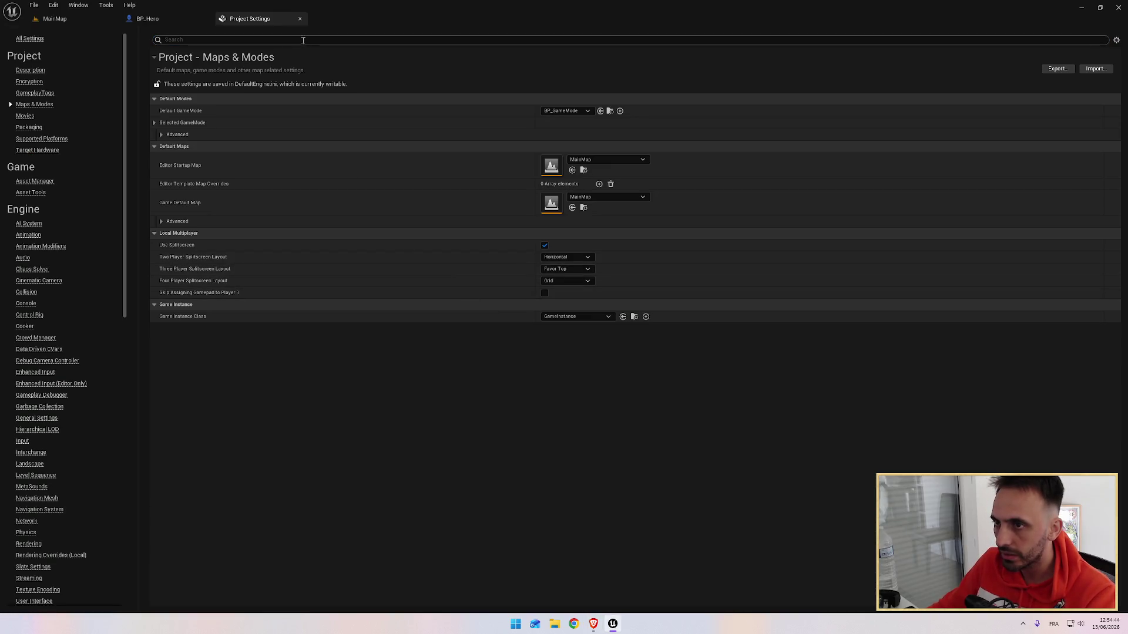
pyautogui.click(300, 22)
pyautogui.hotkey('alt', 'Tab')
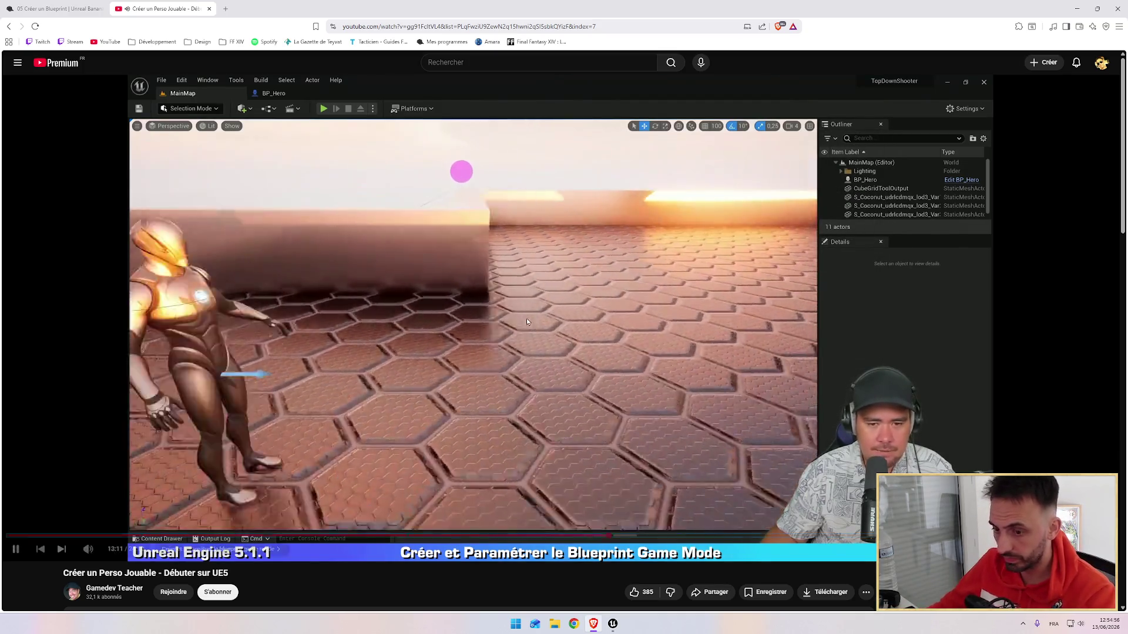
# Switch the editor back to the MainMap level tab while following the tutorial.
pyautogui.hotkey('alt', 'Tab')
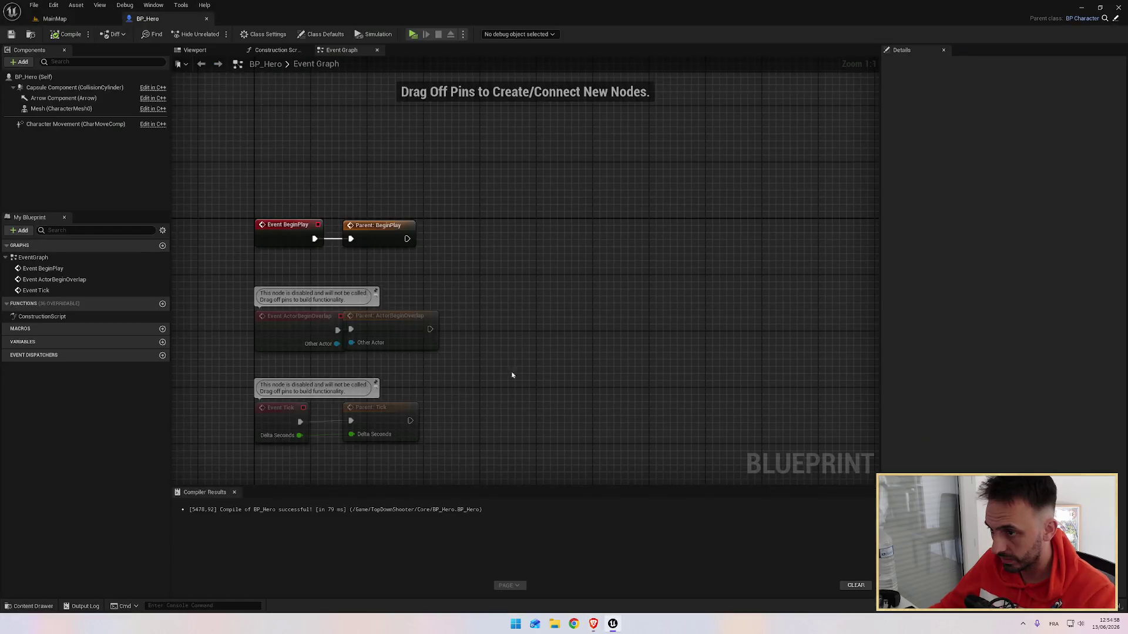
pyautogui.click(39, 22)
pyautogui.hotkey('alt', 'Tab')
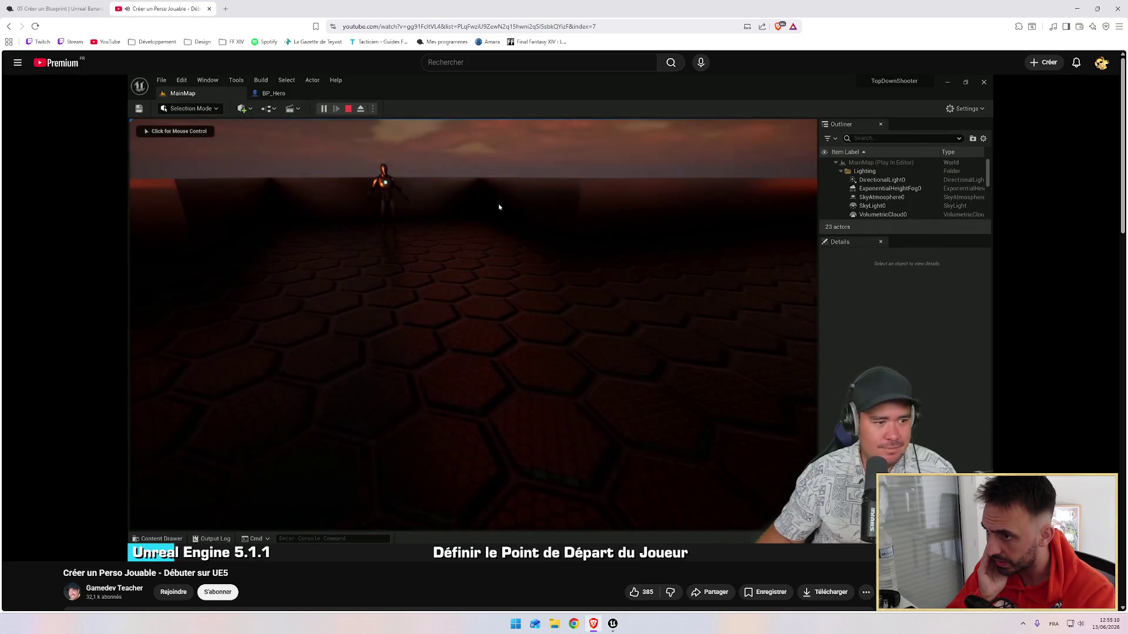
pyautogui.hotkey('alt', 'Tab')
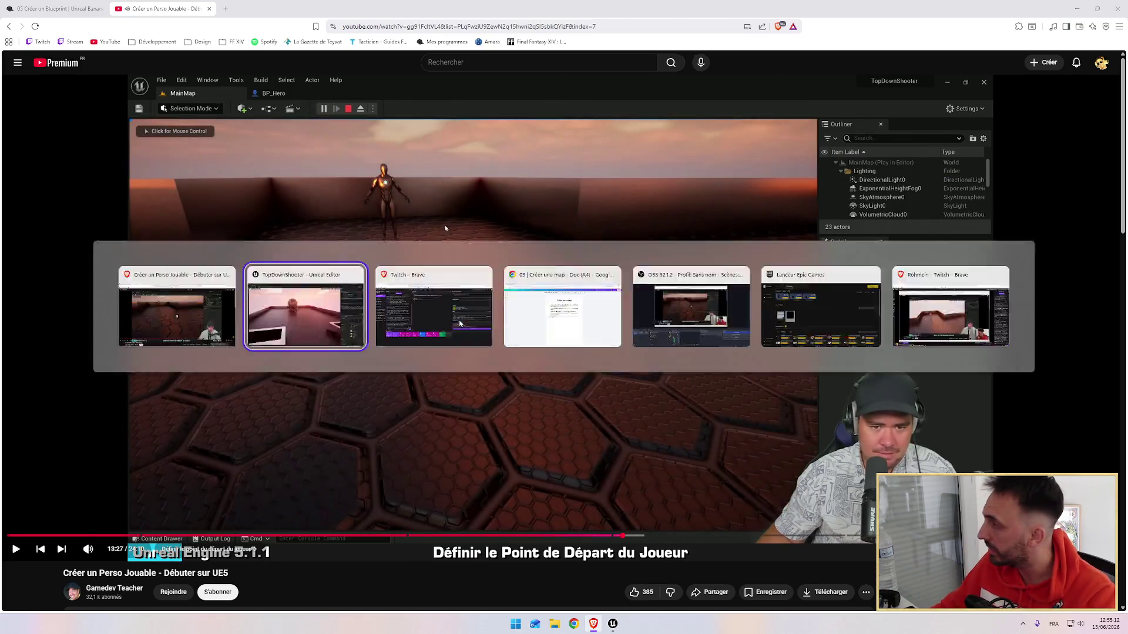
# Play MainMap in a New Editor Window preview, maximize it, then close it with Esc.
pyautogui.moveTo(464, 265)
pyautogui.mouseDown()
pyautogui.moveTo(494, 252)
pyautogui.moveTo(458, 258)
pyautogui.moveTo(488, 246)
pyautogui.moveTo(482, 224)
pyautogui.mouseUp()
pyautogui.moveTo(230, 83); pyautogui.dragTo(230, 84)
pyautogui.click(195, 34)
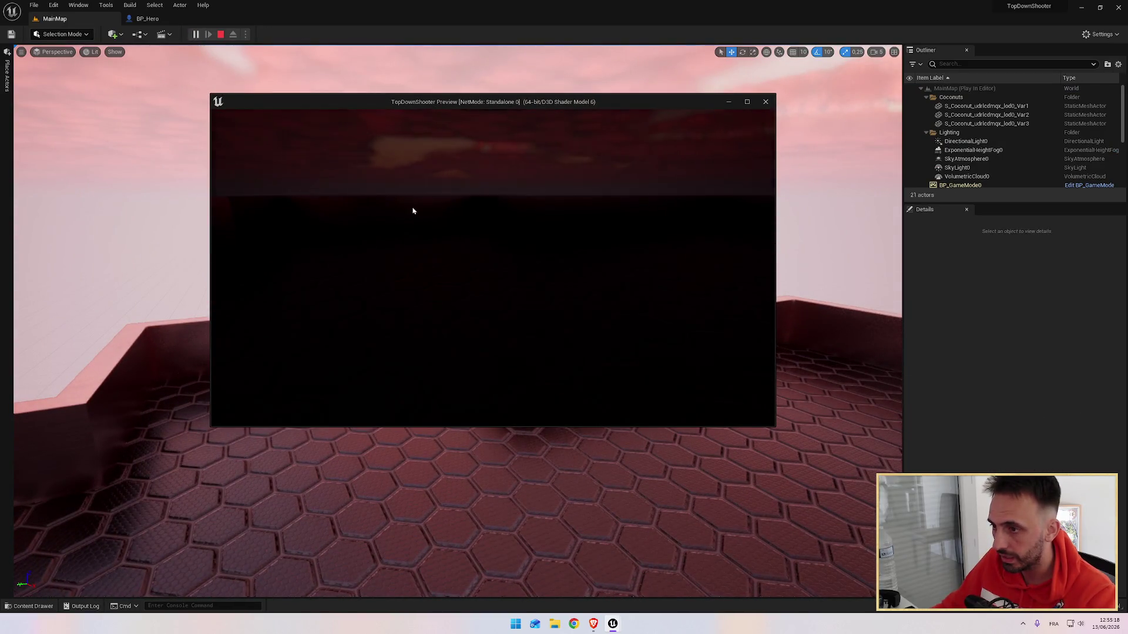
pyautogui.click(746, 102)
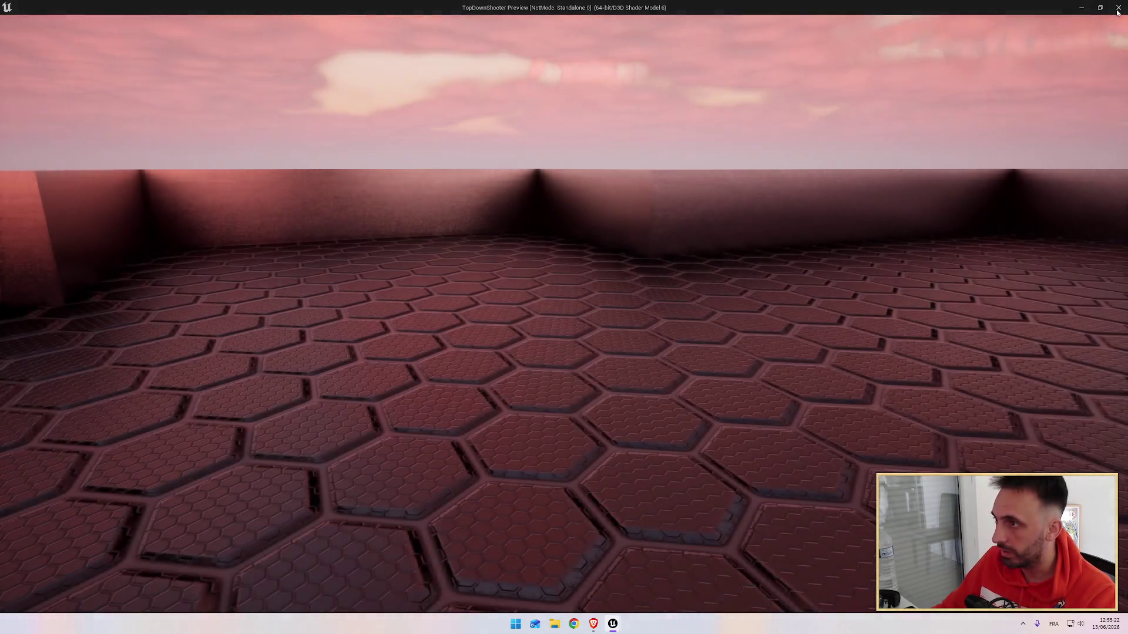
pyautogui.press('Escape')
pyautogui.click(246, 35)
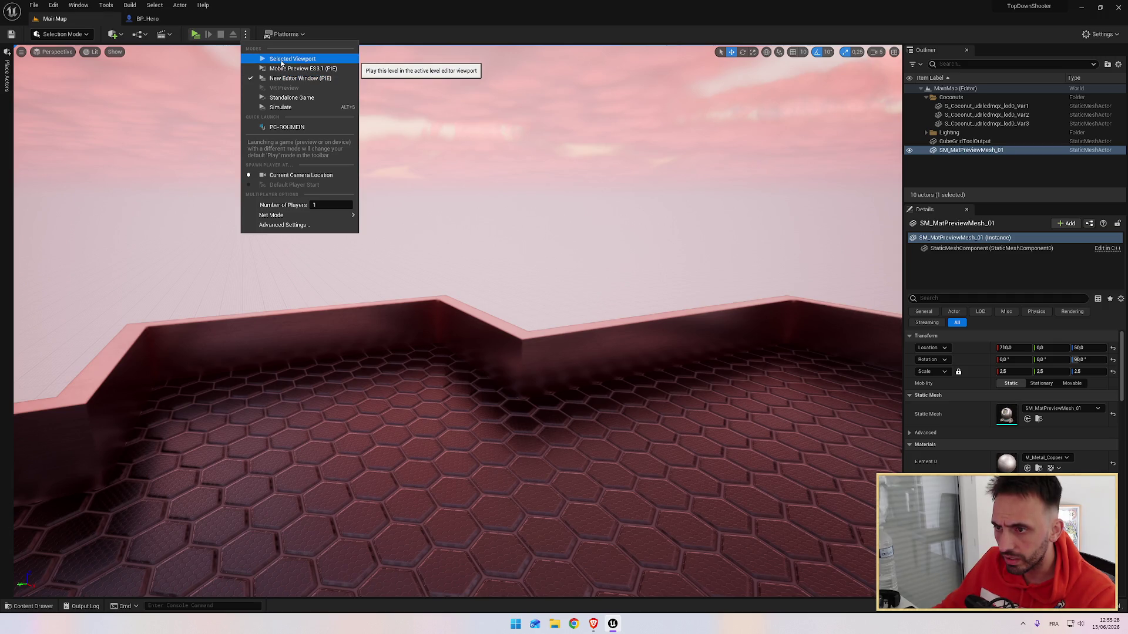
# Play MainMap in the Selected Viewport, stop it, and review the Play options, then resume the tutorial.
pyautogui.click(281, 62)
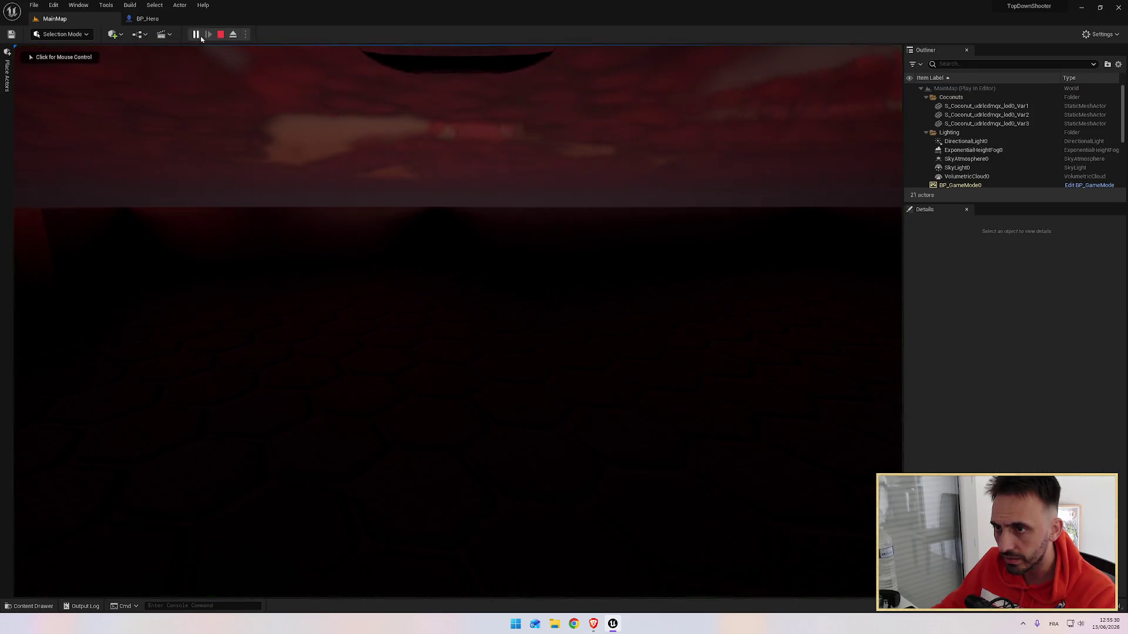
pyautogui.click(221, 35)
pyautogui.click(246, 35)
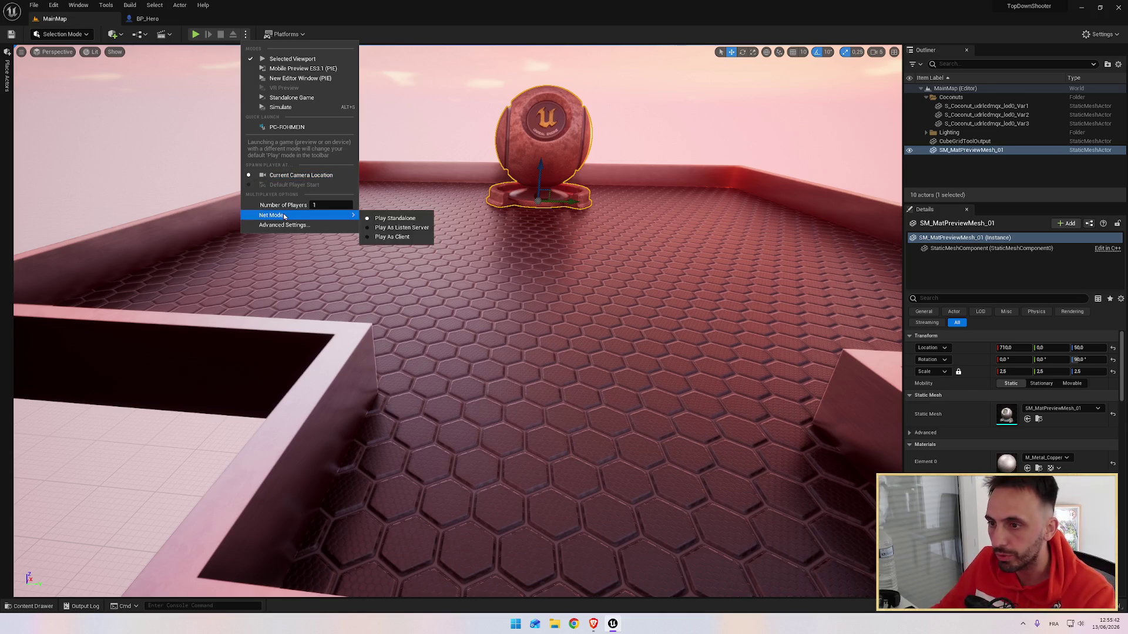
pyautogui.moveTo(294, 217)
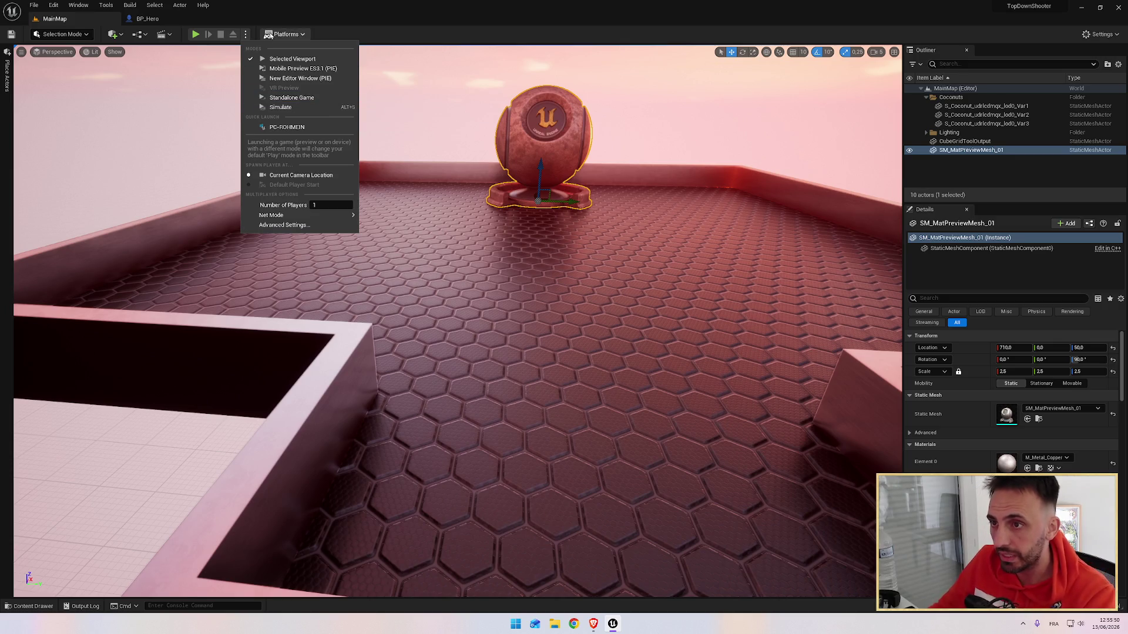
pyautogui.click(288, 34)
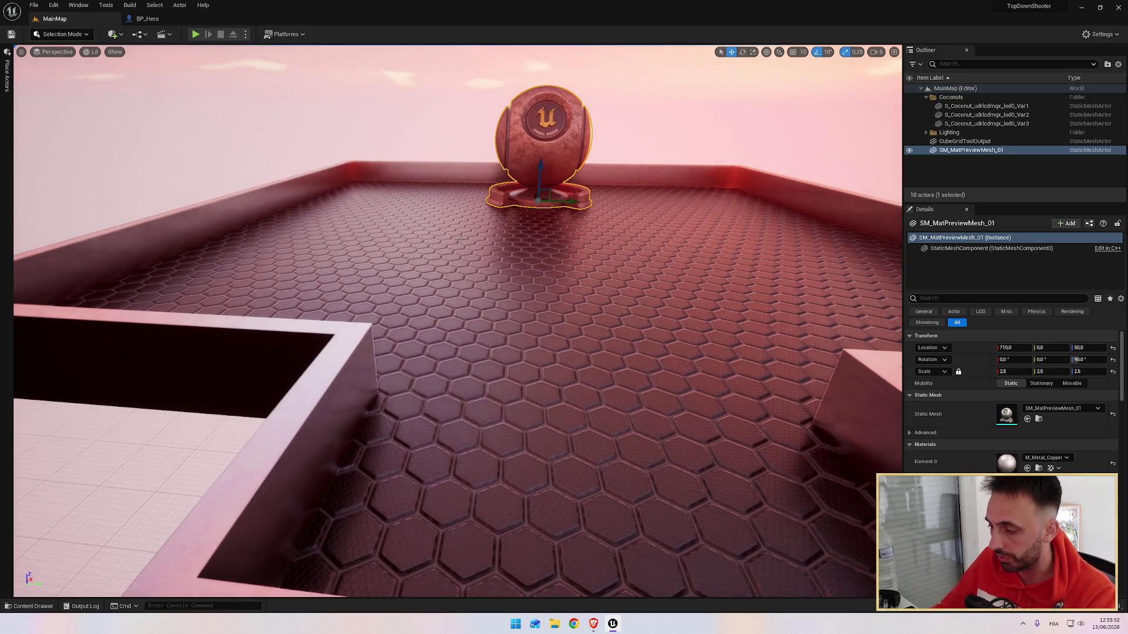
pyautogui.hotkey('alt', 'Tab')
pyautogui.click(480, 289)
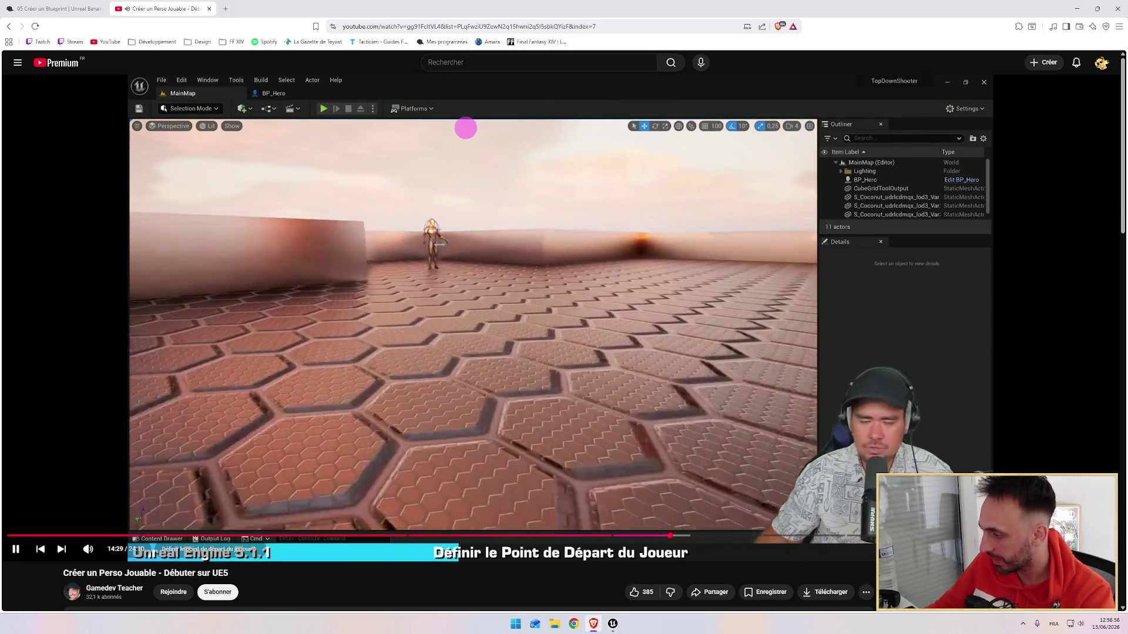
# Change the tutorial video's playback resolution under Settings > Qualité.
pyautogui.click(1052, 550)
pyautogui.click(1034, 454)
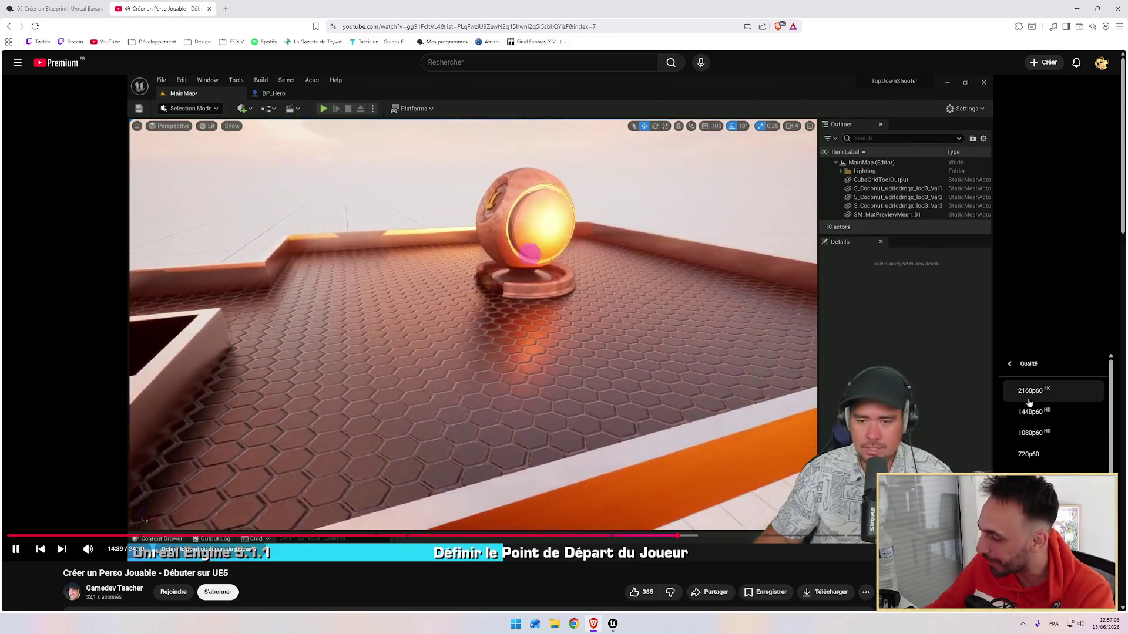
pyautogui.click(1031, 433)
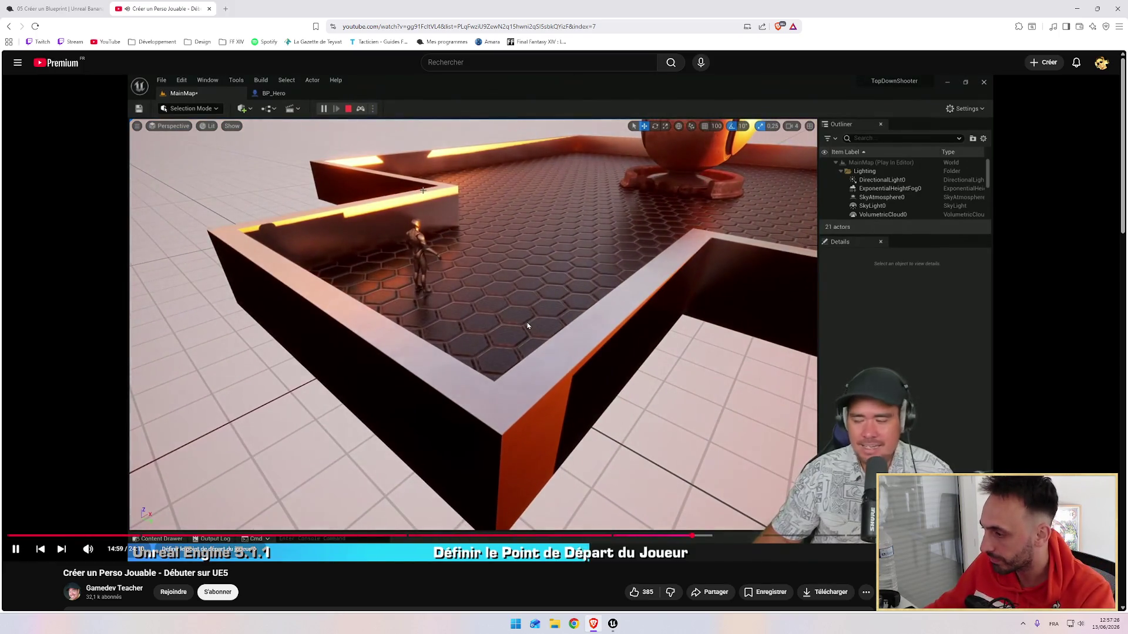
pyautogui.hotkey('alt', 'Tab')
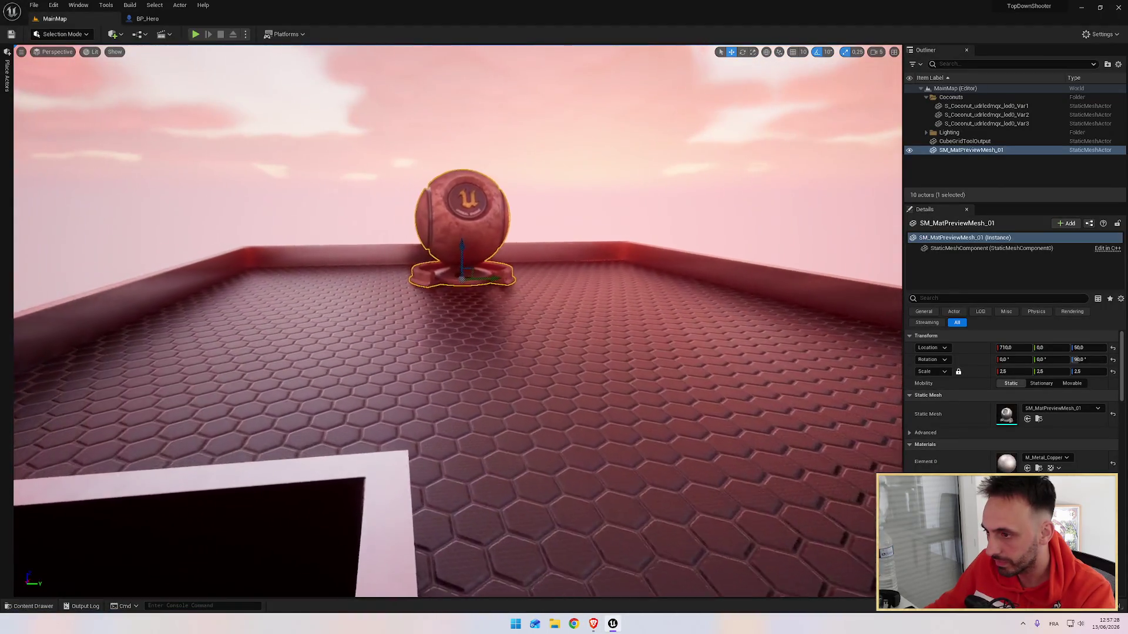
# Drag a Player Start from Quick Add > Basic into MainMap and frame it.
pyautogui.hotkey('alt', 'Tab')
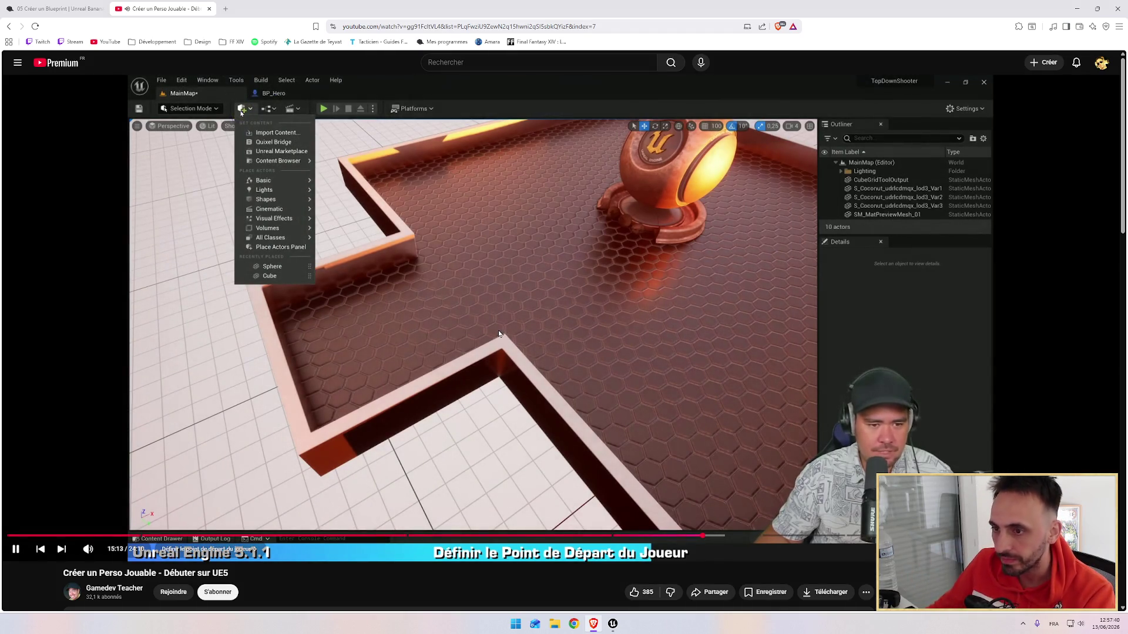
pyautogui.hotkey('alt', 'Tab')
pyautogui.click(116, 37)
pyautogui.moveTo(140, 107)
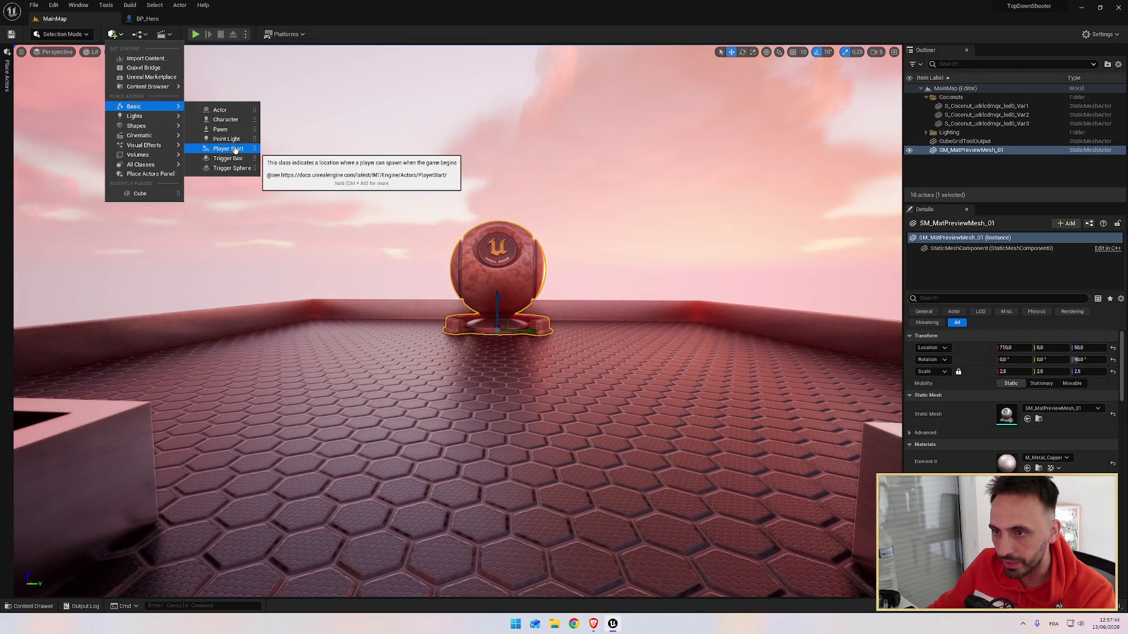
pyautogui.moveTo(228, 149); pyautogui.dragTo(448, 312)
pyautogui.press('f')
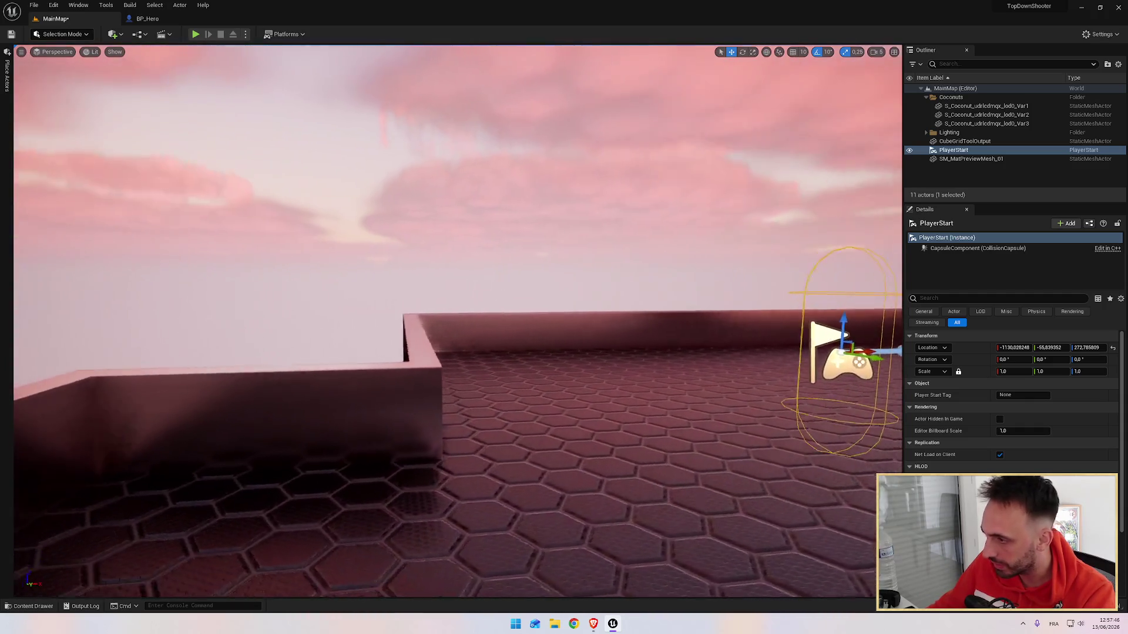
# Move the Player Start along X to -1670.6 and snap it onto the floor at Z 142.0.
pyautogui.moveTo(606, 353)
pyautogui.mouseDown()
pyautogui.moveTo(89, 360)
pyautogui.moveTo(158, 359)
pyautogui.mouseUp()
pyautogui.press('f')
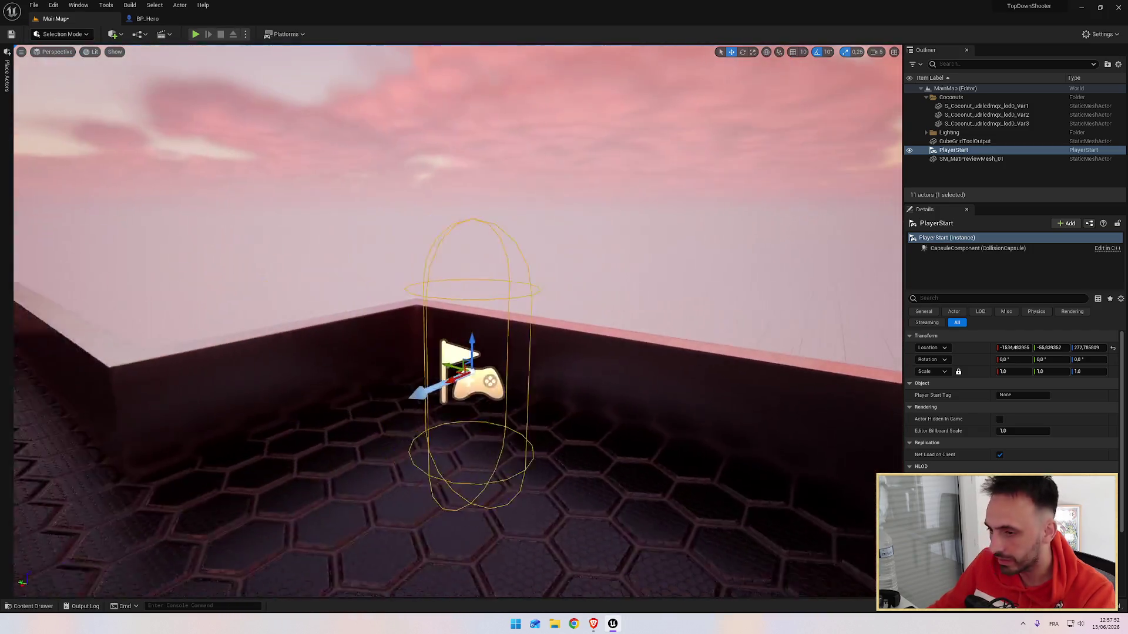
pyautogui.moveTo(411, 293)
pyautogui.mouseDown()
pyautogui.moveTo(399, 260)
pyautogui.moveTo(594, 251)
pyautogui.mouseUp()
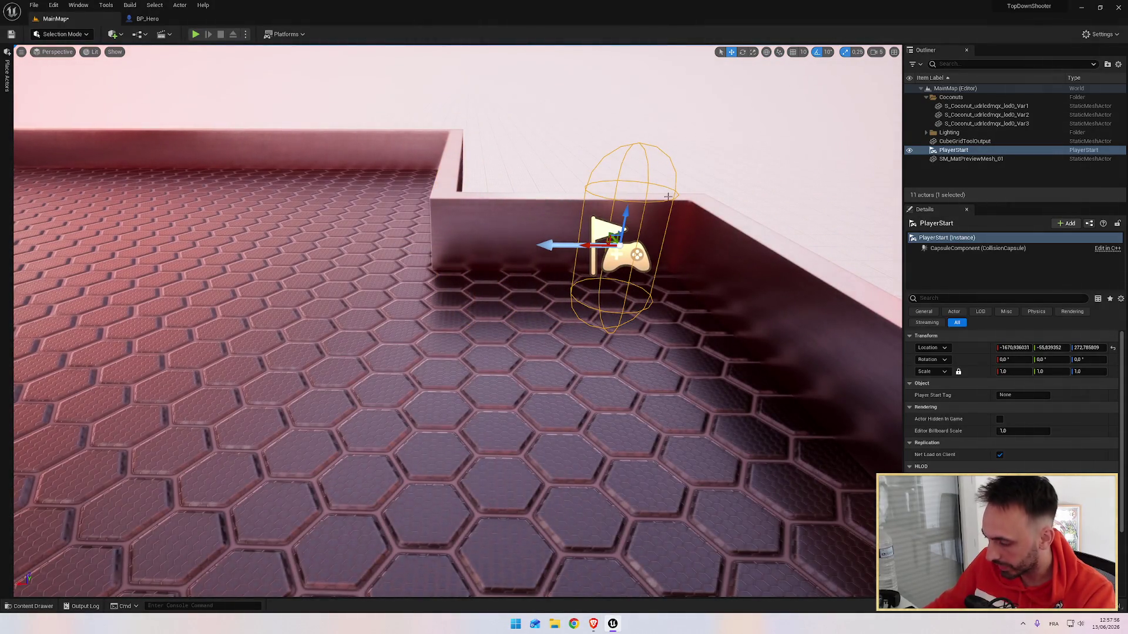
pyautogui.press('End')
pyautogui.moveTo(669, 198)
pyautogui.mouseDown()
pyautogui.moveTo(363, 229)
pyautogui.moveTo(412, 230)
pyautogui.mouseUp()
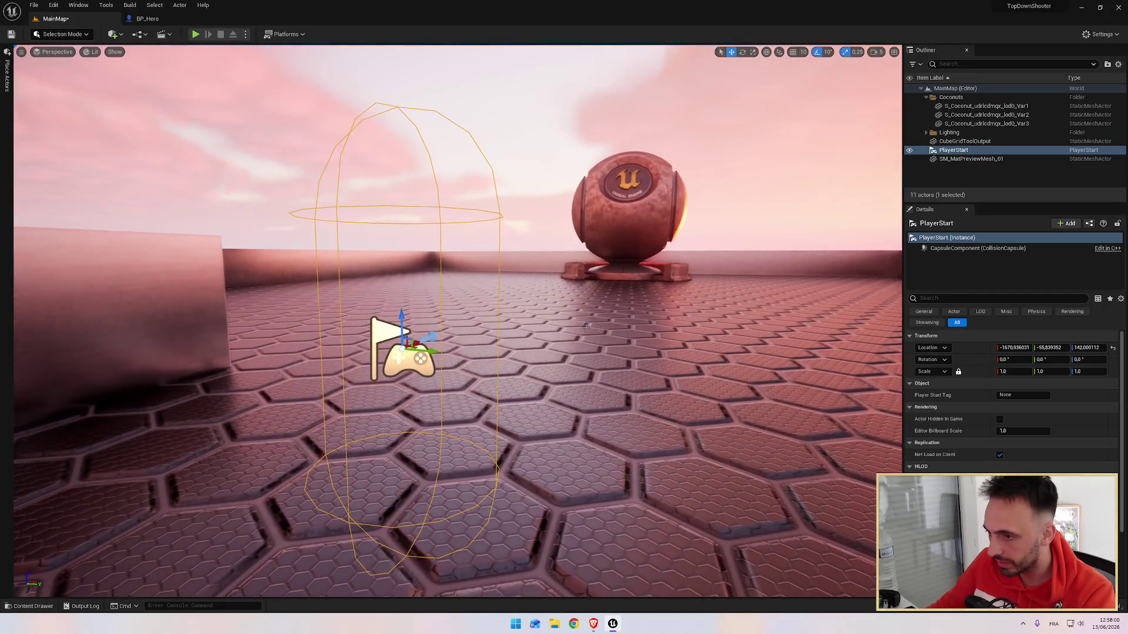
pyautogui.hotkey('alt', 'Tab')
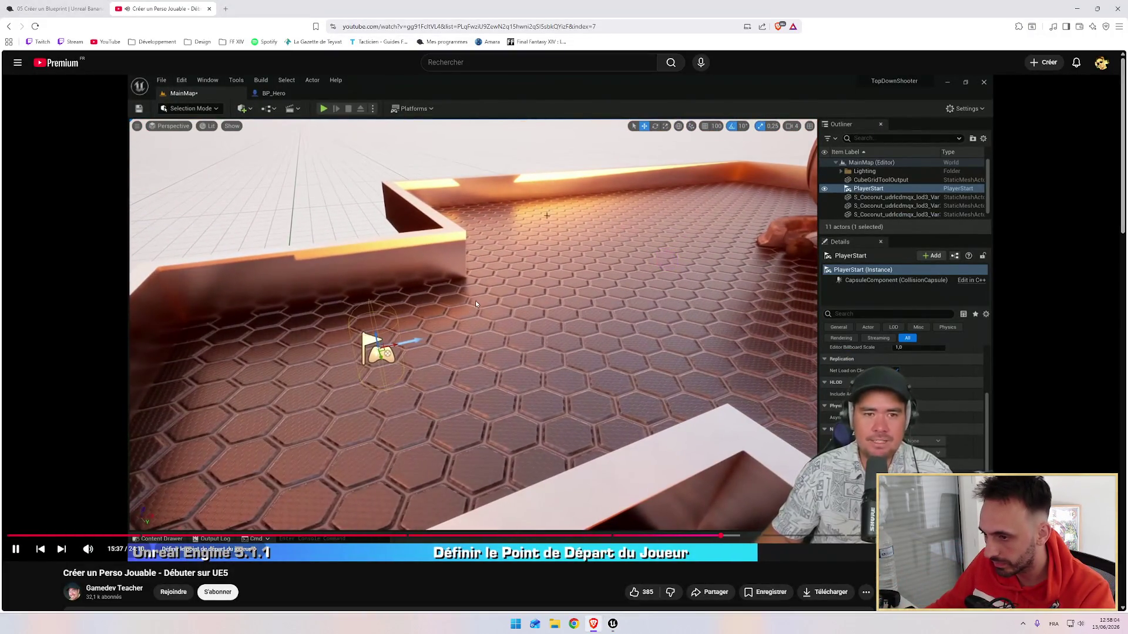
# Set the tutorial video quality to 720p60 and rewind it 15 seconds.
pyautogui.hotkey('alt', 'Tab')
pyautogui.hotkey('alt', 'Tab')
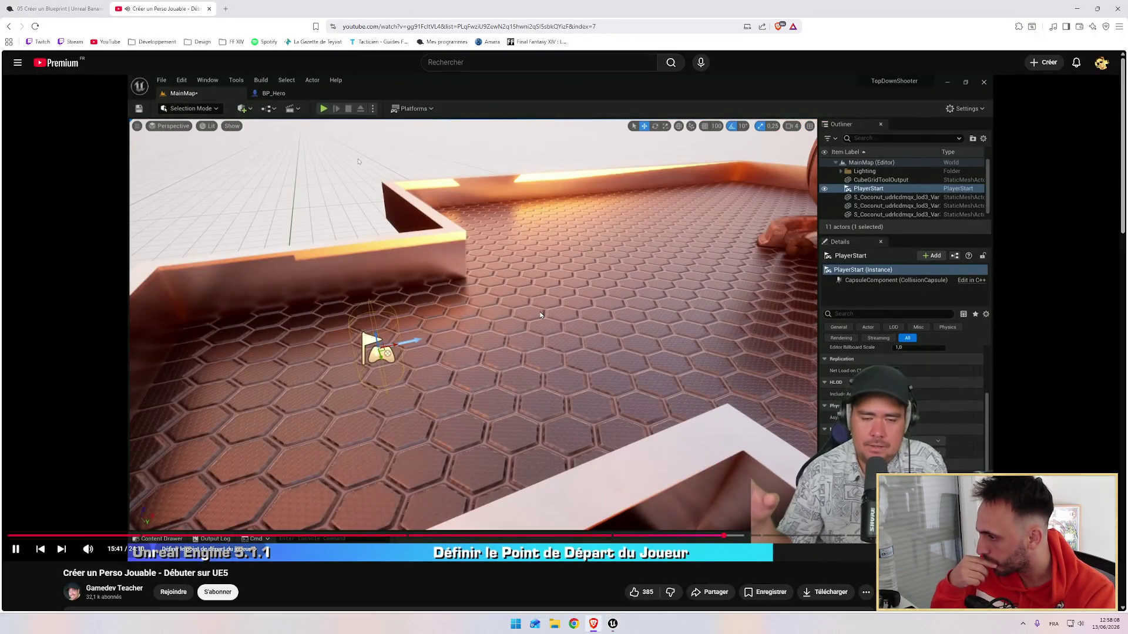
pyautogui.click(1057, 550)
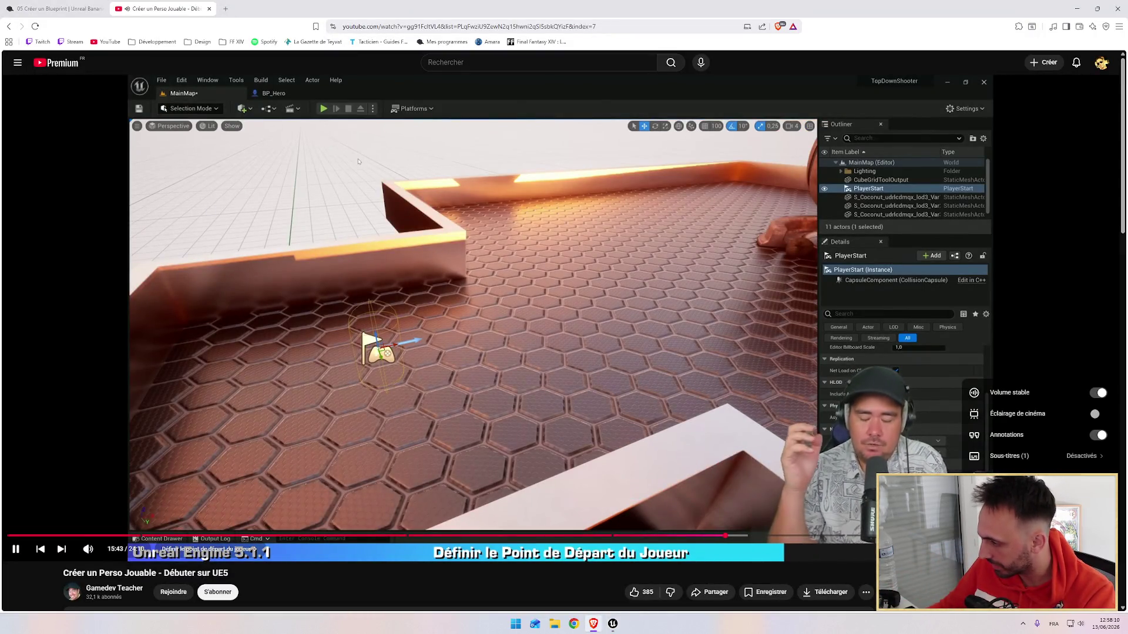
pyautogui.click(1034, 498)
pyautogui.click(1033, 450)
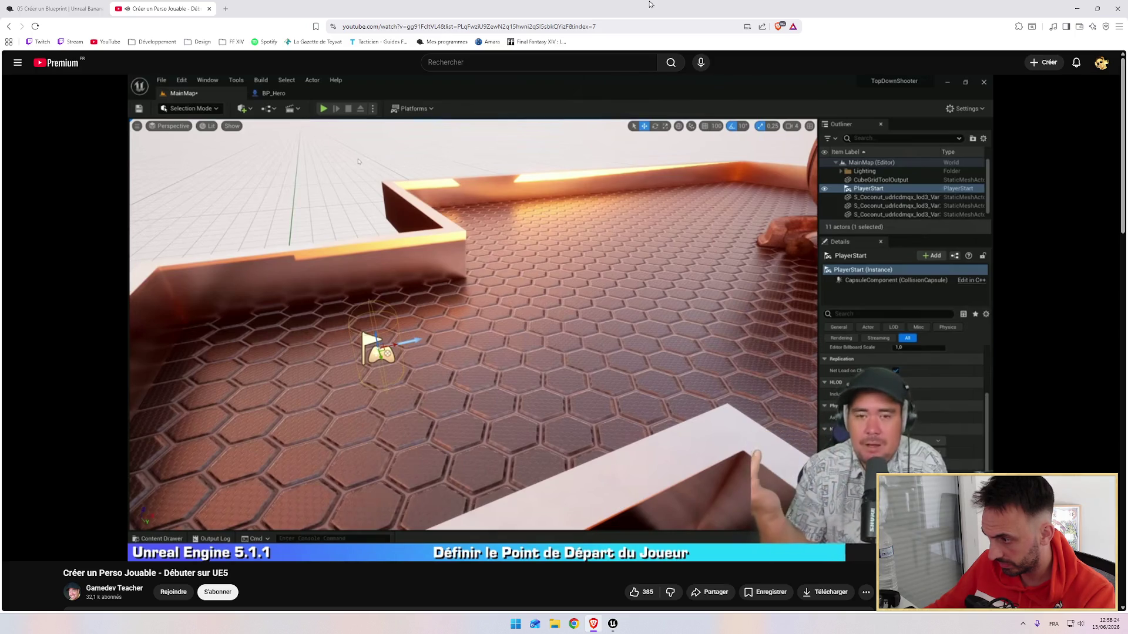
pyautogui.press('Left')
pyautogui.press('Left')
pyautogui.press('Left')
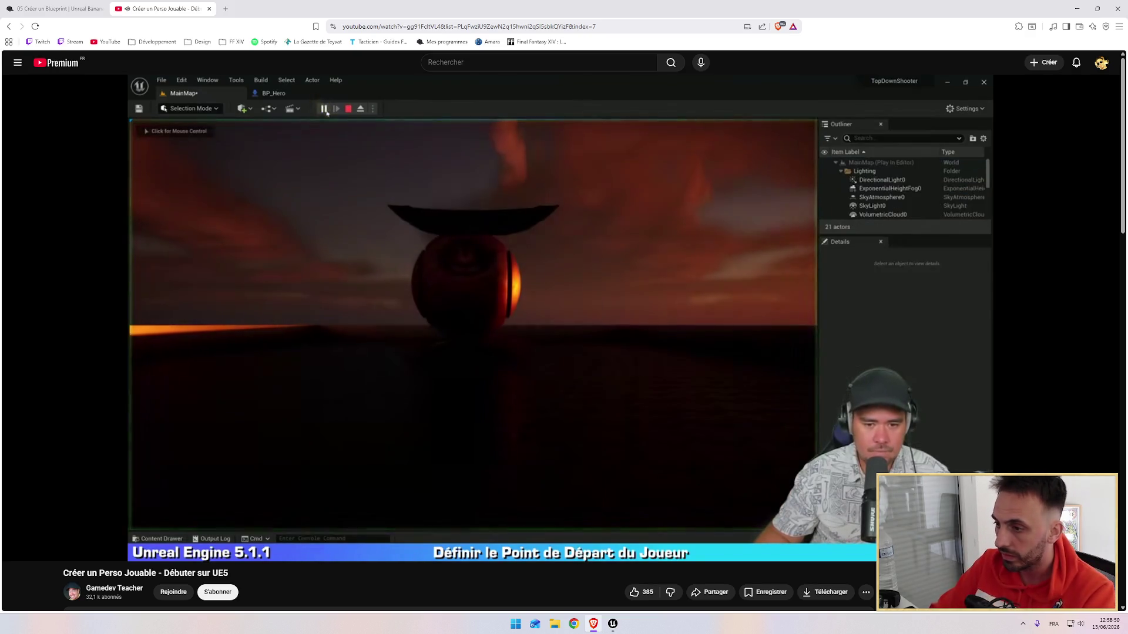
# Play MainMap, eject to fly around the hero spawned at the Player Start, then stop.
pyautogui.hotkey('alt', 'Tab')
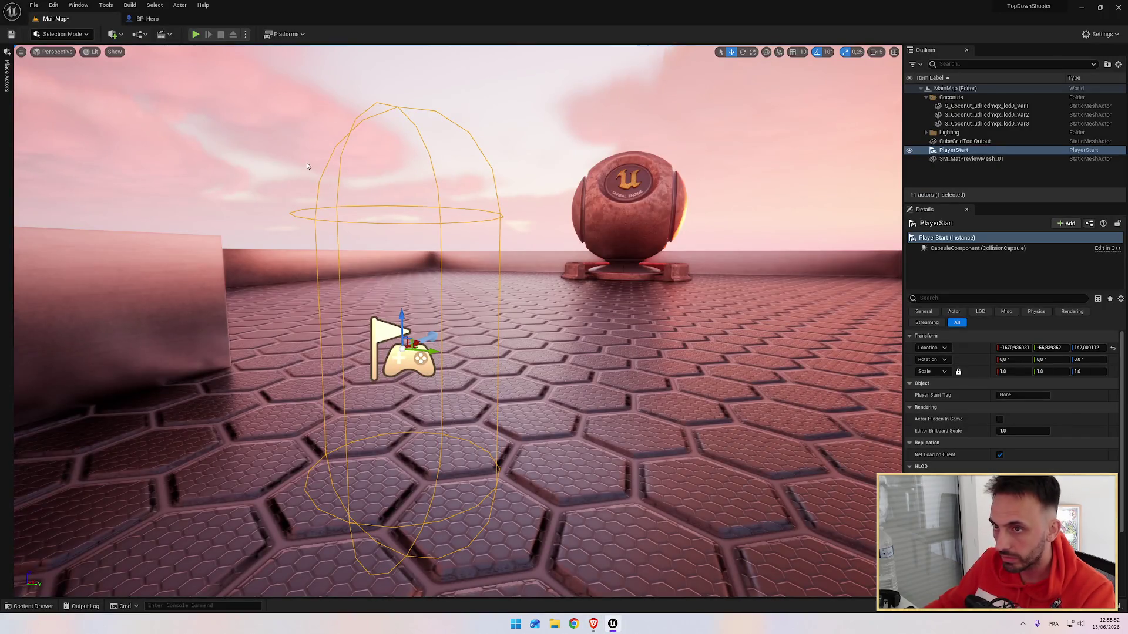
pyautogui.click(196, 35)
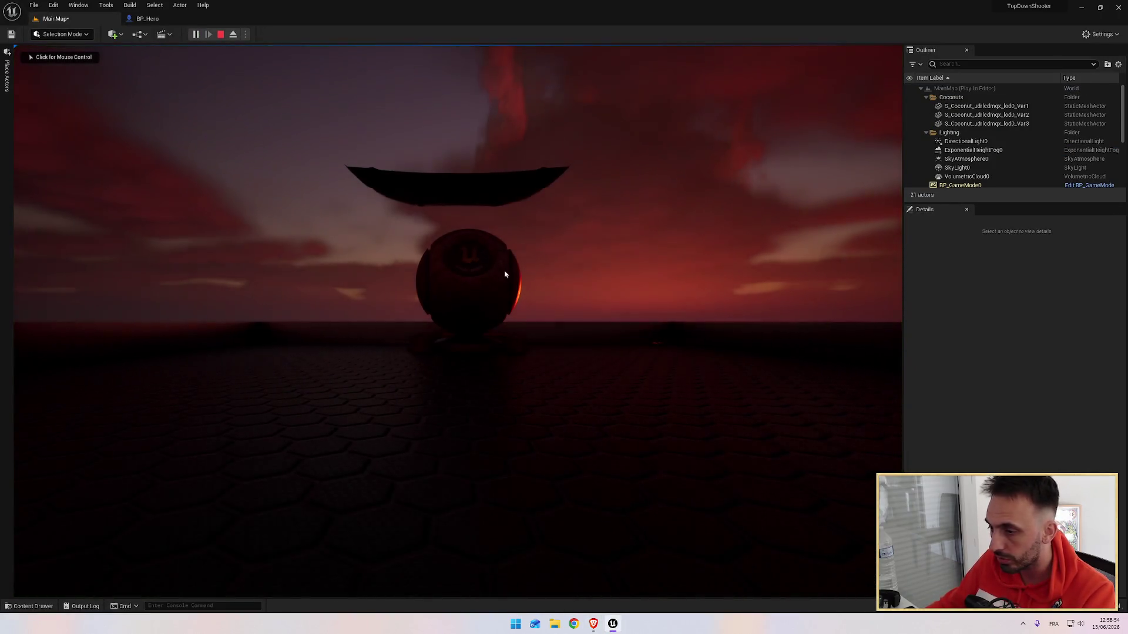
pyautogui.click(234, 34)
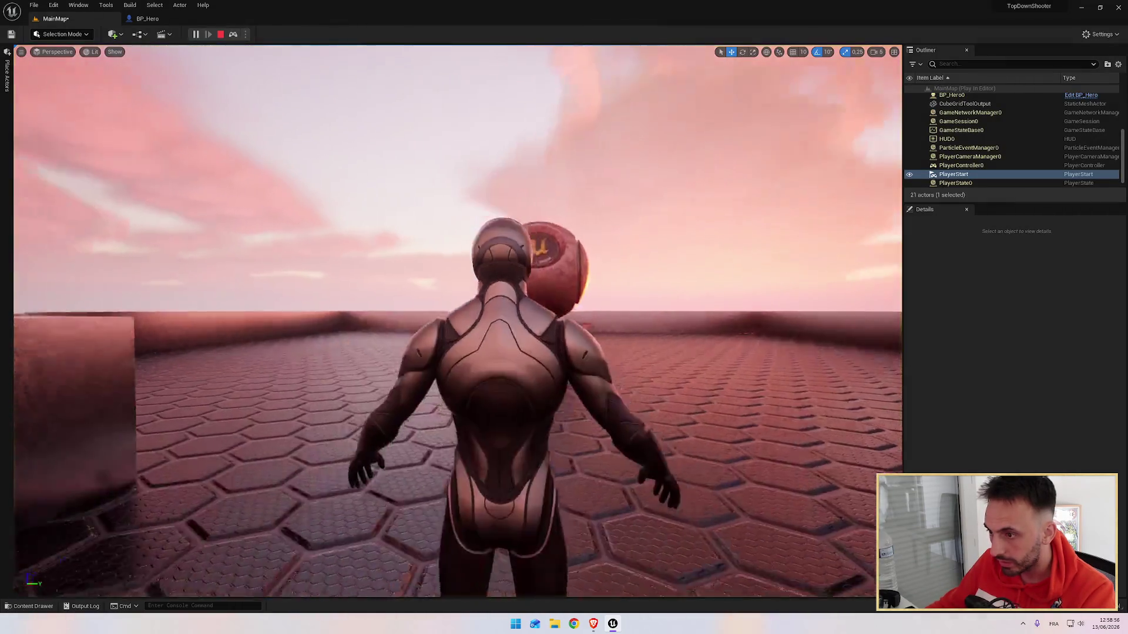
pyautogui.press('w')
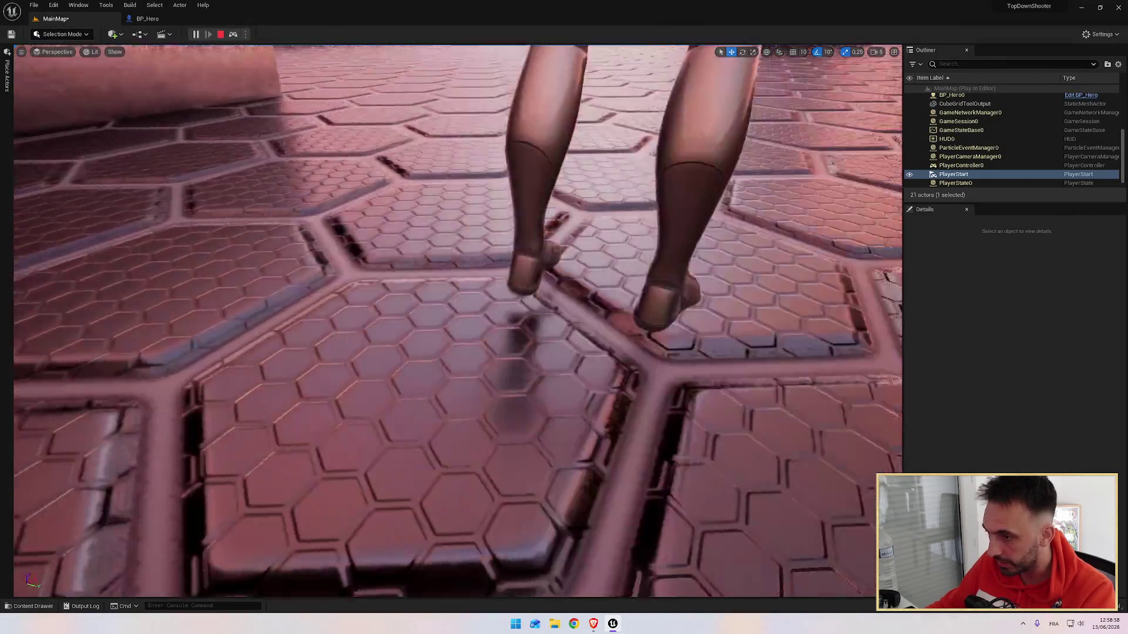
pyautogui.press('w')
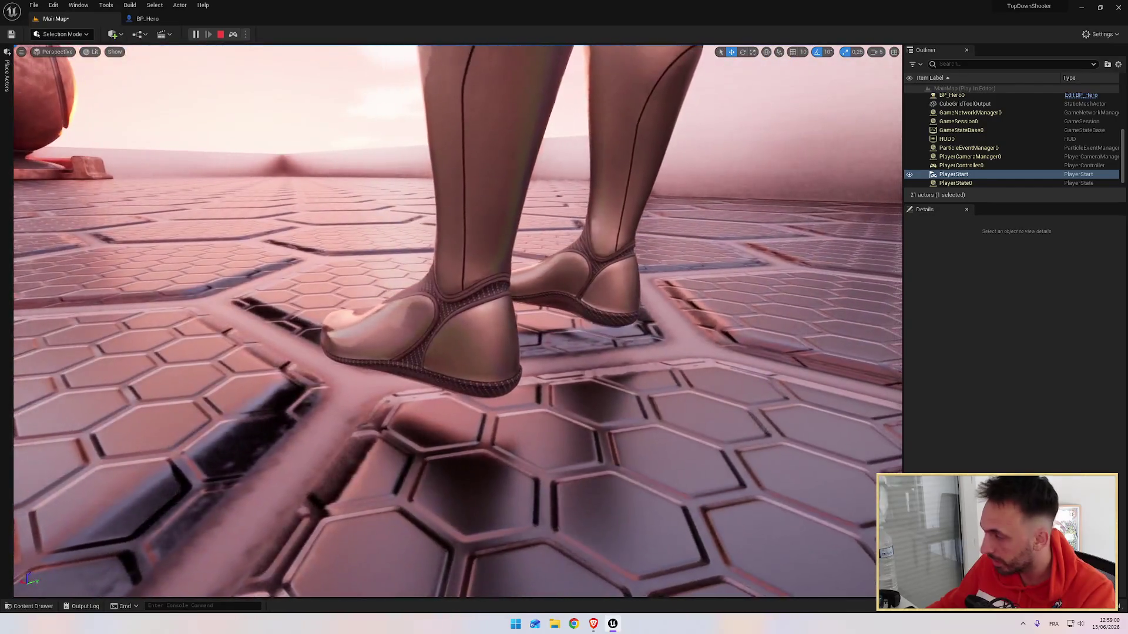
pyautogui.press('w')
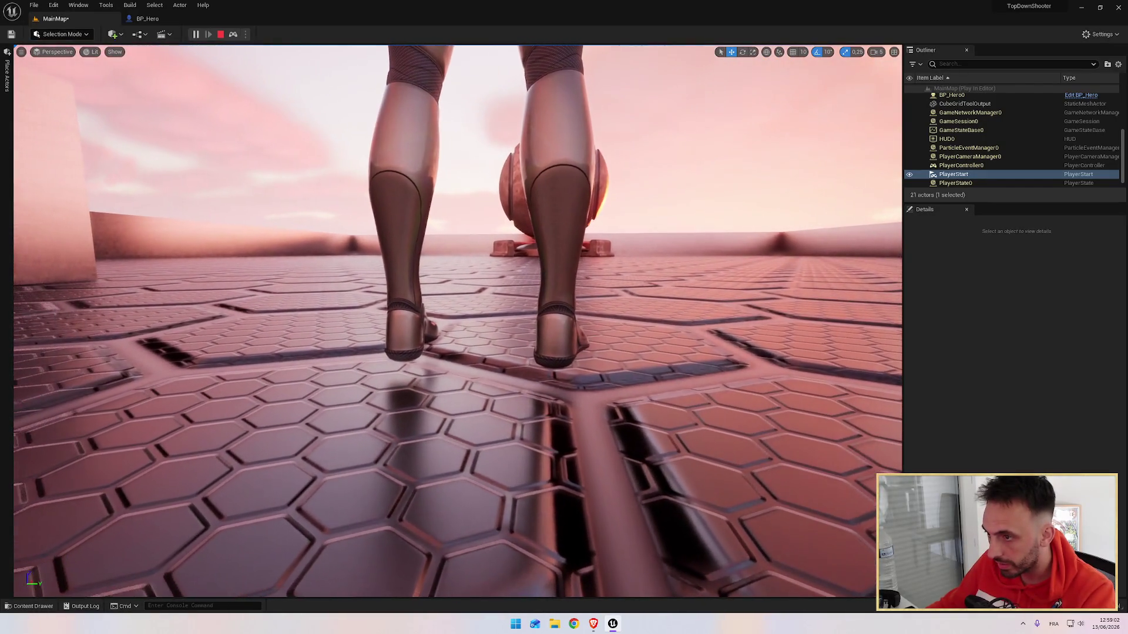
pyautogui.click(221, 34)
pyautogui.hotkey('alt', 'Tab')
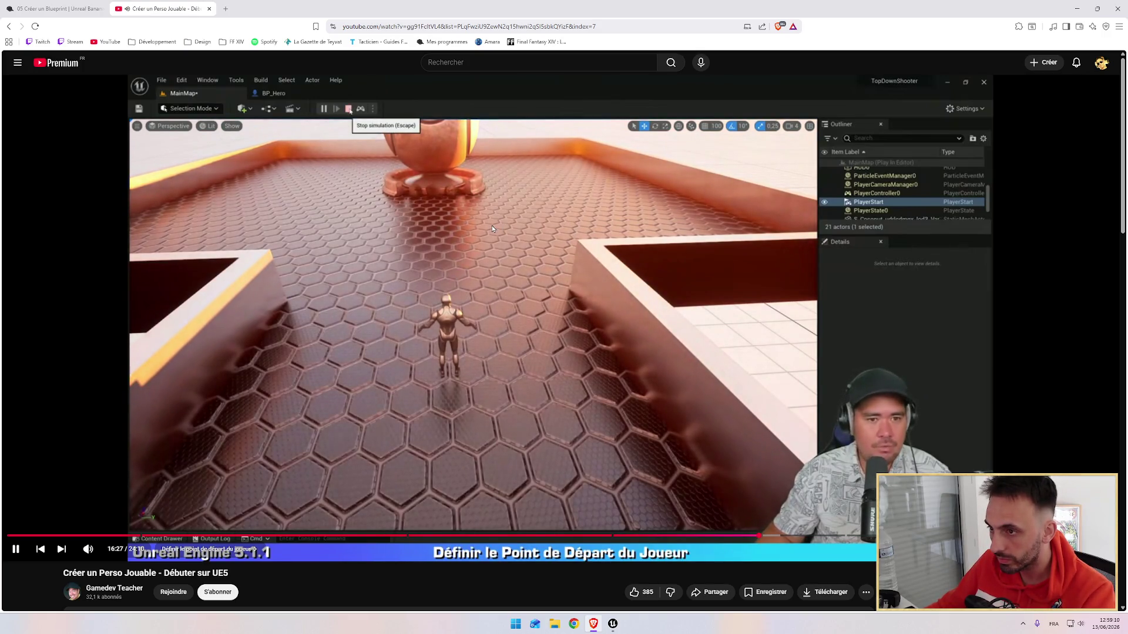
pyautogui.hotkey('alt', 'Tab')
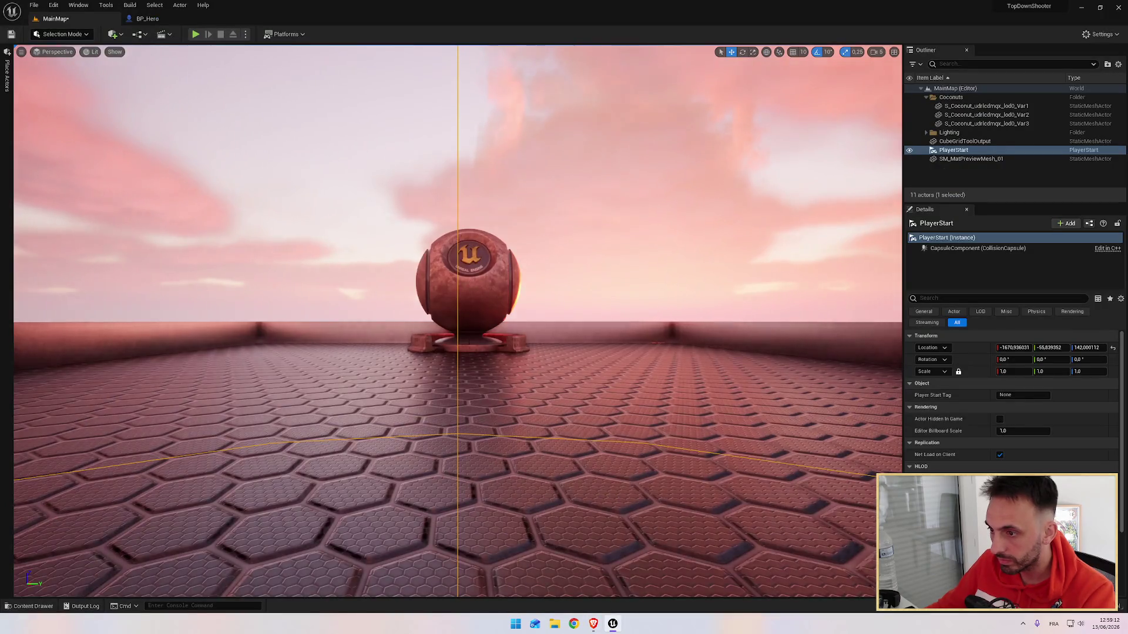
# Frame the PlayerStart and set its Location Z to 140.
pyautogui.press('f')
pyautogui.hotkey('alt', 'Tab')
pyautogui.hotkey('alt', 'Tab')
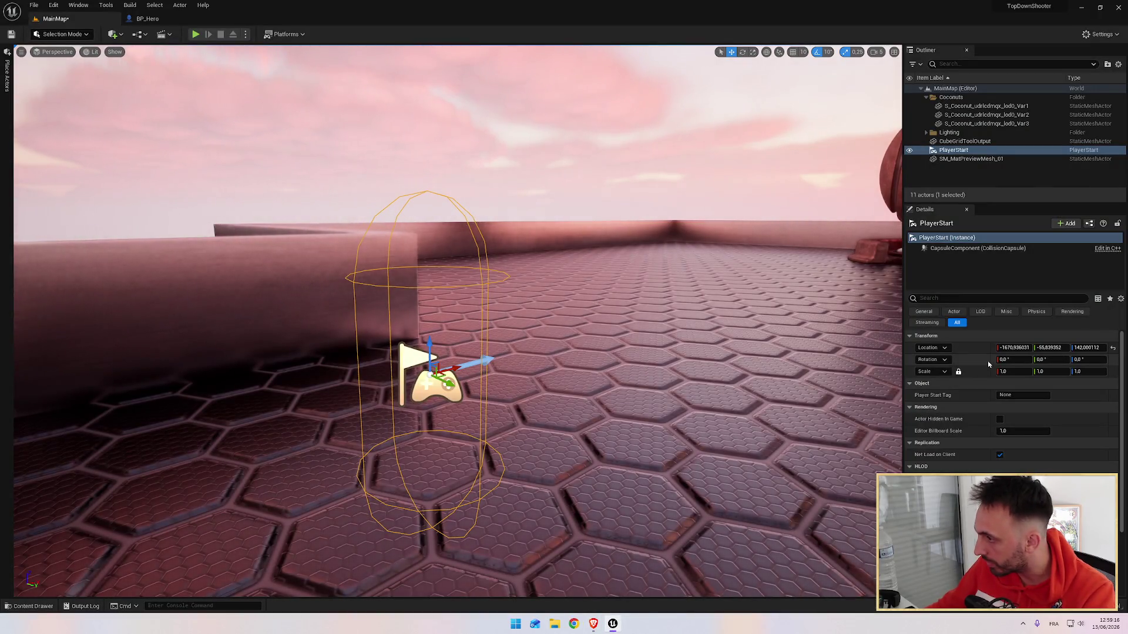
pyautogui.click(1080, 347)
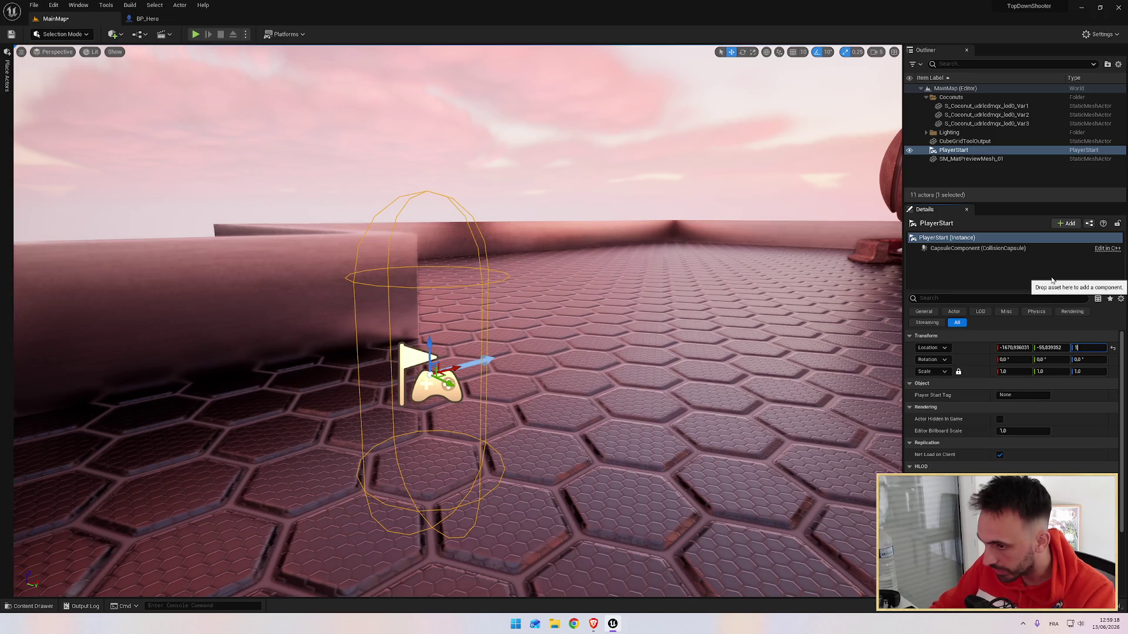
pyautogui.write('40')
pyautogui.press('Return')
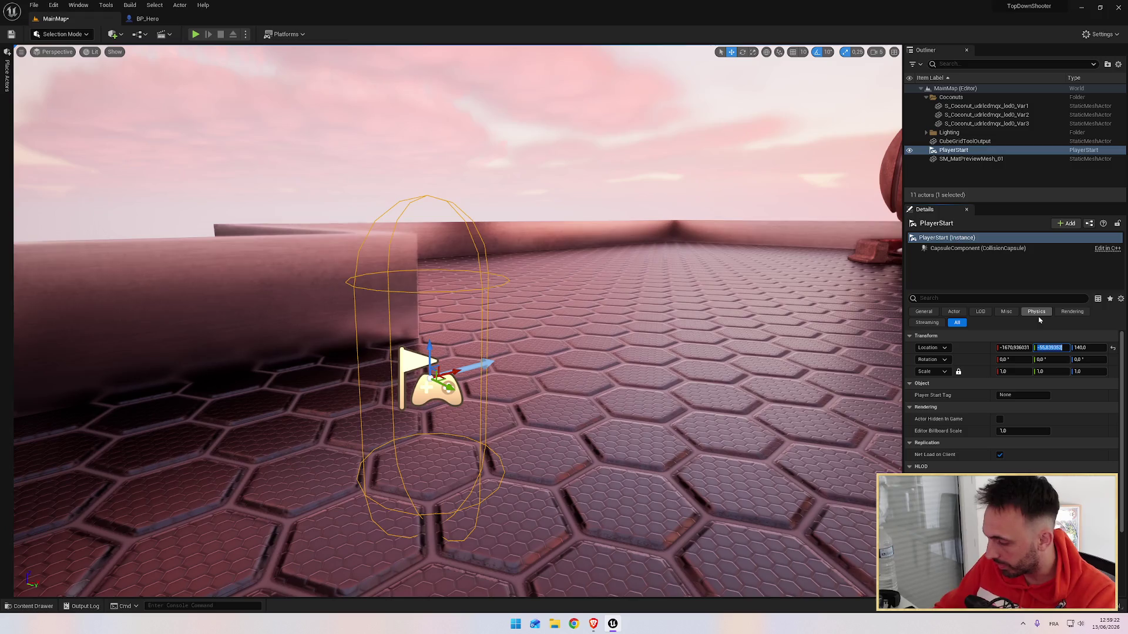
# Set the PlayerStart's Location Y to -55, then check the nearby sphere and floor before reselecting it.
pyautogui.write('55')
pyautogui.press('Return')
pyautogui.moveTo(691, 326)
pyautogui.mouseDown()
pyautogui.moveTo(587, 328)
pyautogui.moveTo(691, 326)
pyautogui.mouseUp()
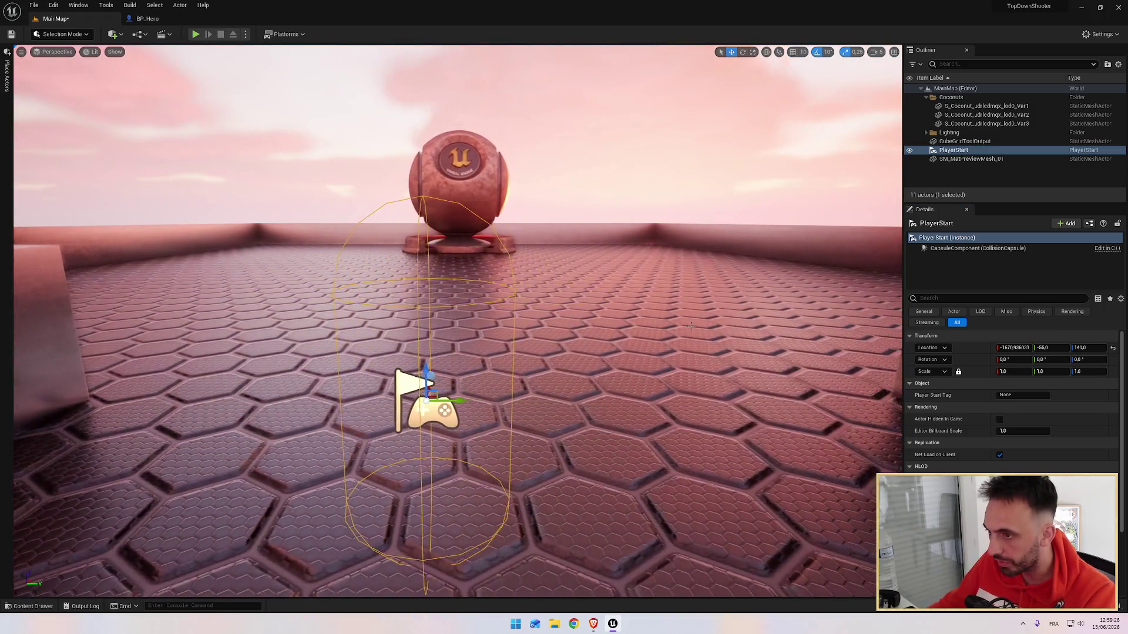
pyautogui.click(467, 179)
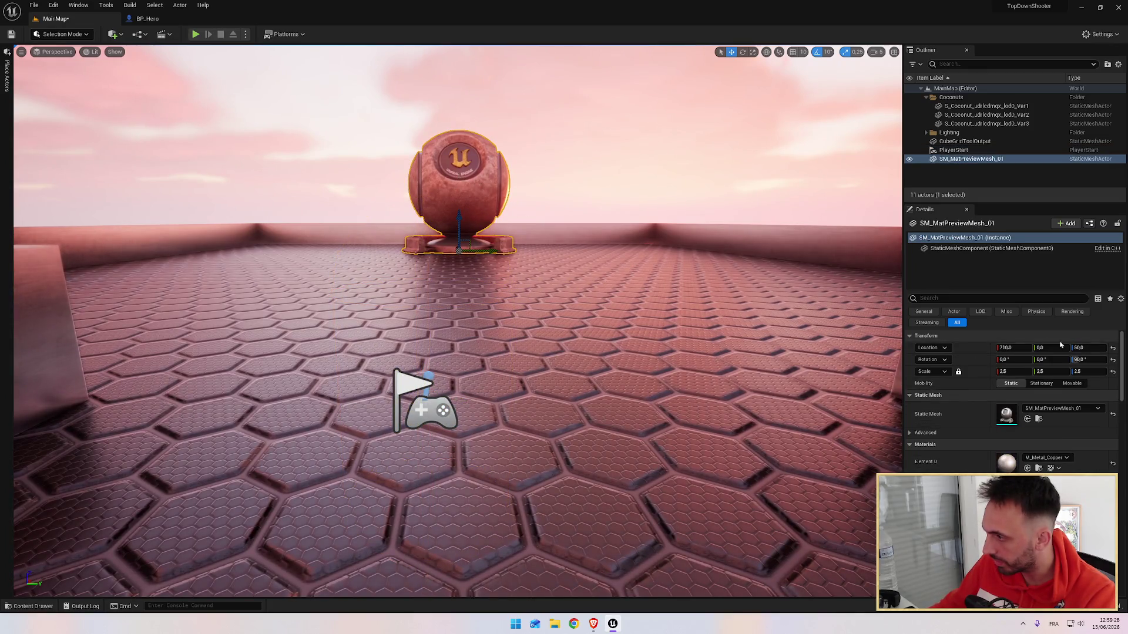
pyautogui.click(437, 400)
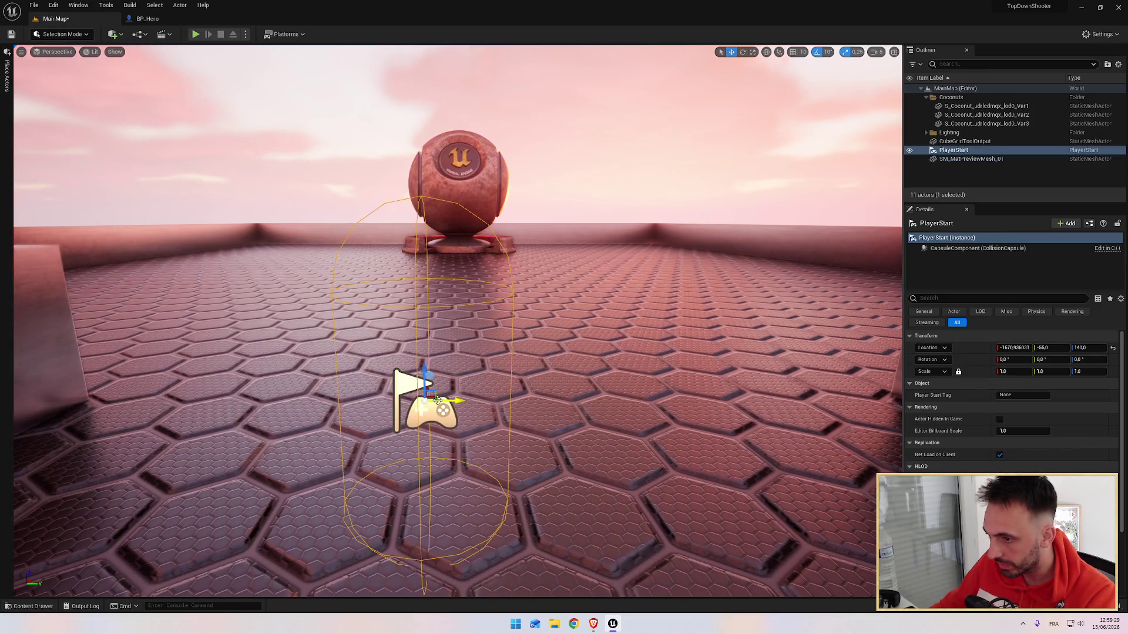
pyautogui.click(508, 393)
pyautogui.click(443, 395)
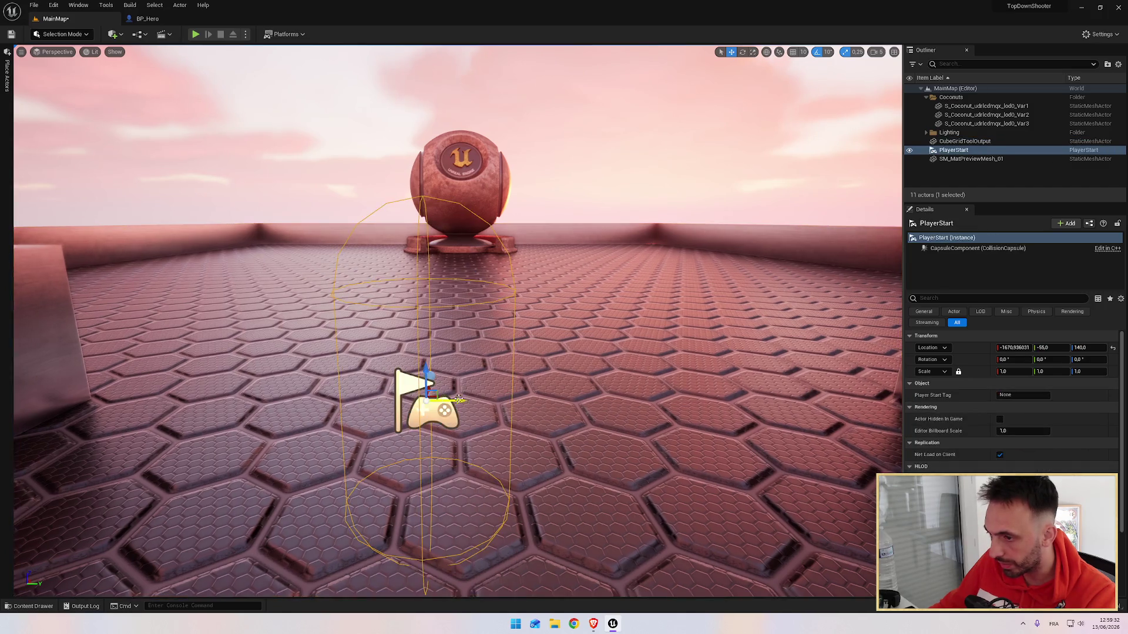
# Reset the PlayerStart's Location Y to 0 and move it along X to -1780.
pyautogui.write('0')
pyautogui.press('Return')
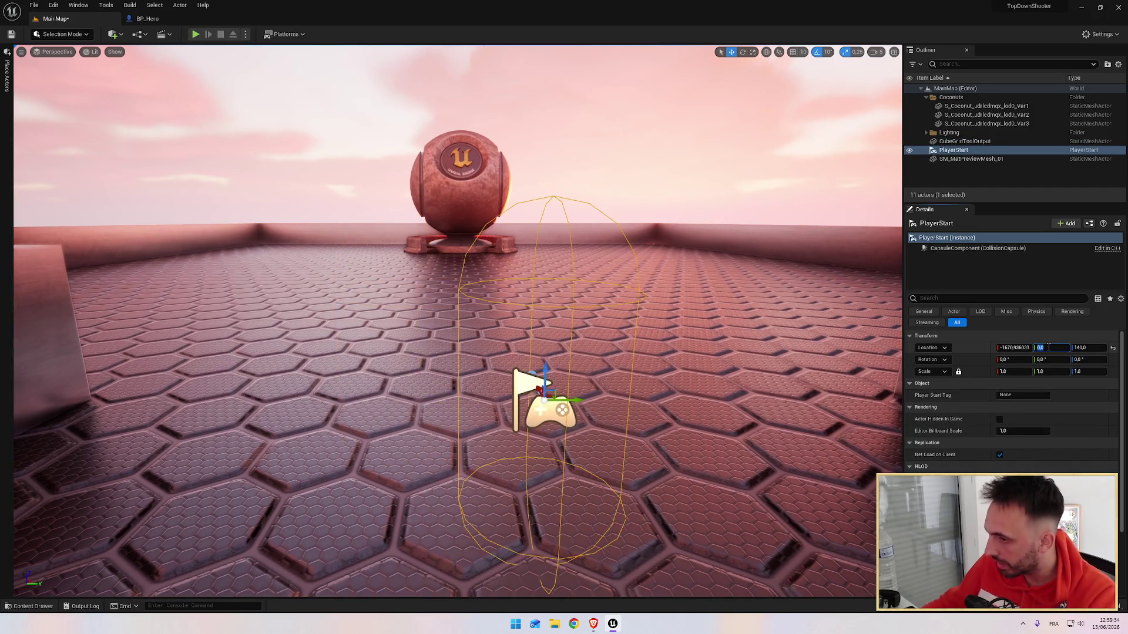
pyautogui.press('f')
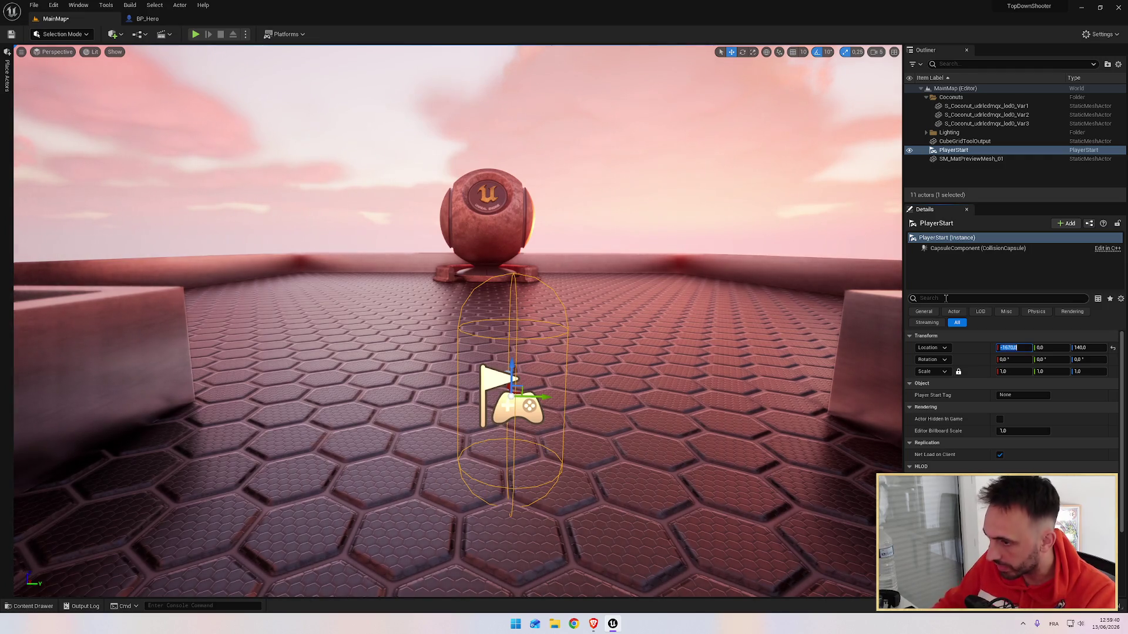
pyautogui.press('f')
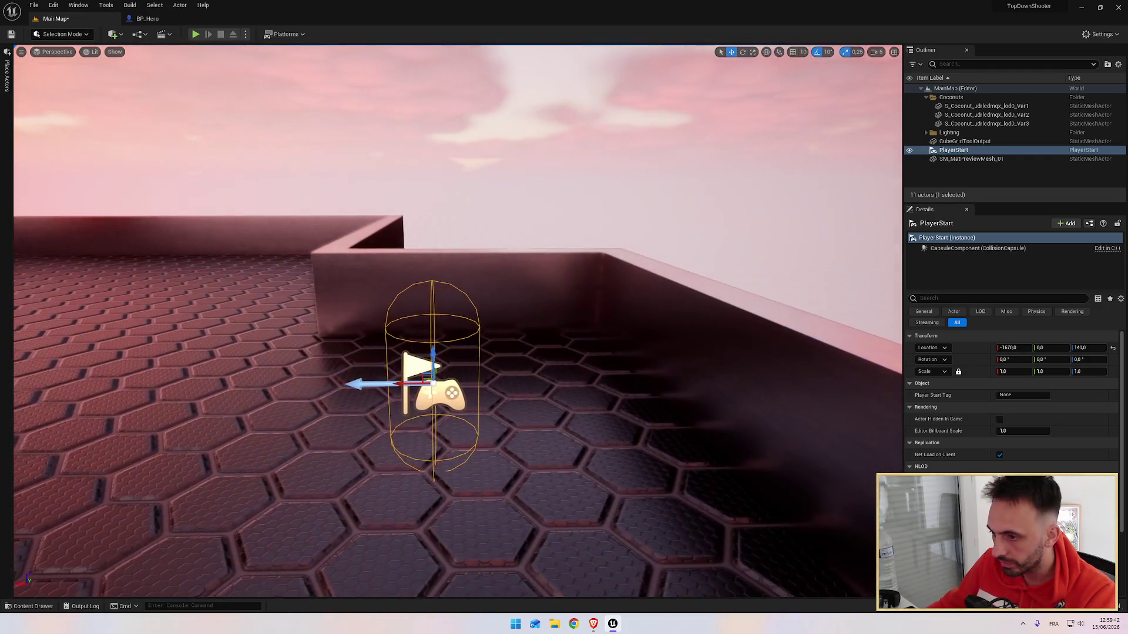
pyautogui.moveTo(403, 385); pyautogui.dragTo(514, 384)
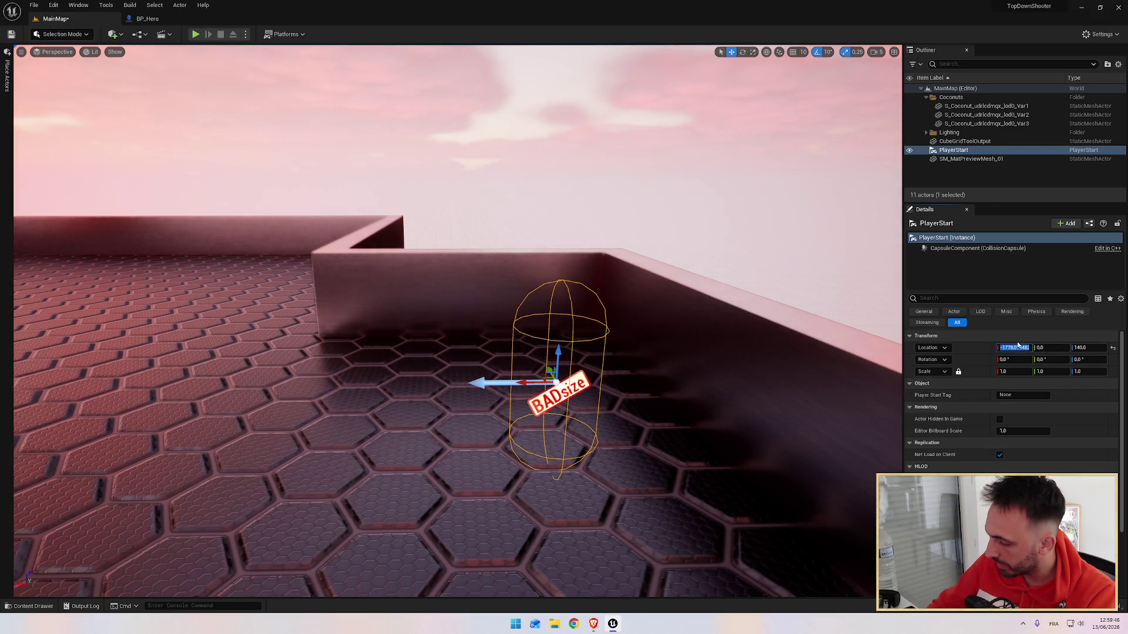
pyautogui.write('0')
pyautogui.press('Return')
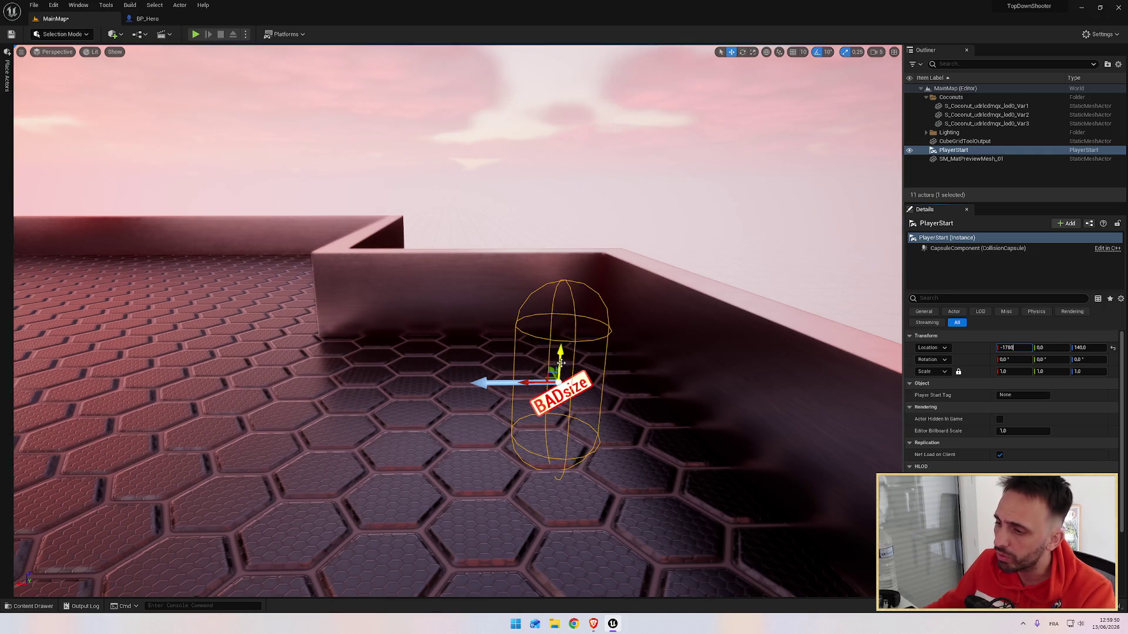
# Snap the PlayerStart to the floor and set its Location Z back to 140.
pyautogui.moveTo(560, 362); pyautogui.dragTo(561, 329)
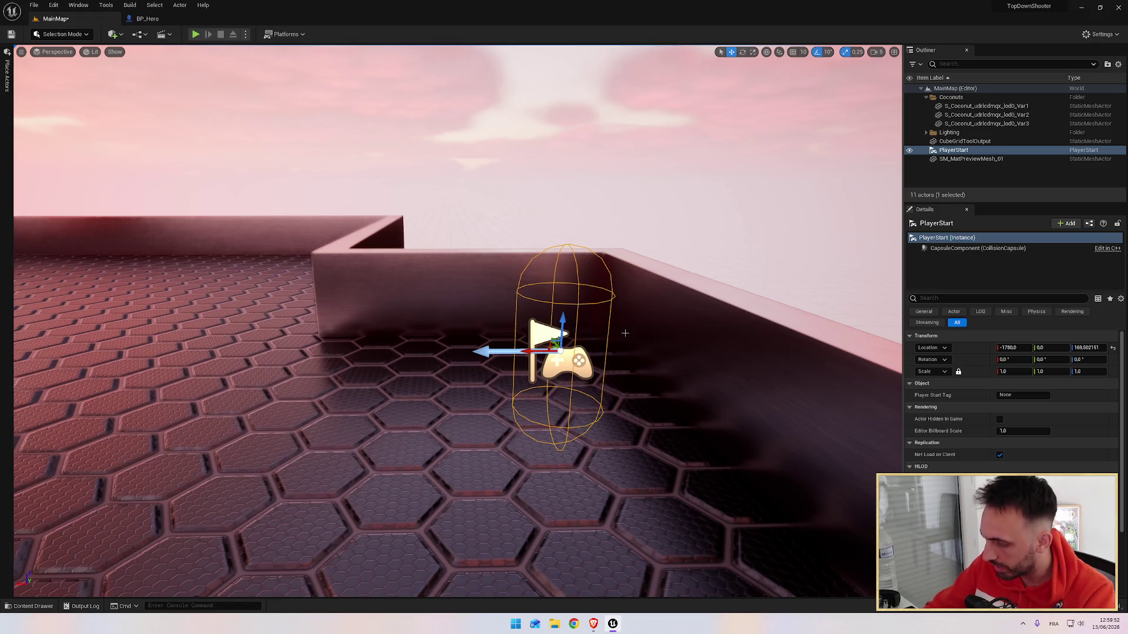
pyautogui.press('End')
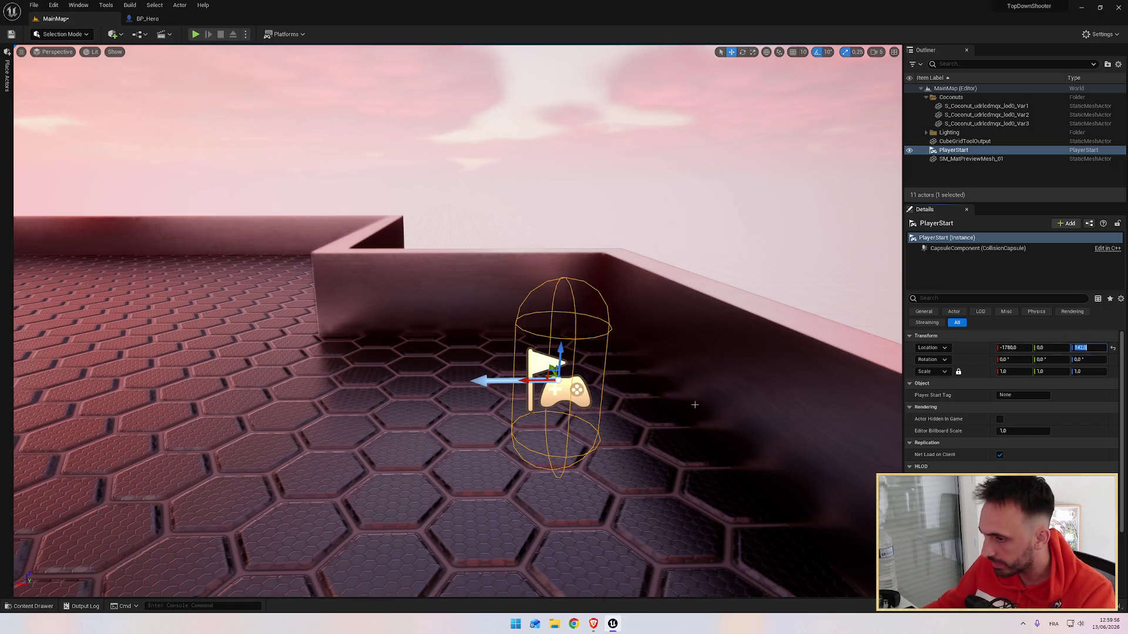
pyautogui.press('f')
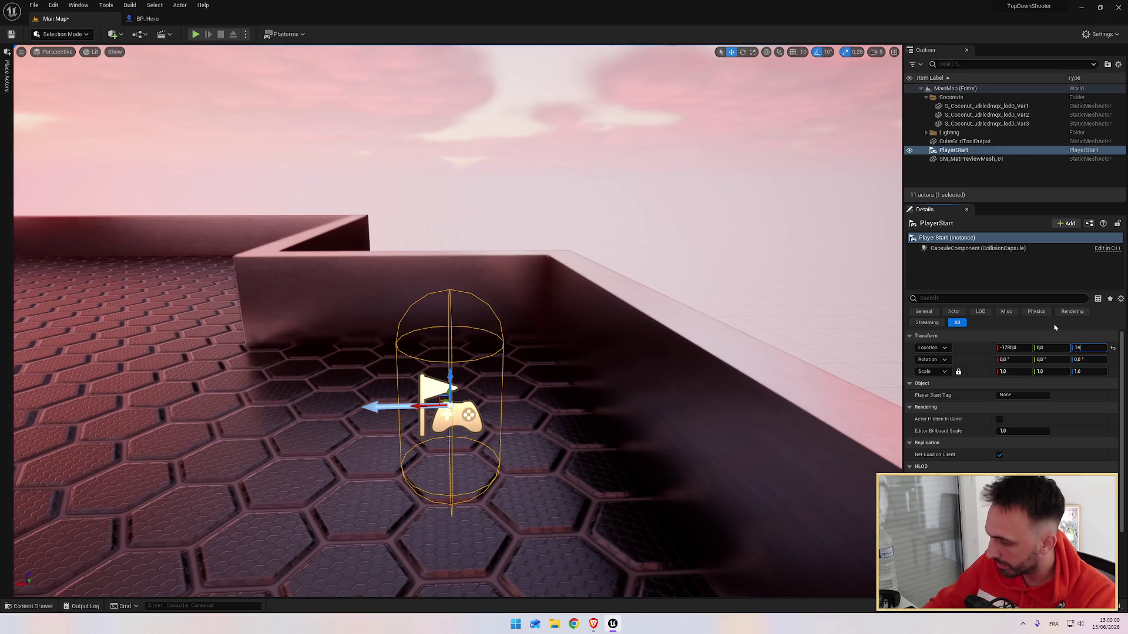
pyautogui.write('0')
pyautogui.press('Return')
pyautogui.click(445, 289)
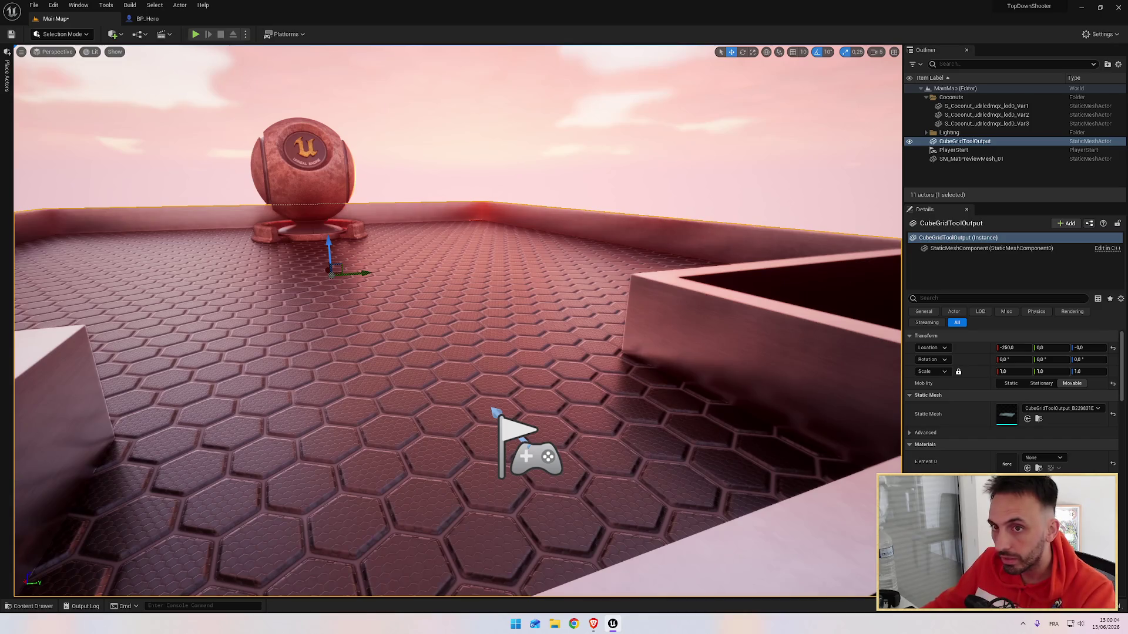
pyautogui.hotkey('ctrl', 'space')
# Save MainMap via Save All and Save Selected, then resume the tutorial.
pyautogui.click(98, 319)
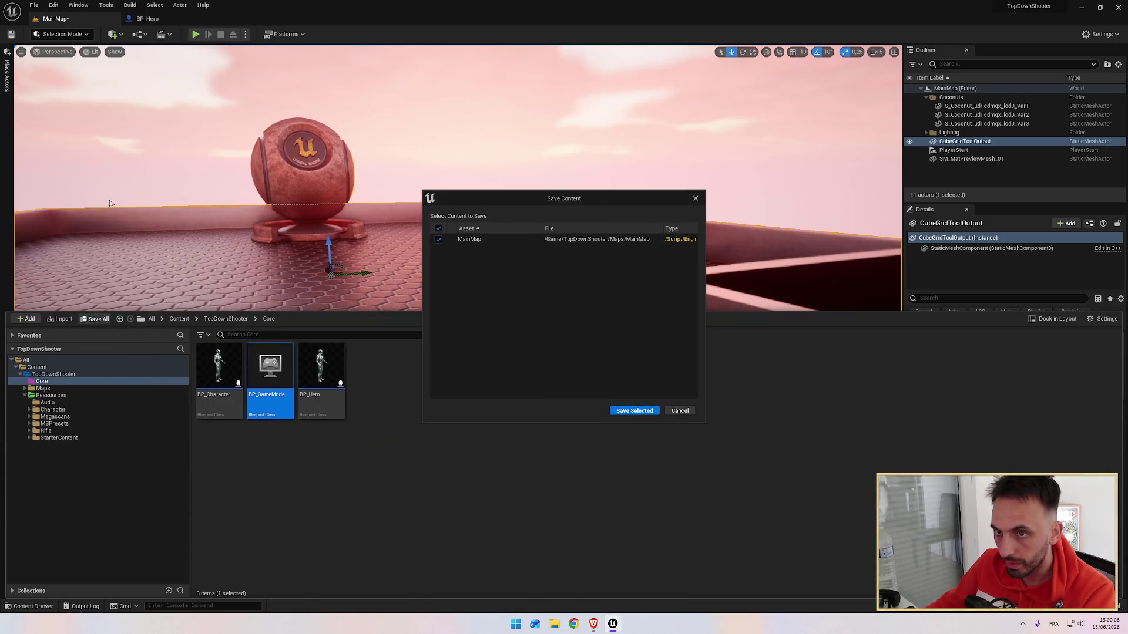
pyautogui.click(634, 411)
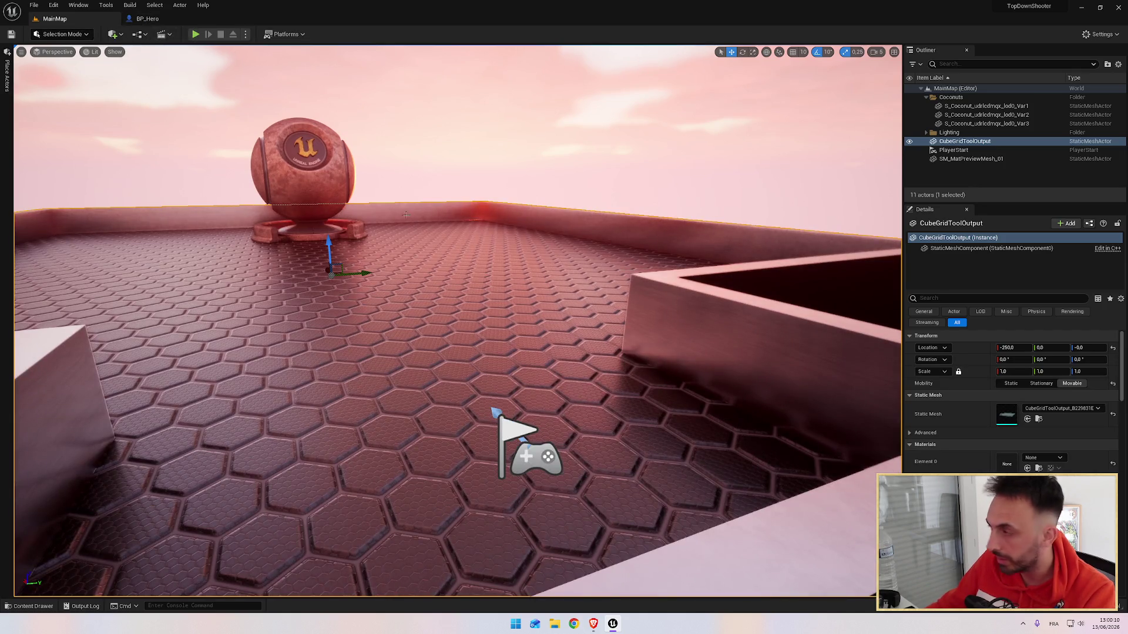
pyautogui.hotkey('alt', 'Tab')
pyautogui.click(499, 271)
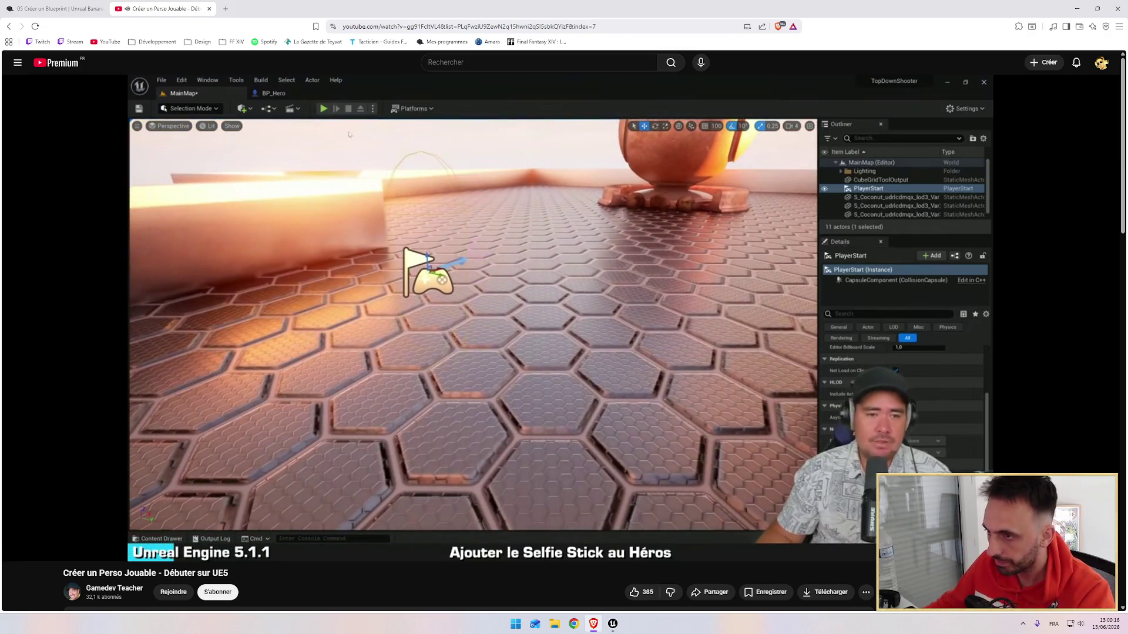
# Pause the tutorial and bring up the BP_Hero Blueprint's Event Graph.
pyautogui.hotkey('alt', 'Tab')
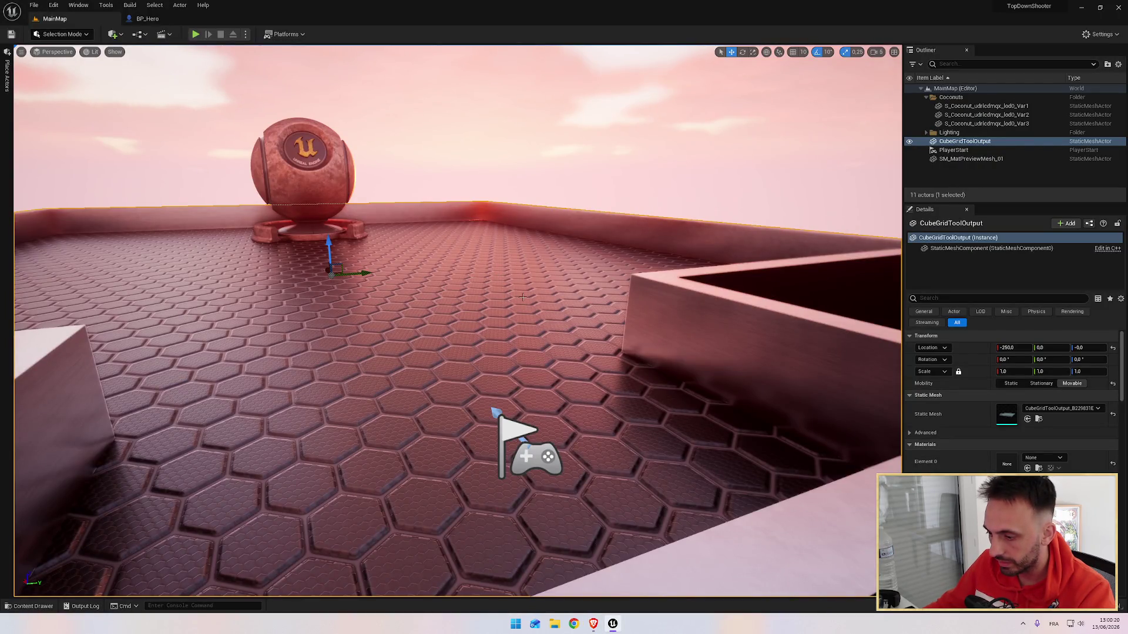
pyautogui.hotkey('alt', 'Tab')
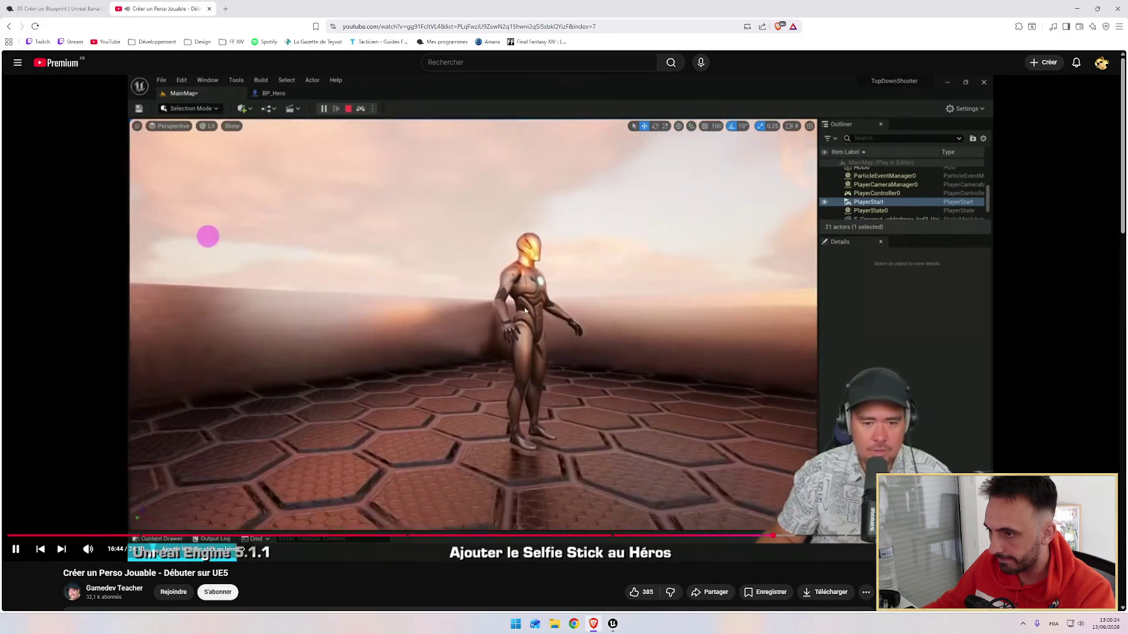
pyautogui.click(495, 298)
pyautogui.hotkey('alt', 'Tab')
pyautogui.click(146, 20)
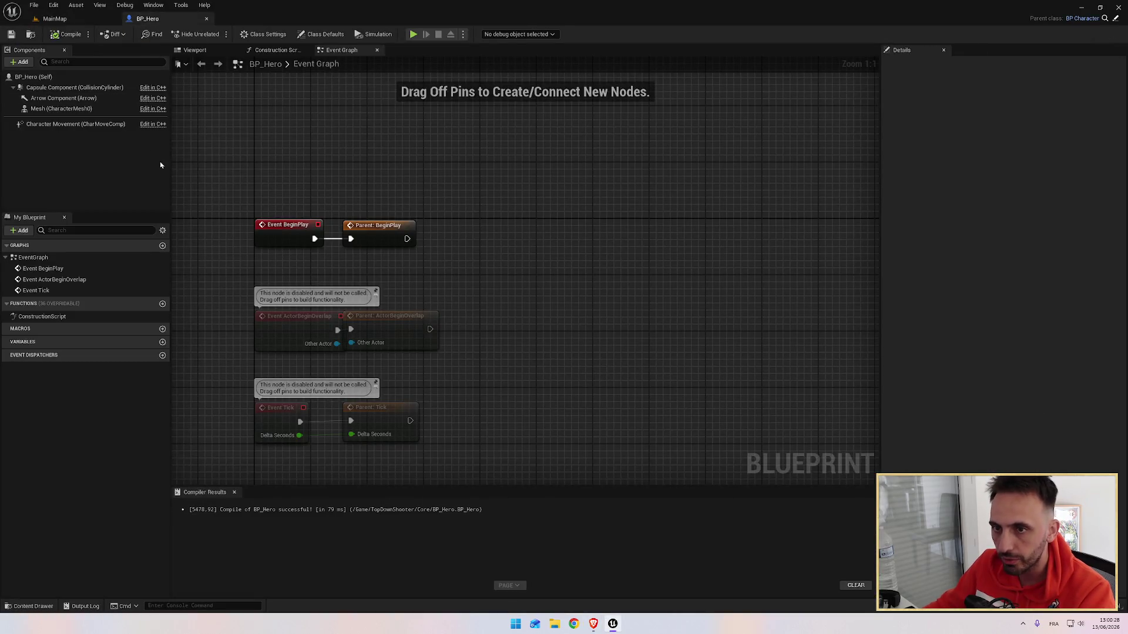
# Inspect BP_Hero's Arrow and Capsule components while checking the tutorial.
pyautogui.click(79, 99)
pyautogui.click(71, 88)
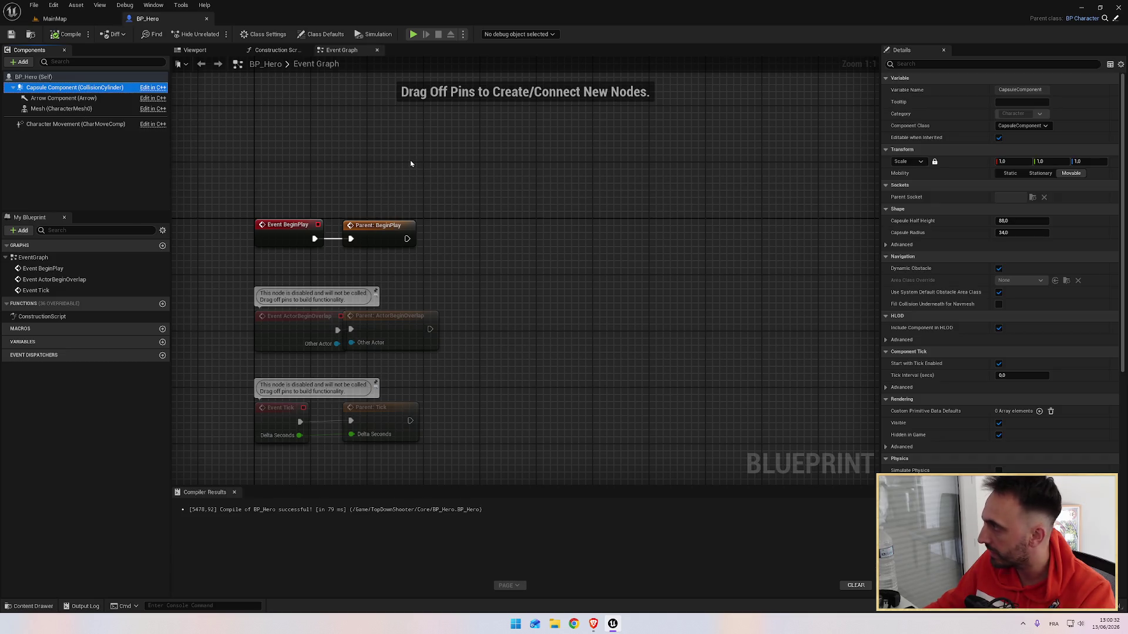
pyautogui.hotkey('alt', 'Tab')
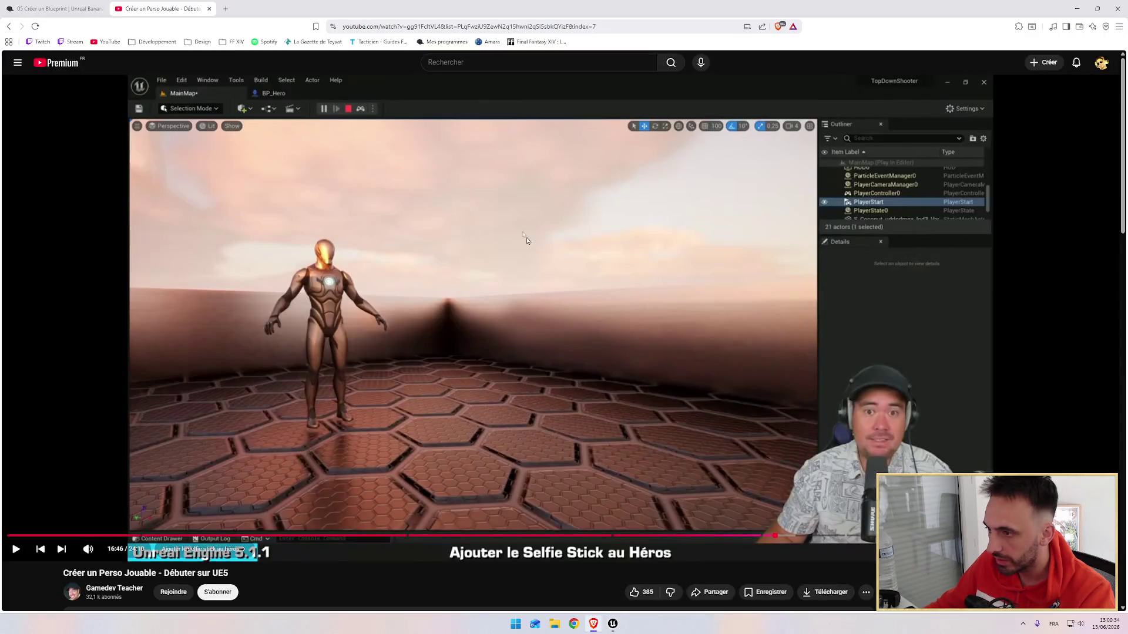
pyautogui.click(613, 625)
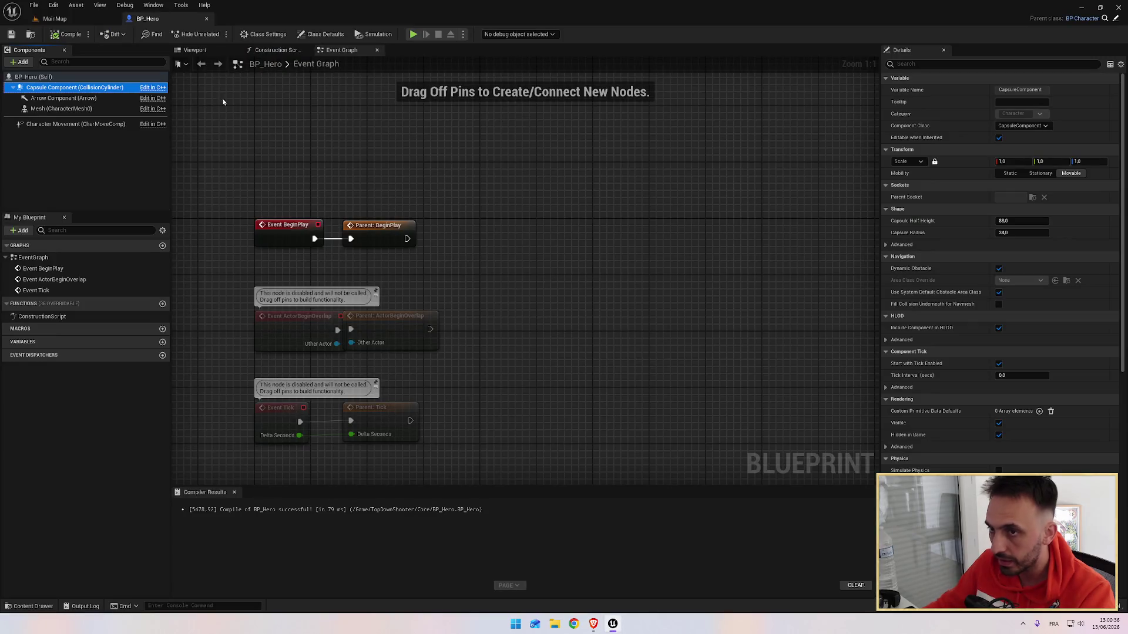
# Switch to MainMap, play-test briefly, then fly the viewport around with A and D.
pyautogui.click(54, 18)
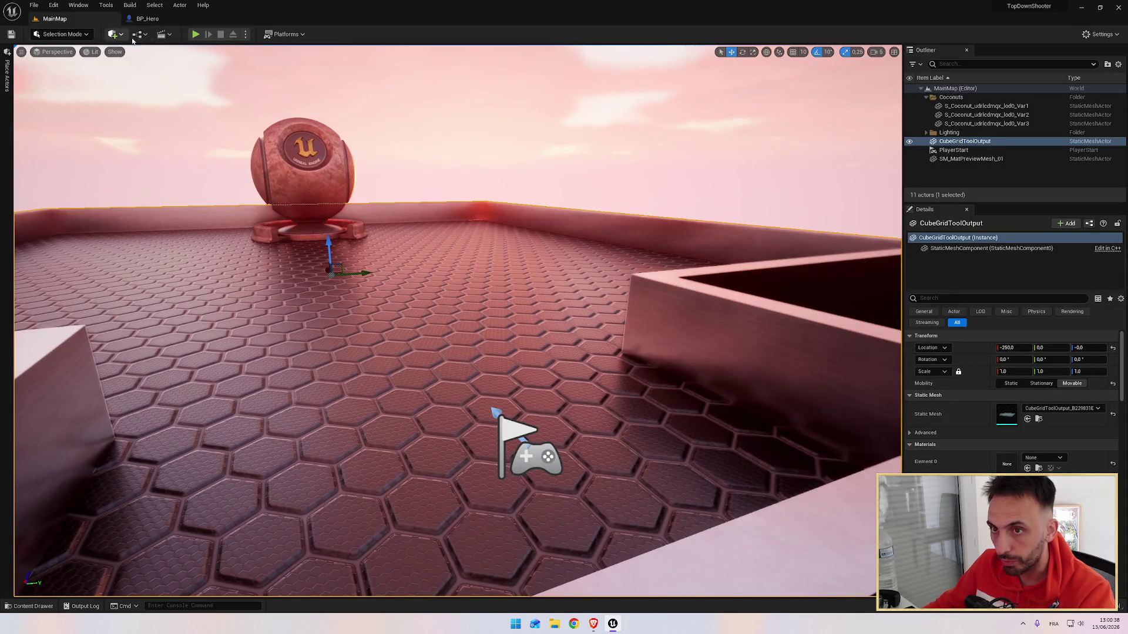
pyautogui.click(196, 34)
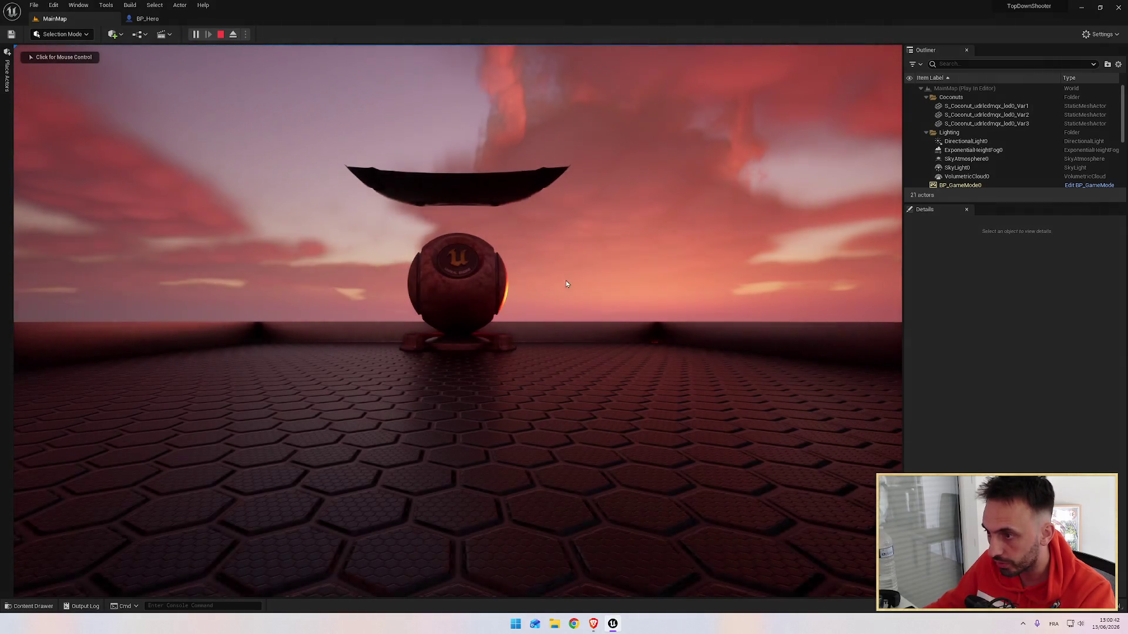
pyautogui.click(220, 34)
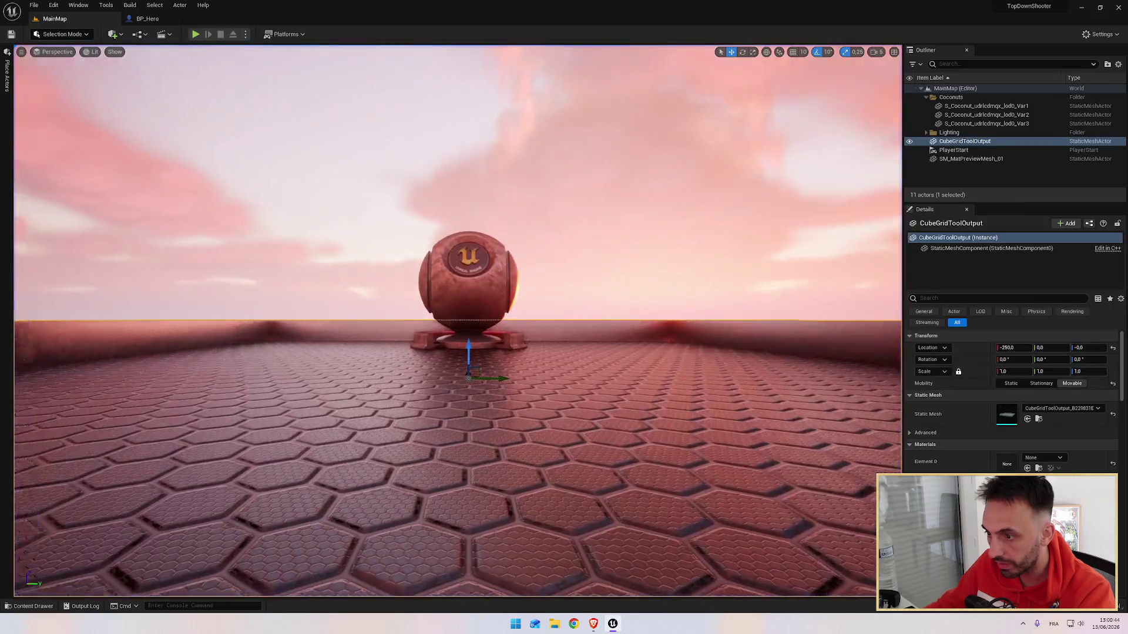
pyautogui.press('a')
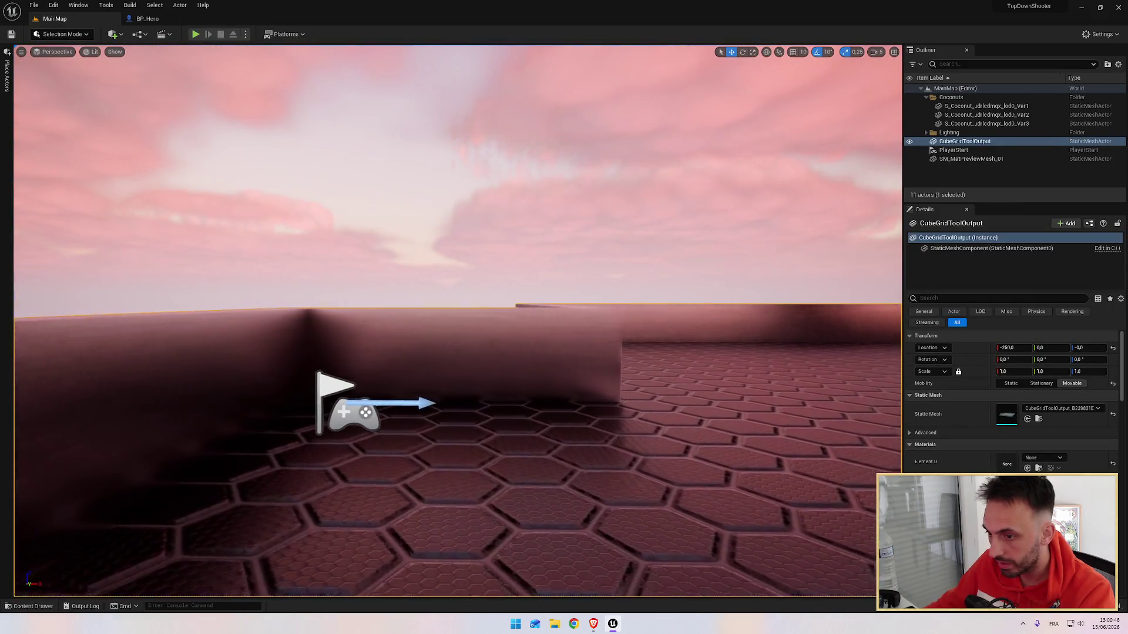
pyautogui.press('a')
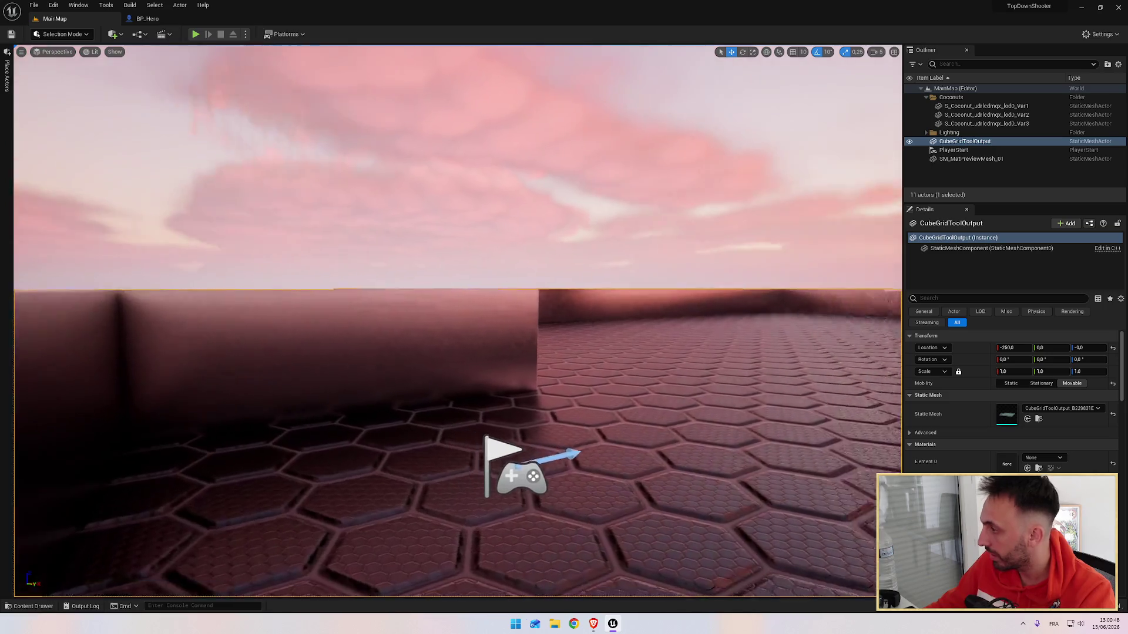
pyautogui.press('d')
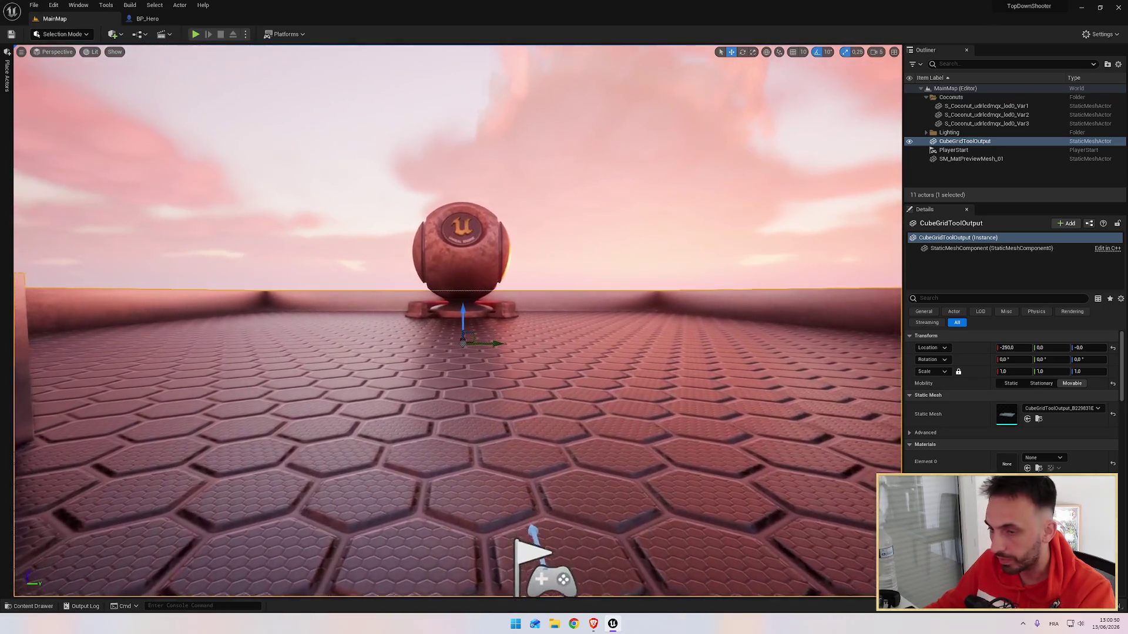
# Play MainMap again to confirm the hero spawns, then resume the tutorial video.
pyautogui.click(195, 34)
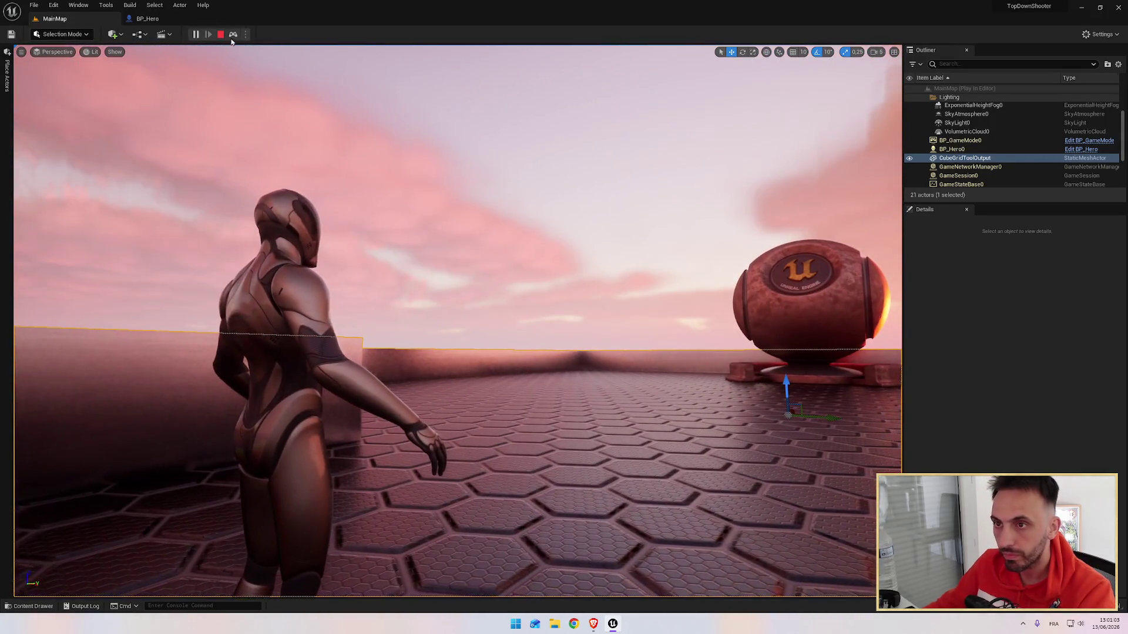
pyautogui.click(221, 34)
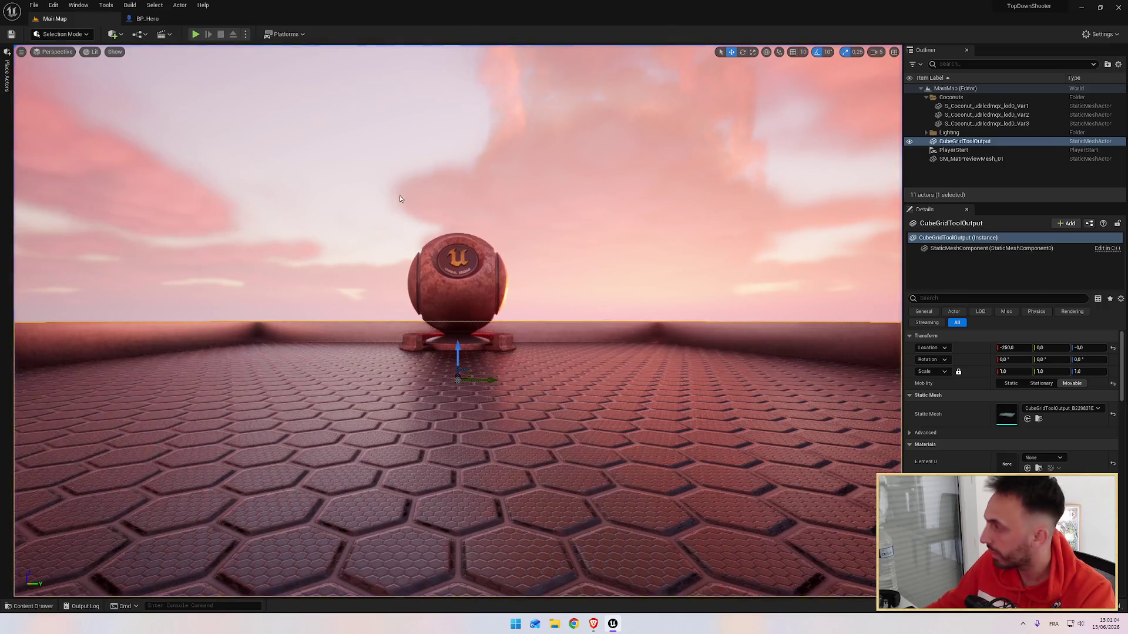
pyautogui.hotkey('alt', 'Tab')
pyautogui.click(494, 260)
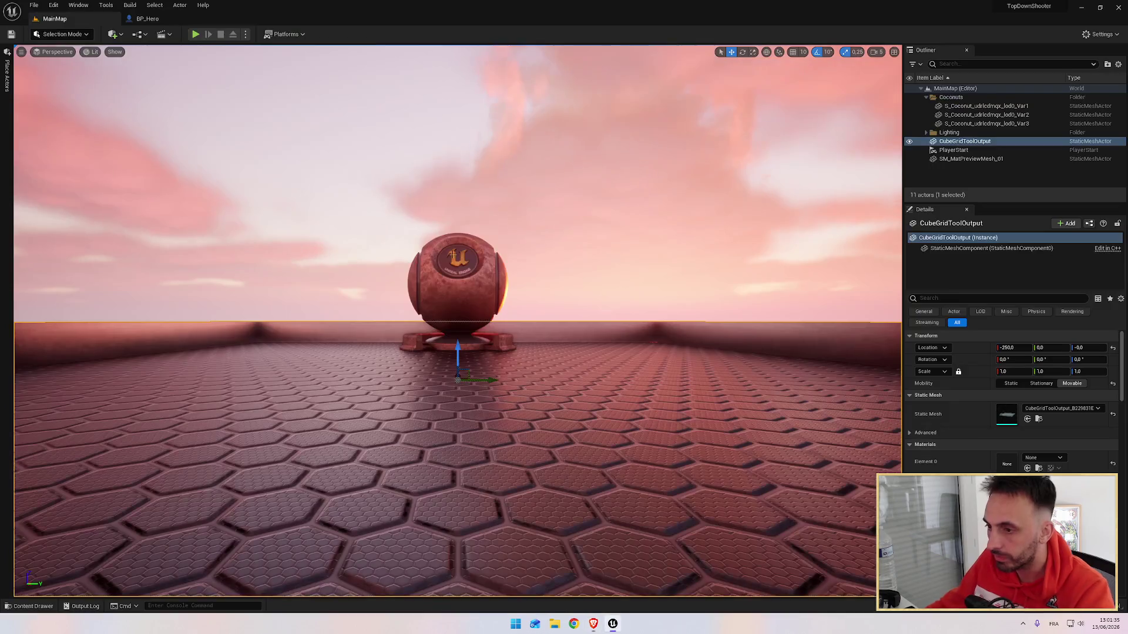
# Show BP_Hero's Viewport orbited to the hero's profile, then open the +Add component list.
pyautogui.hotkey('alt', 'Tab')
pyautogui.click(148, 19)
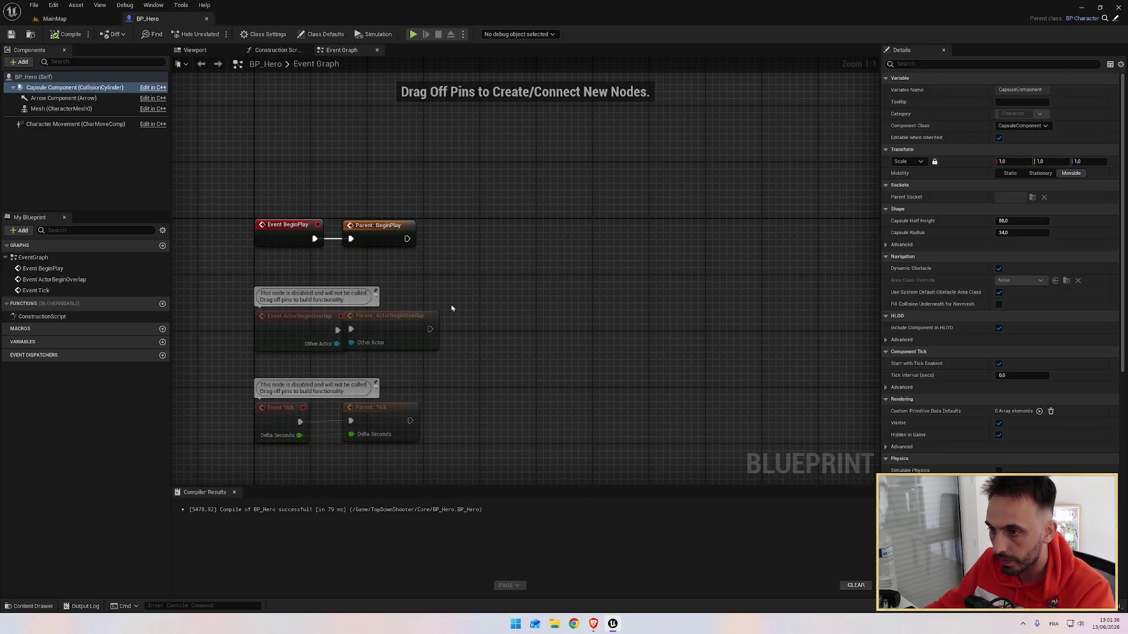
pyautogui.click(199, 51)
pyautogui.moveTo(417, 290); pyautogui.dragTo(365, 291)
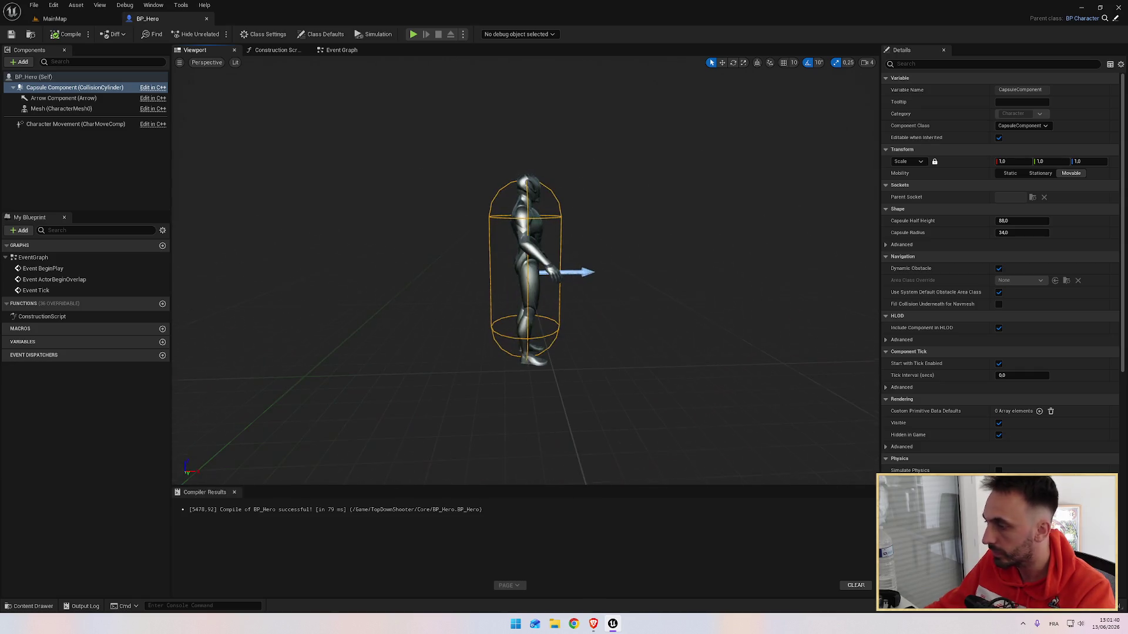
pyautogui.hotkey('alt', 'Tab')
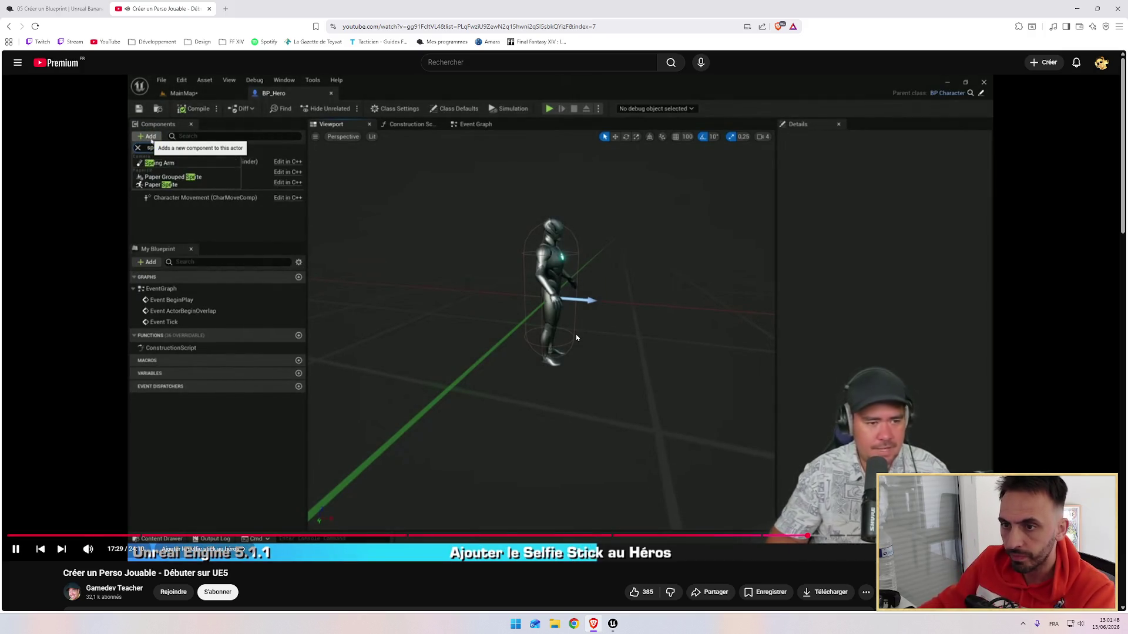
pyautogui.hotkey('alt', 'Tab')
pyautogui.click(22, 63)
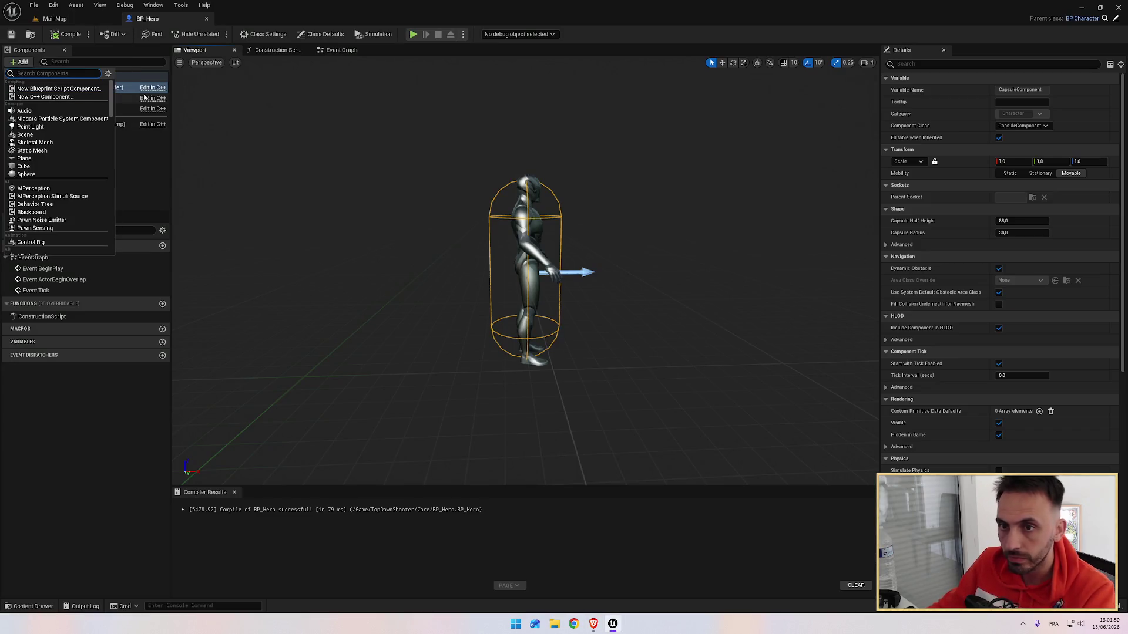
# Add a Spring Arm named SpringArm to BP_Hero and orbit around the hero to view it.
pyautogui.write('pring')
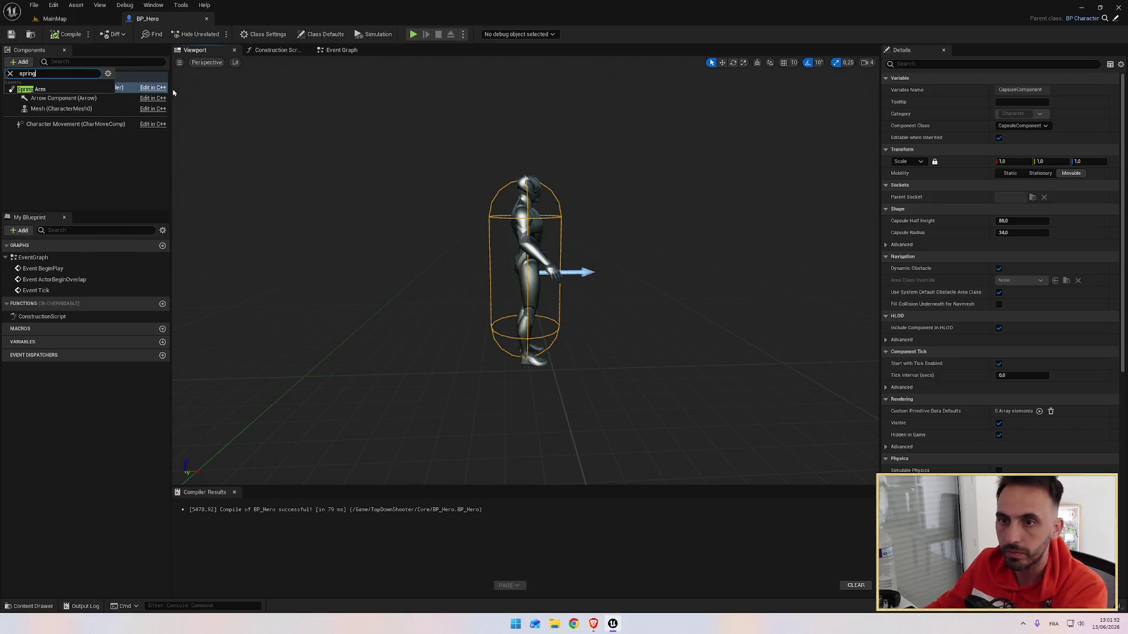
pyautogui.click(46, 91)
pyautogui.moveTo(453, 242); pyautogui.dragTo(317, 242)
pyautogui.moveTo(526, 243); pyautogui.dragTo(482, 243)
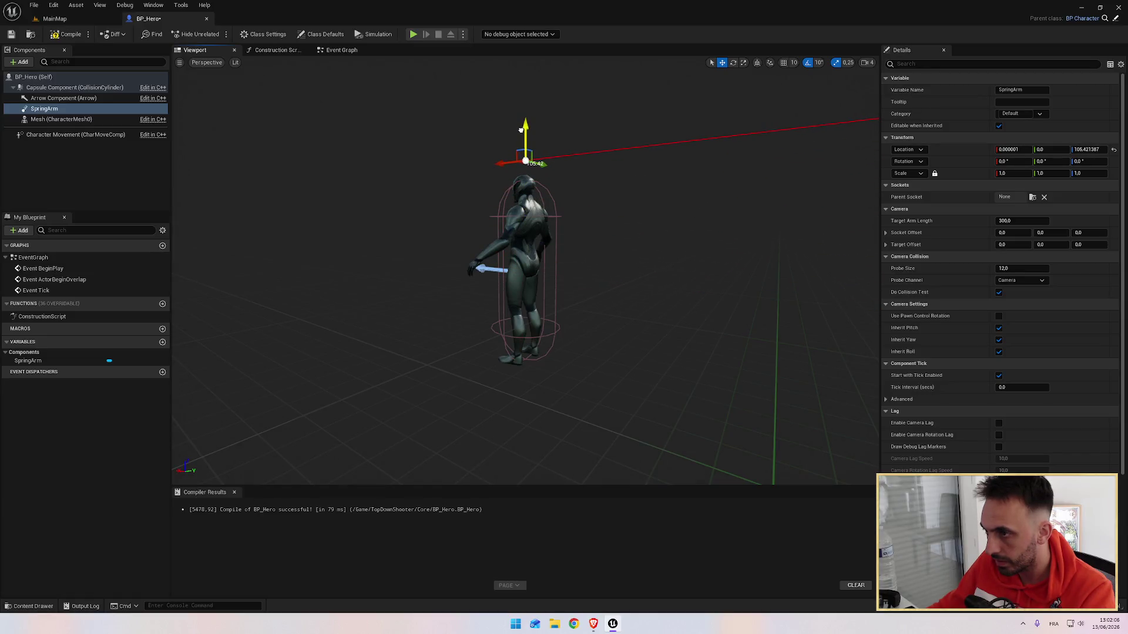
pyautogui.moveTo(520, 129)
pyautogui.mouseDown()
pyautogui.moveTo(513, 141)
pyautogui.moveTo(581, 165)
pyautogui.mouseUp()
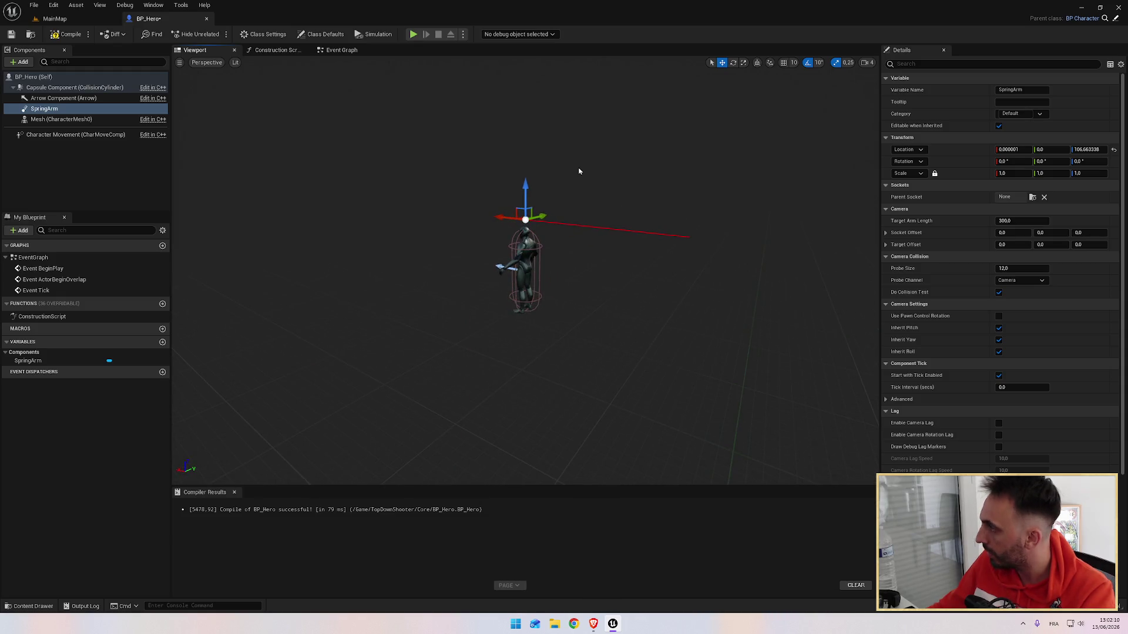
pyautogui.hotkey('alt', 'Tab')
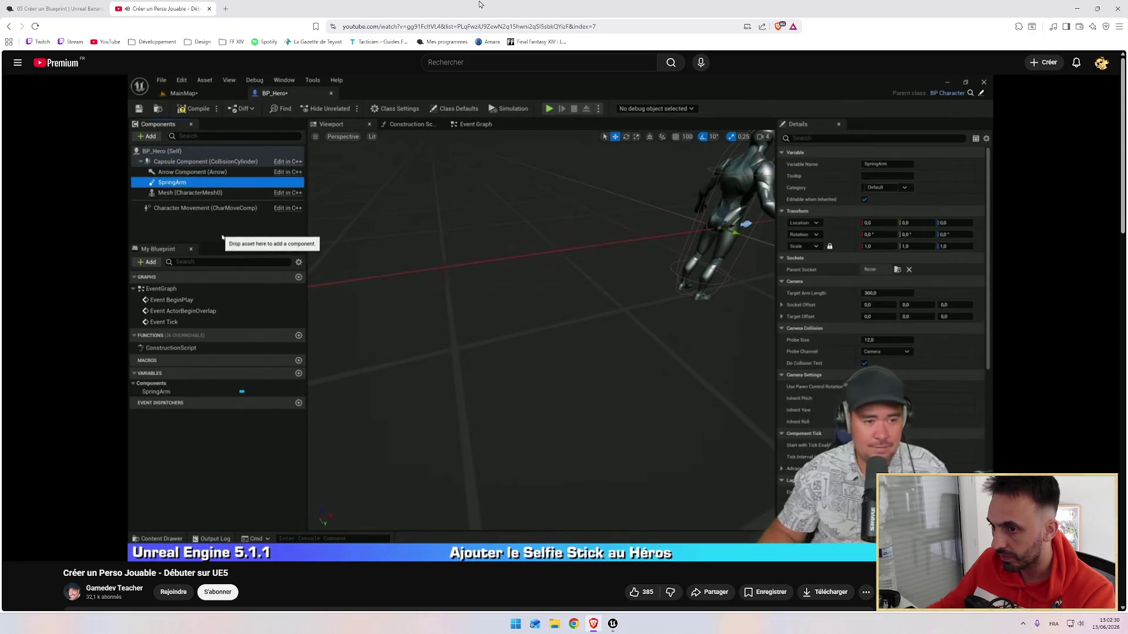
pyautogui.moveTo(473, 203)
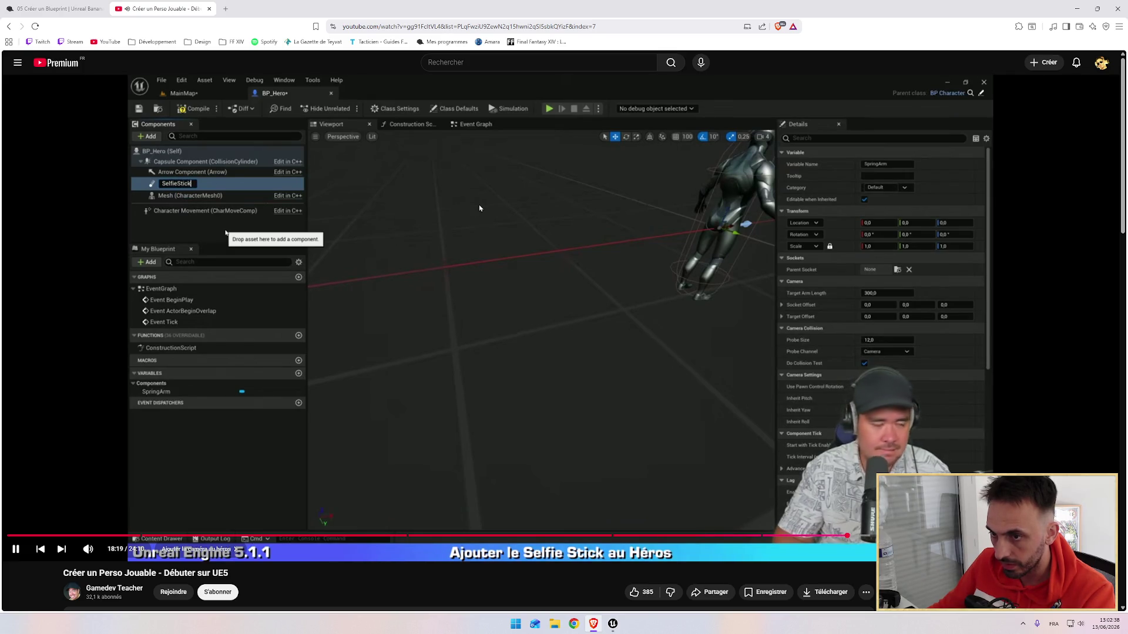
# Rename the SpringArm component to SelfieStick with F2, resuming the tutorial afterwards.
pyautogui.click(480, 207)
pyautogui.hotkey('alt', 'Tab')
pyautogui.press('F2')
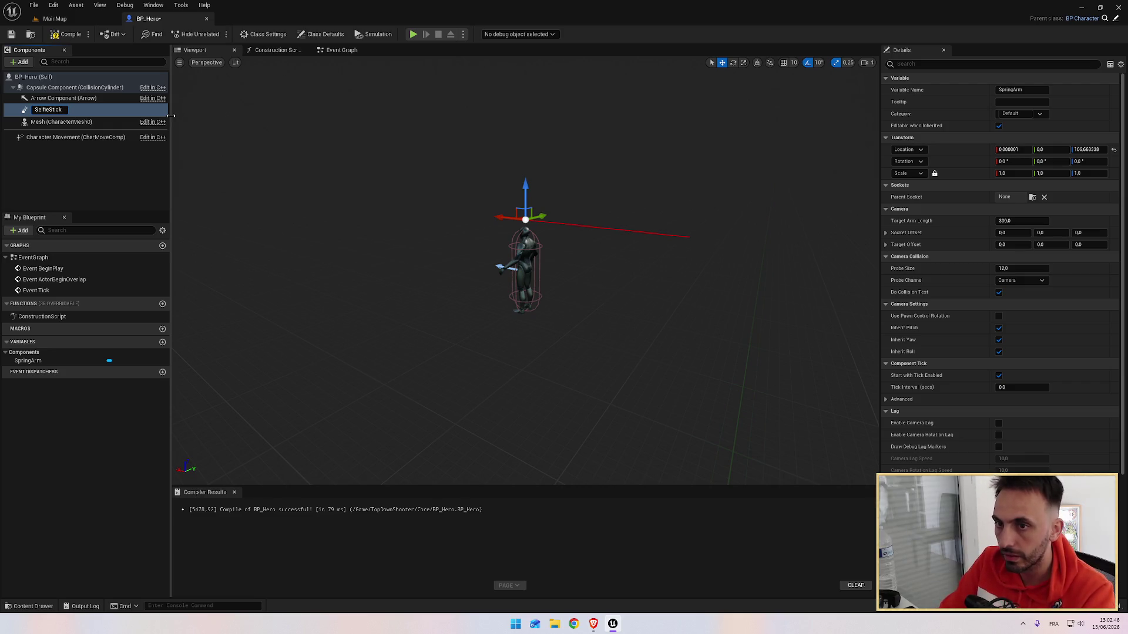
pyautogui.press('Return')
pyautogui.hotkey('alt', 'Tab')
pyautogui.click(470, 224)
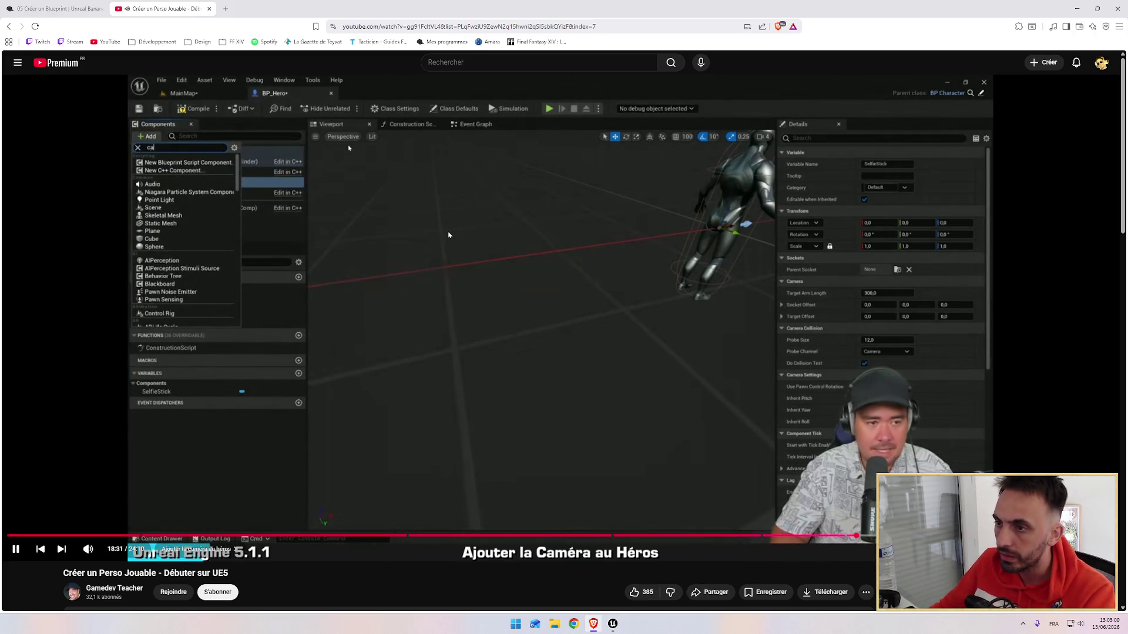
pyautogui.hotkey('alt', 'Tab')
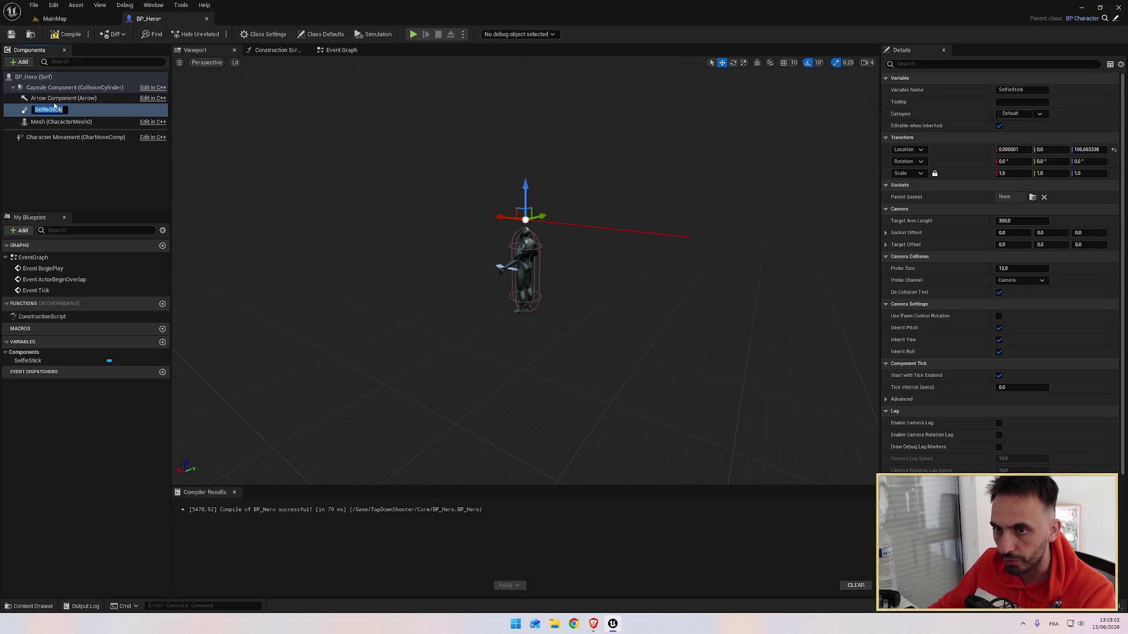
# Add a Camera component under SelfieStick, keep its default name, and frame it.
pyautogui.click(21, 61)
pyautogui.write('a')
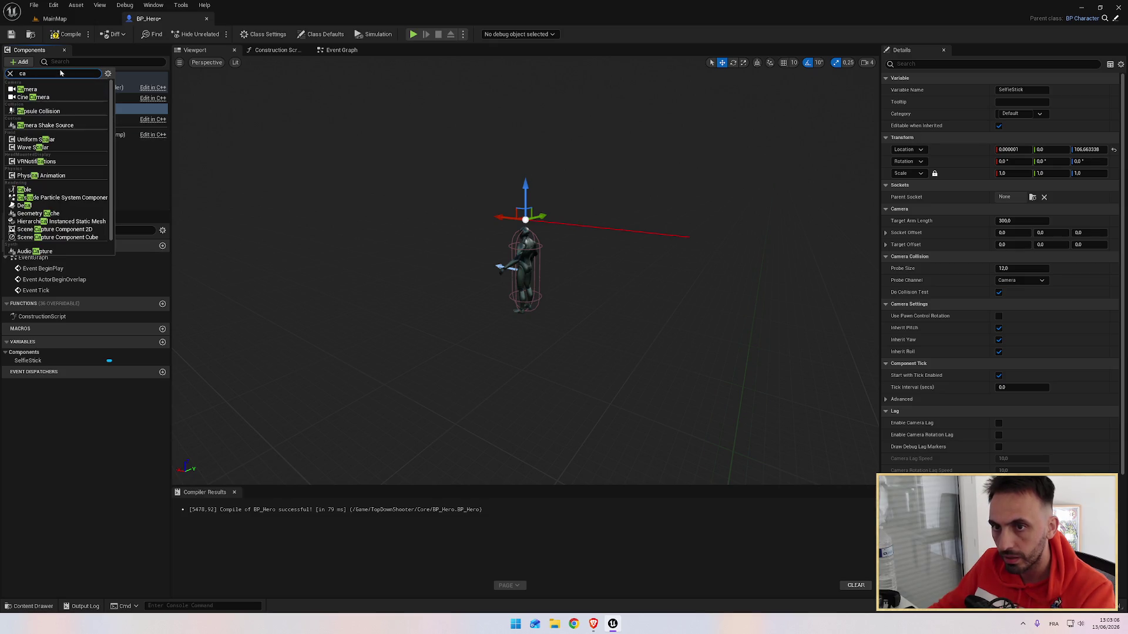
pyautogui.click(39, 89)
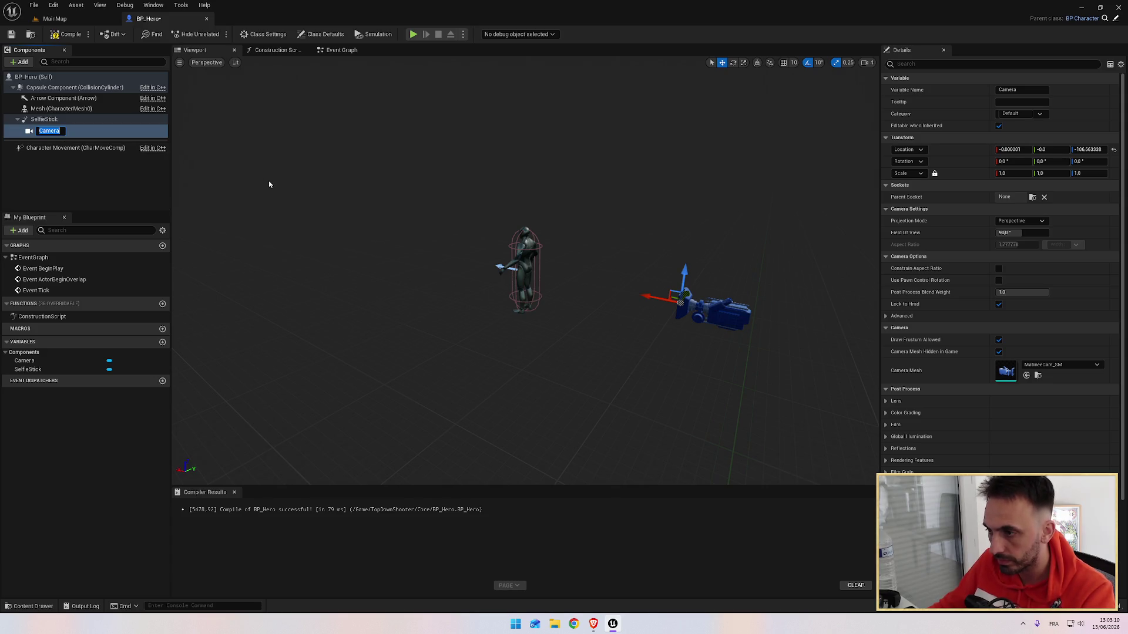
pyautogui.press('Return')
pyautogui.press('f')
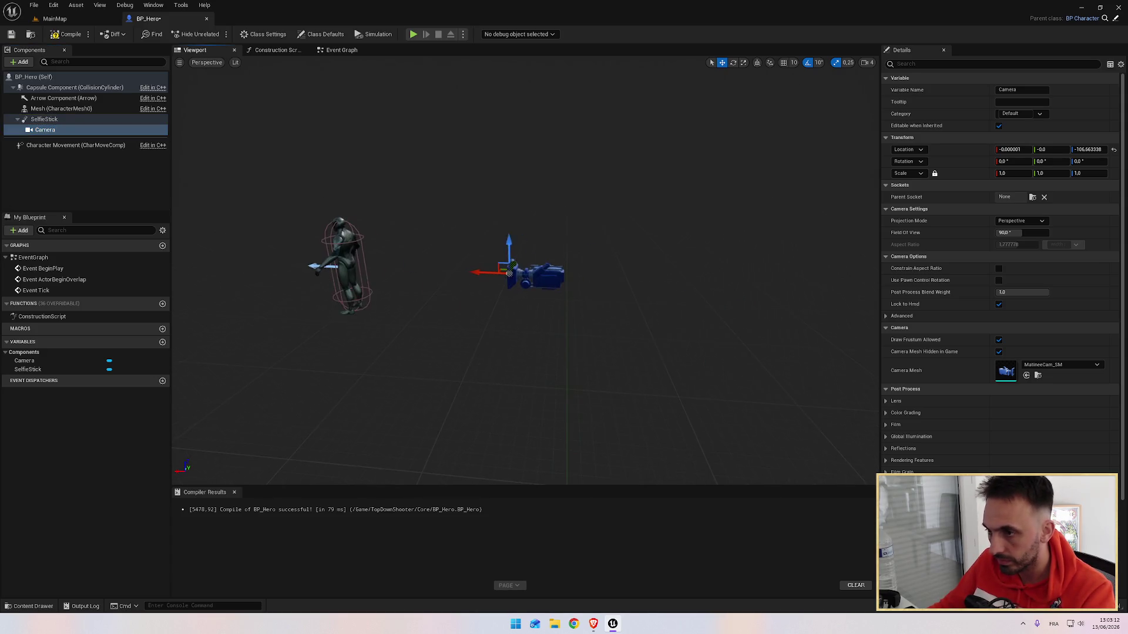
pyautogui.hotkey('alt', 'Tab')
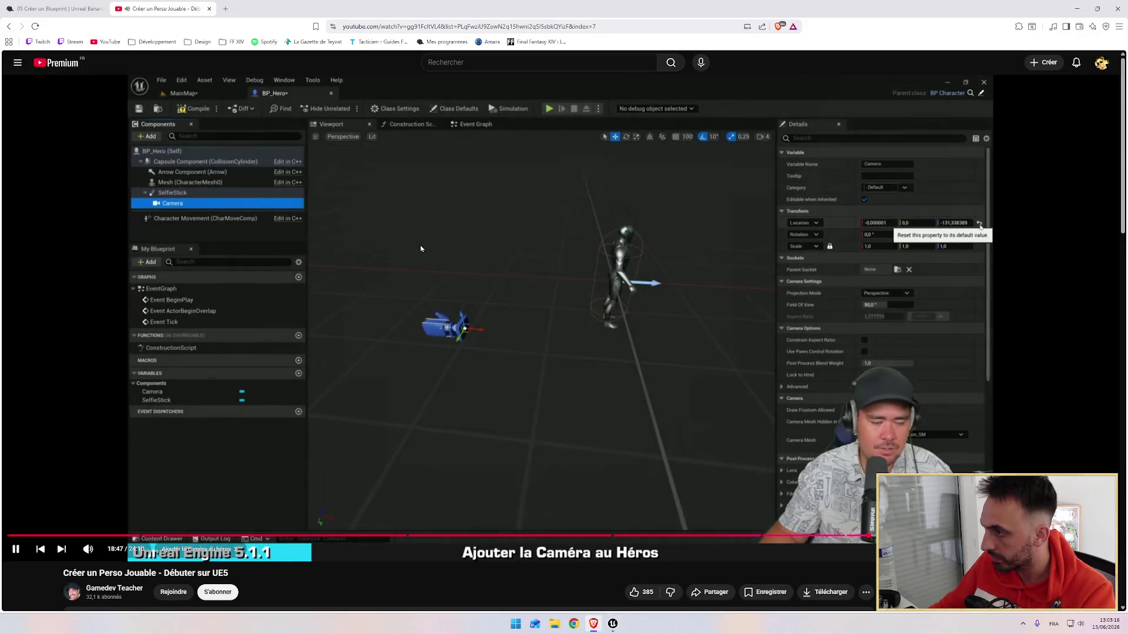
pyautogui.hotkey('alt', 'Tab')
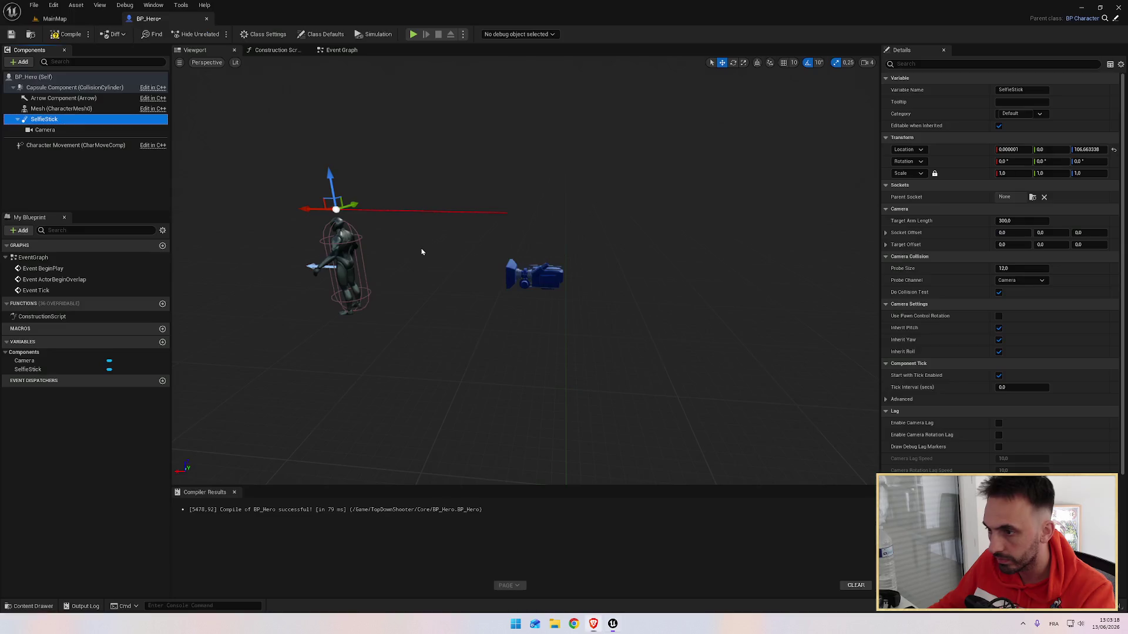
pyautogui.hotkey('alt', 'Tab')
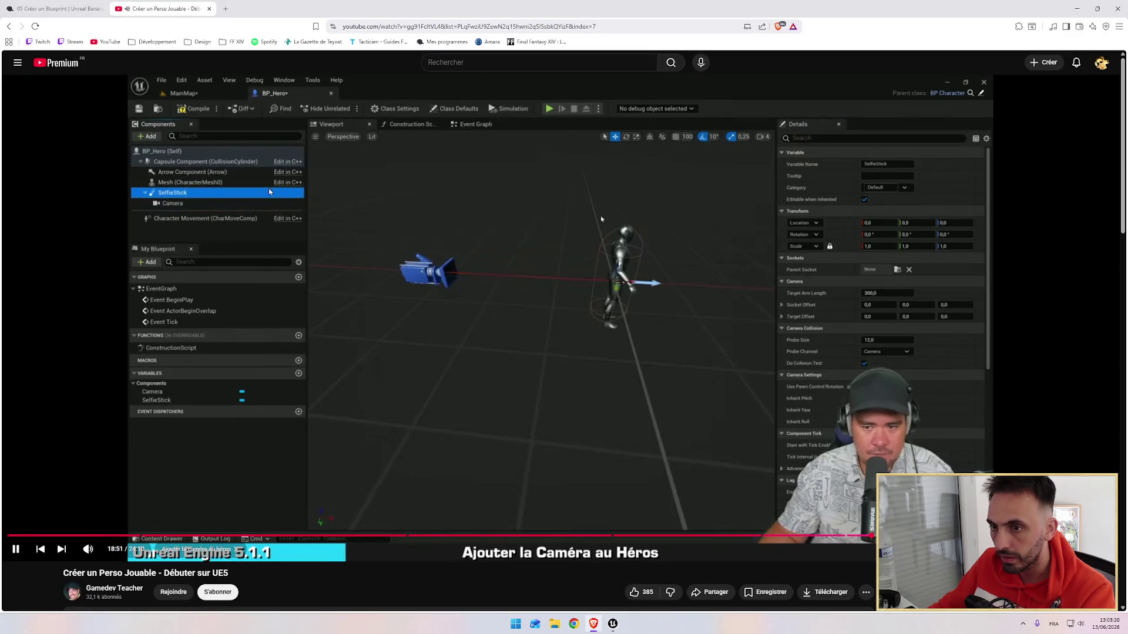
pyautogui.hotkey('alt', 'Tab')
# Reset the SelfieStick and Camera locations to 0,0,0, rewatching the tutorial in between.
pyautogui.click(1113, 149)
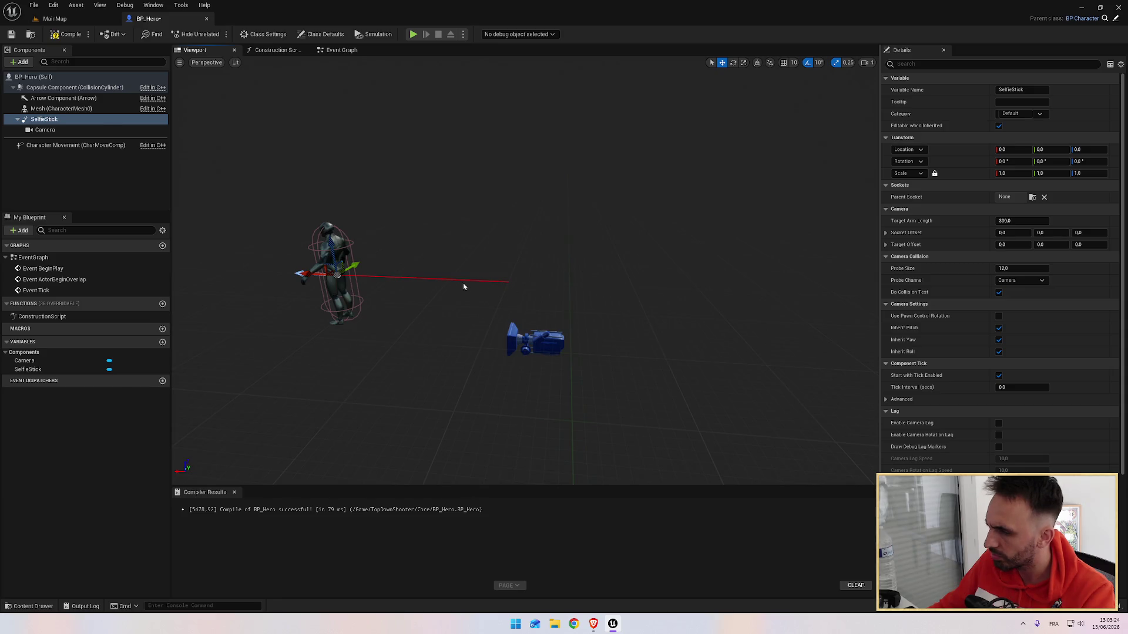
pyautogui.hotkey('alt', 'Tab')
pyautogui.click(484, 277)
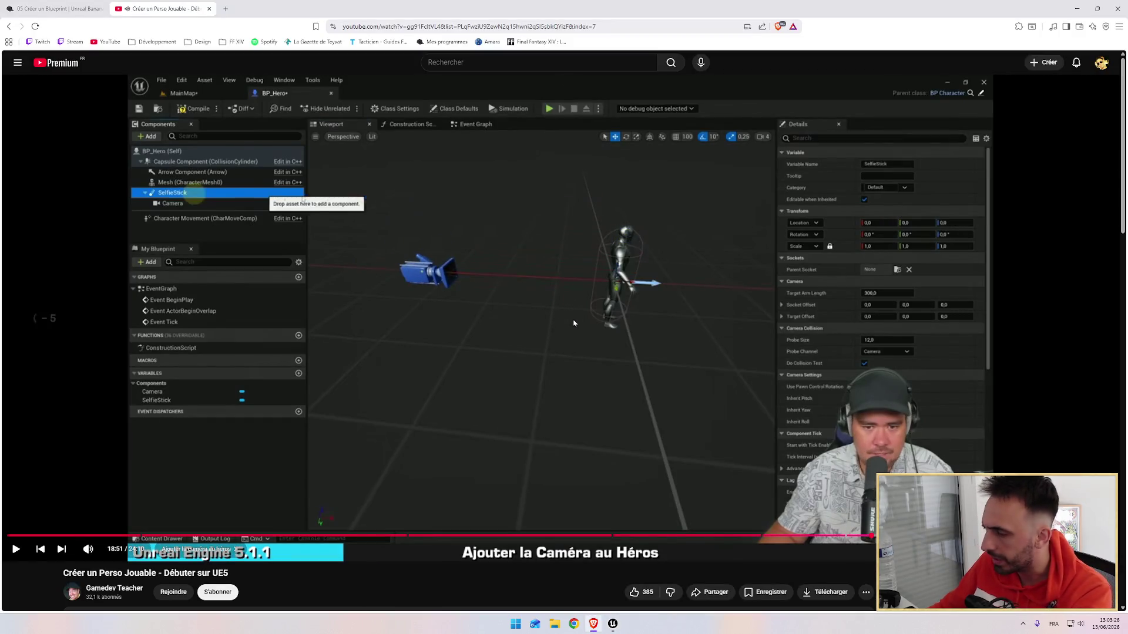
pyautogui.press('Left')
pyautogui.press('Left')
pyautogui.press('Left')
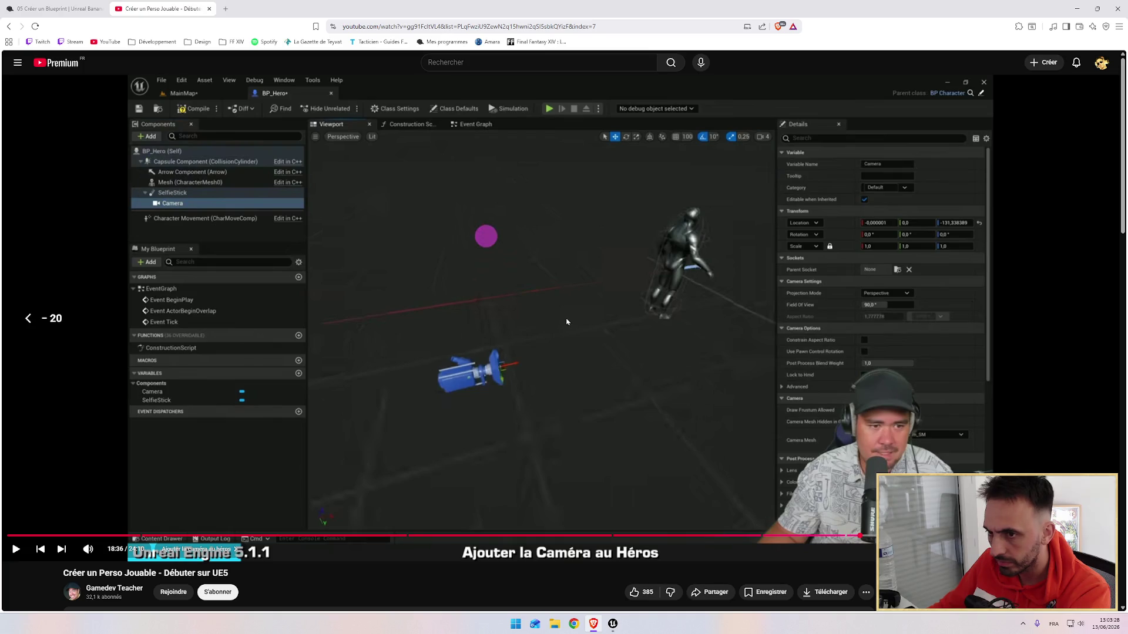
pyautogui.click(501, 316)
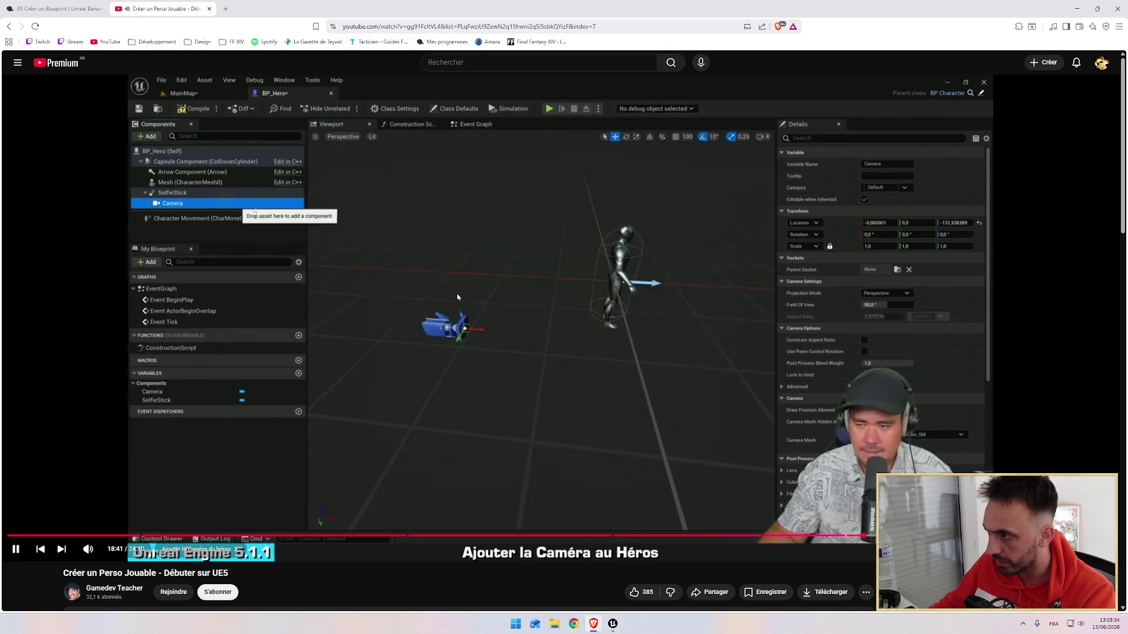
pyautogui.hotkey('alt', 'Tab')
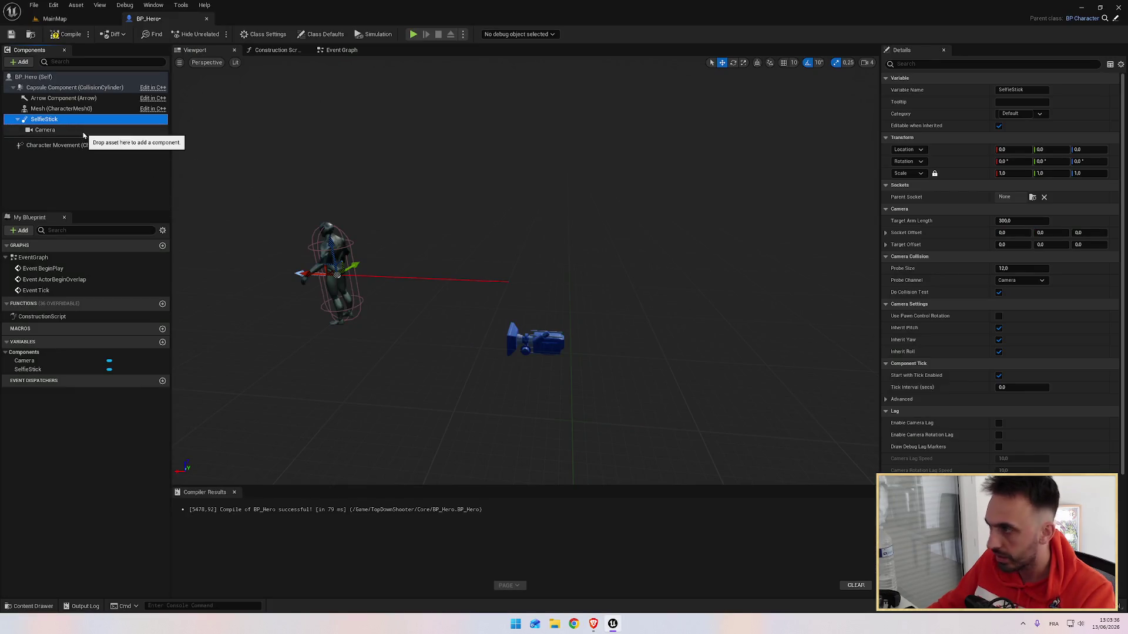
pyautogui.click(1114, 150)
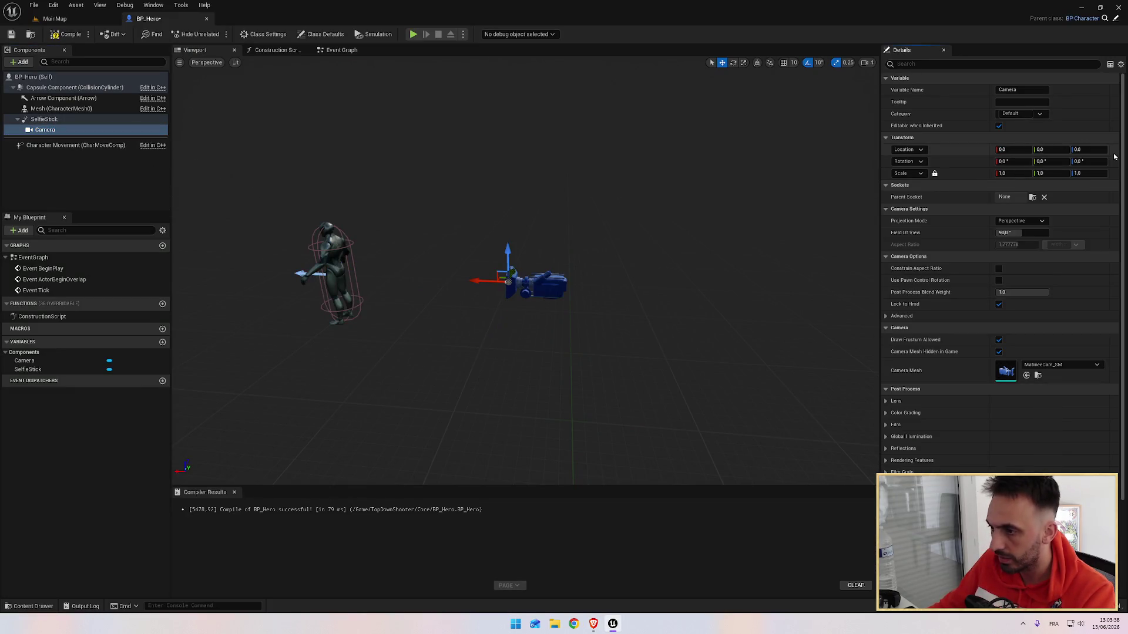
pyautogui.click(44, 119)
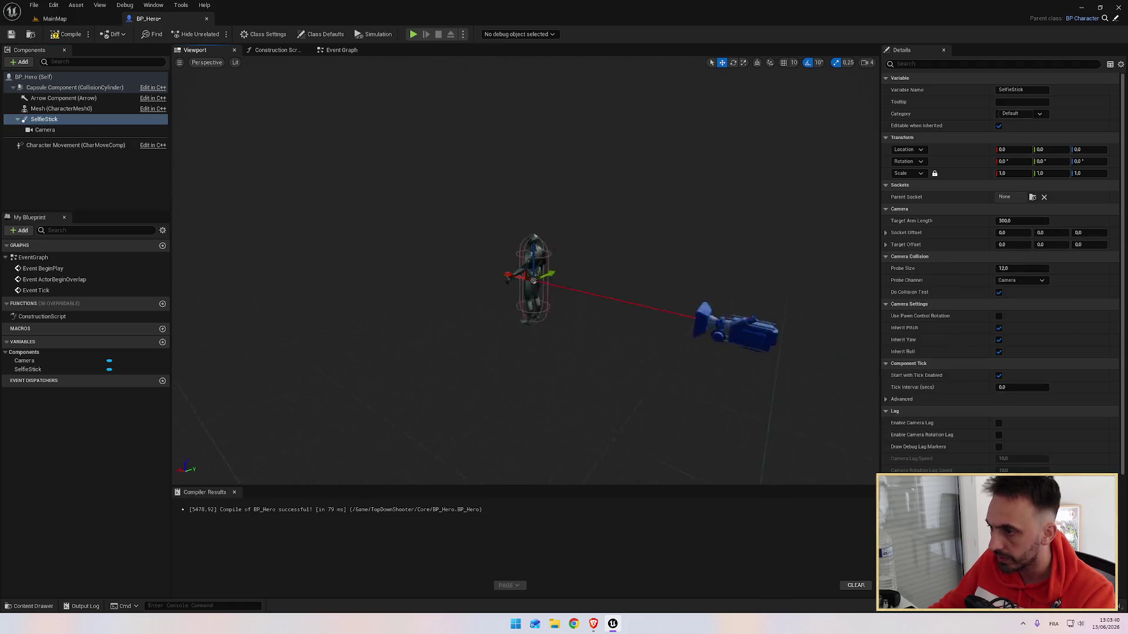
pyautogui.hotkey('alt', 'Tab')
pyautogui.hotkey('alt', 'Tab')
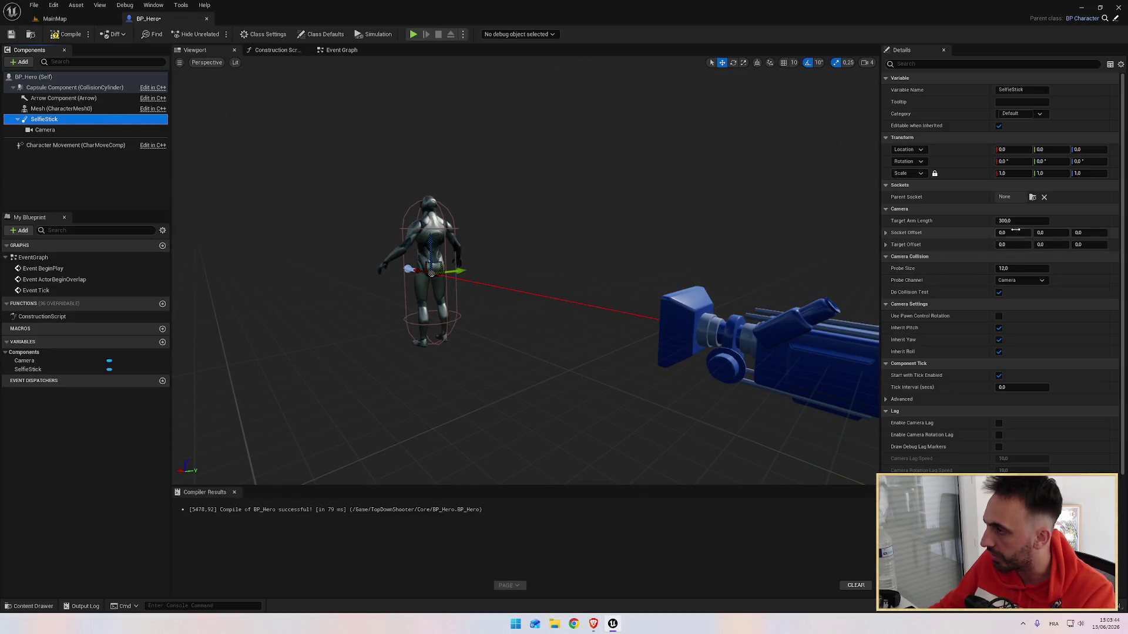
pyautogui.hotkey('alt', 'Tab')
pyautogui.click(548, 344)
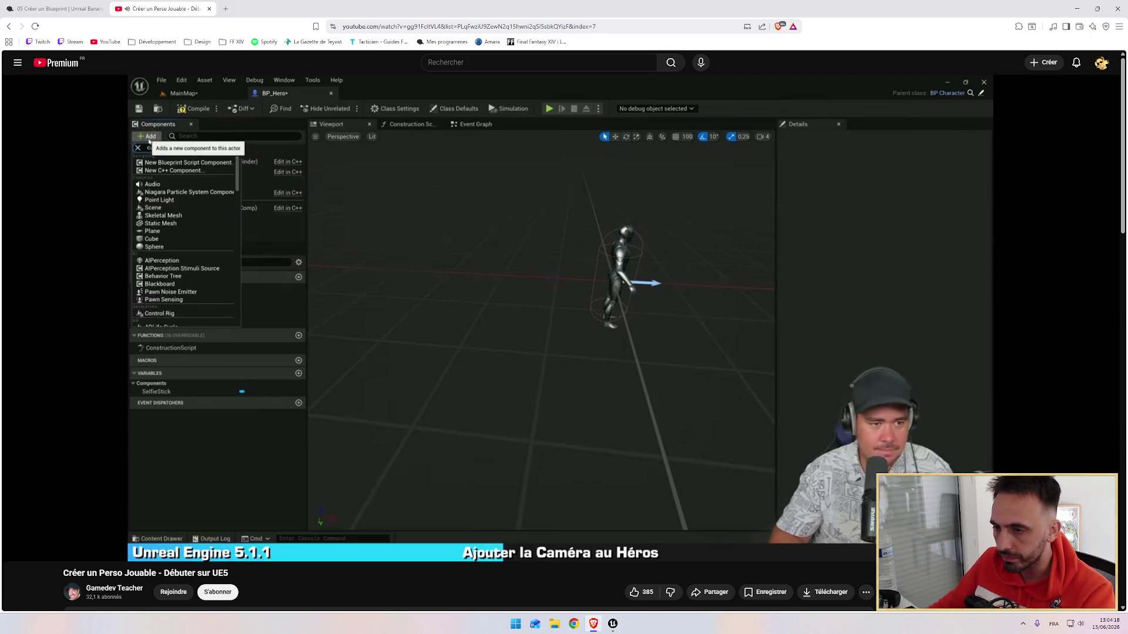
pyautogui.hotkey('alt', 'Tab')
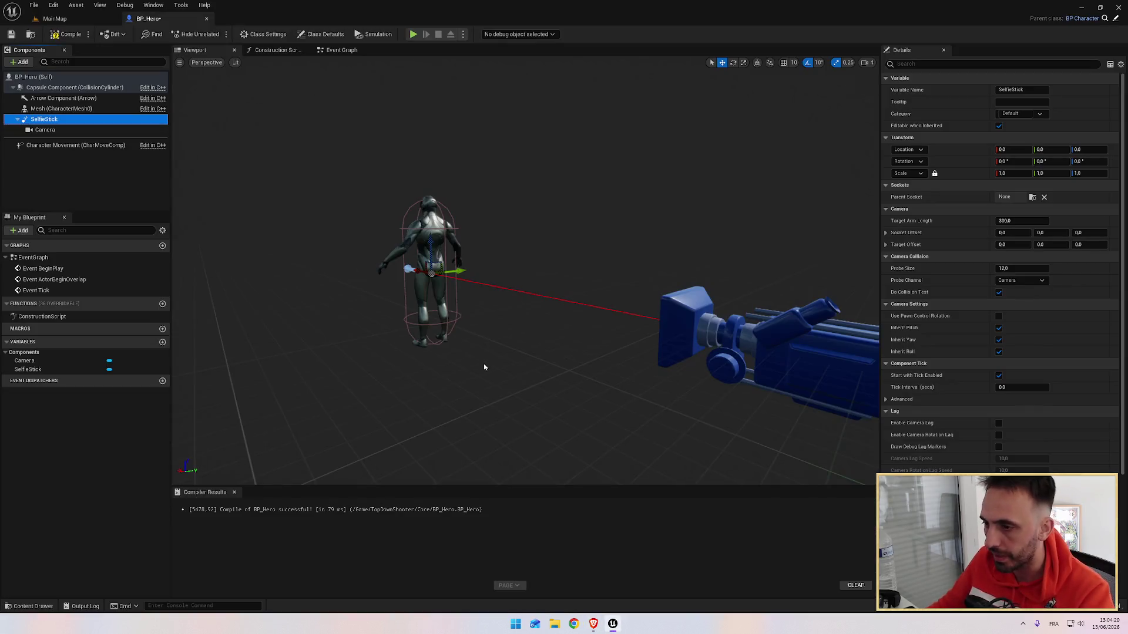
# Drag SelfieStick up to about Z 111 above the hero's head and inspect it.
pyautogui.moveTo(429, 254); pyautogui.dragTo(419, 157)
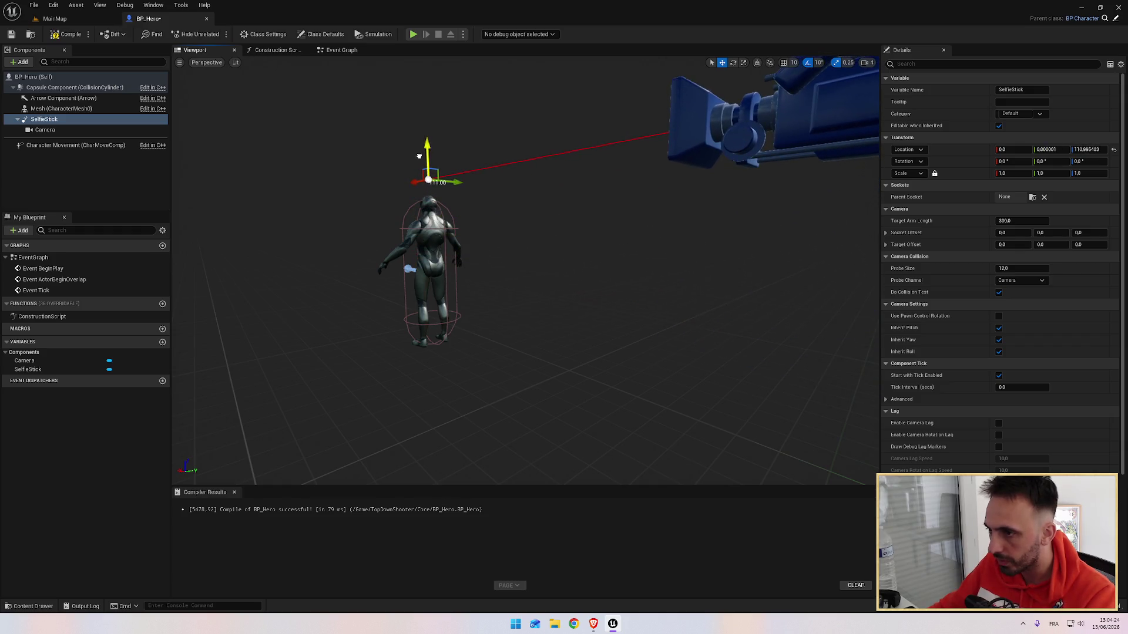
pyautogui.scroll(-3, 629, 262)
pyautogui.moveTo(635, 260)
pyautogui.mouseDown()
pyautogui.moveTo(564, 269)
pyautogui.moveTo(634, 269)
pyautogui.moveTo(595, 307)
pyautogui.mouseUp()
pyautogui.scroll(3, 564, 269)
pyautogui.scroll(-3, 579, 284)
pyautogui.scroll(1, 580, 284)
# Clear the component selection while following along with the tutorial.
pyautogui.hotkey('alt', 'Tab')
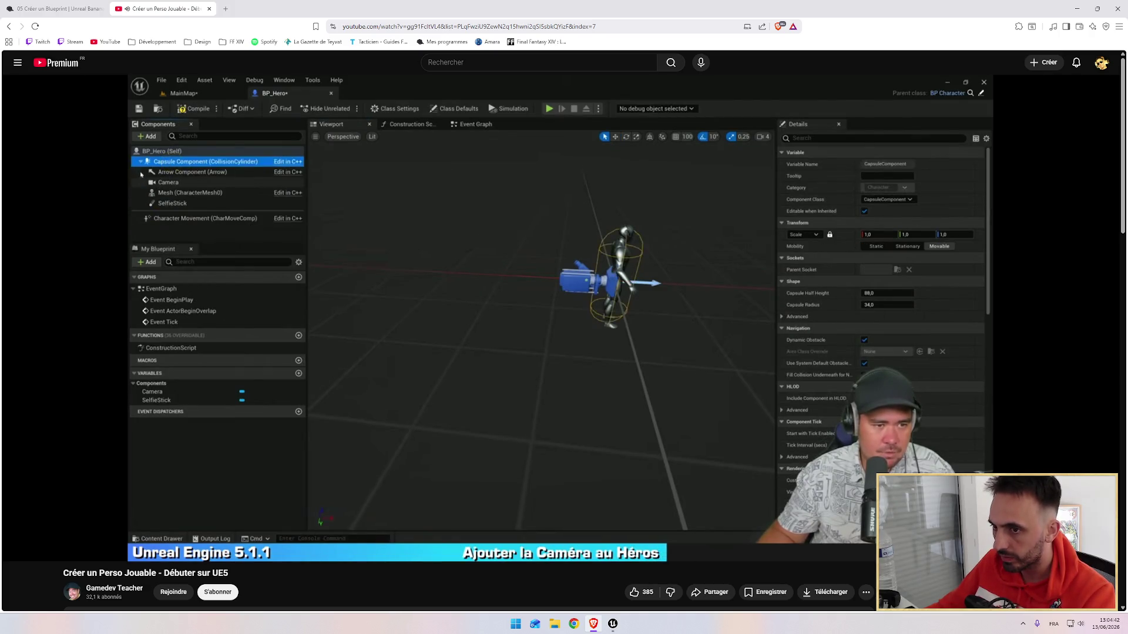
pyautogui.hotkey('alt', 'Tab')
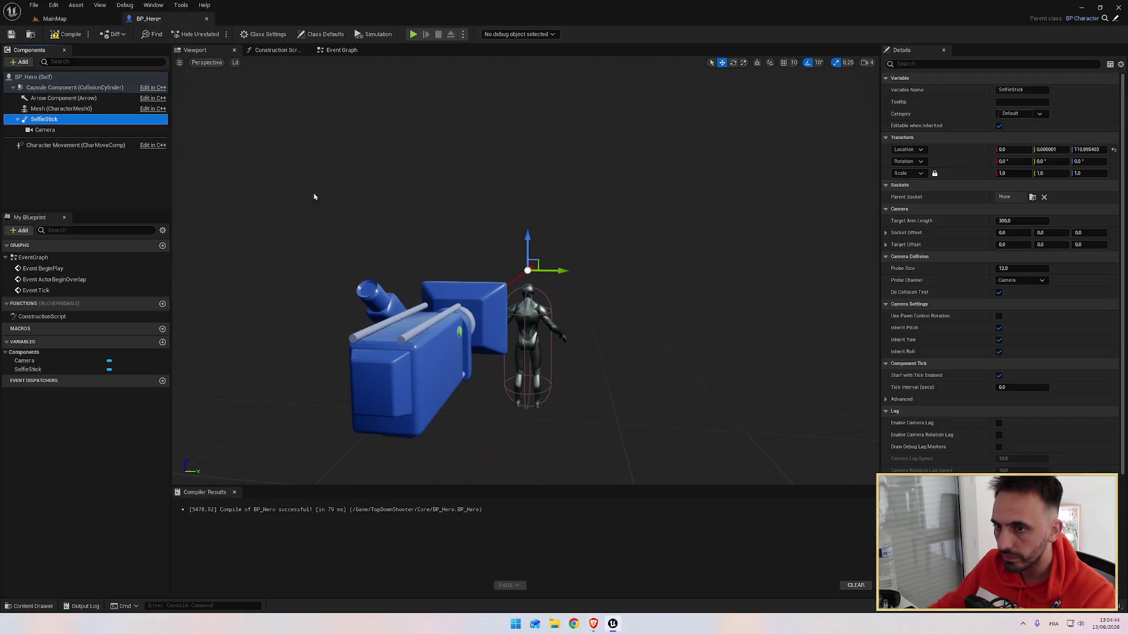
pyautogui.press('Escape')
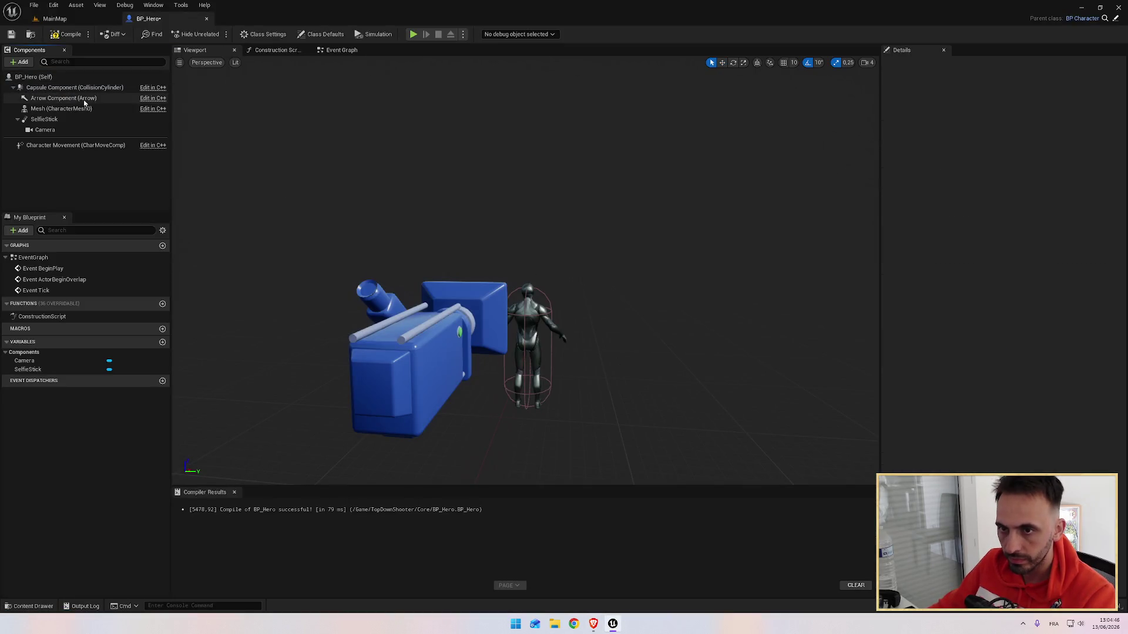
pyautogui.hotkey('alt', 'Tab')
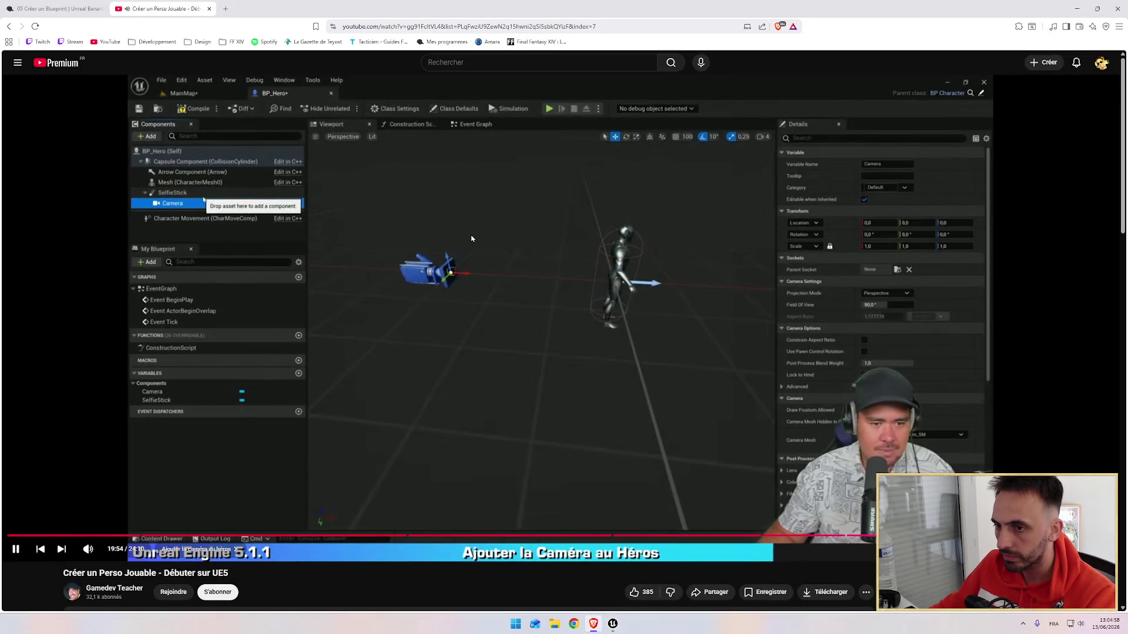
pyautogui.hotkey('alt', 'Tab')
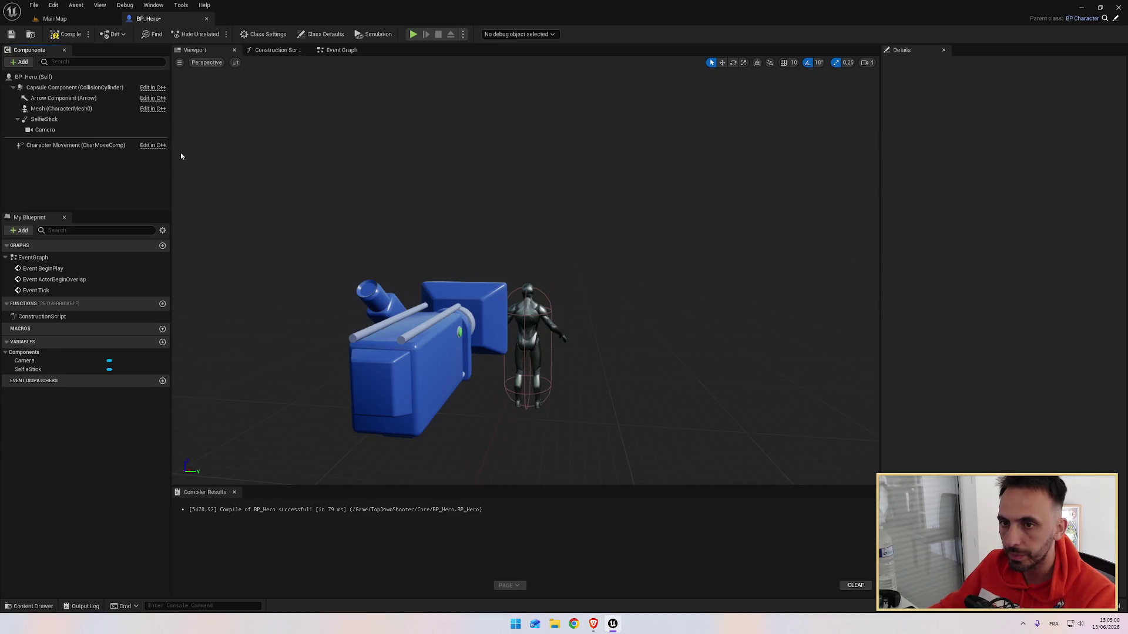
pyautogui.hotkey('alt', 'Tab')
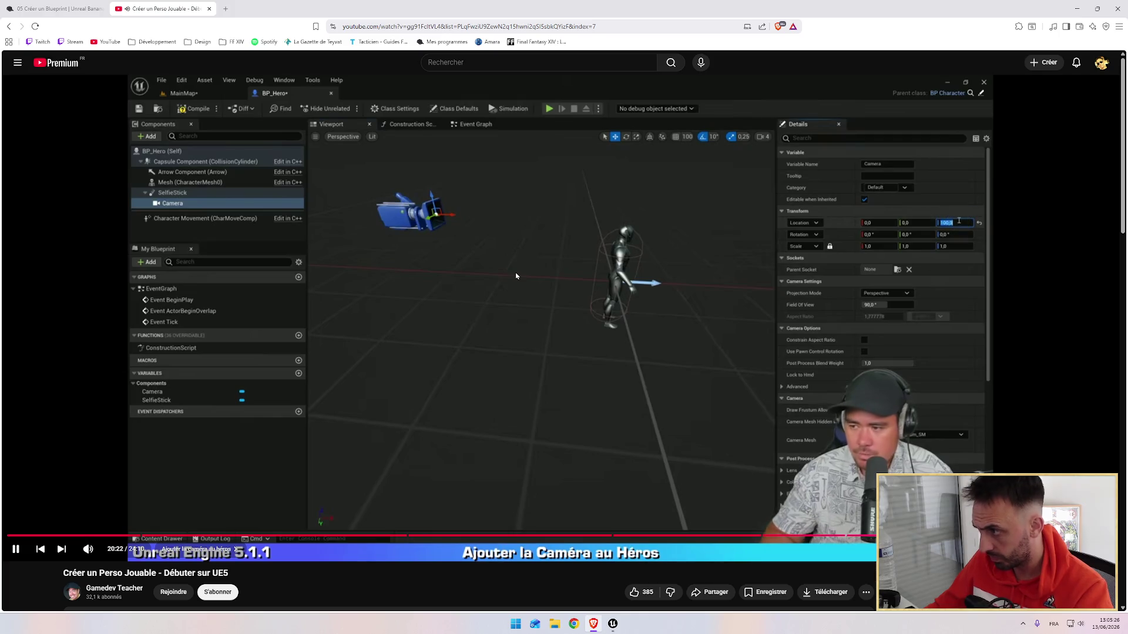
pyautogui.hotkey('alt', 'Tab')
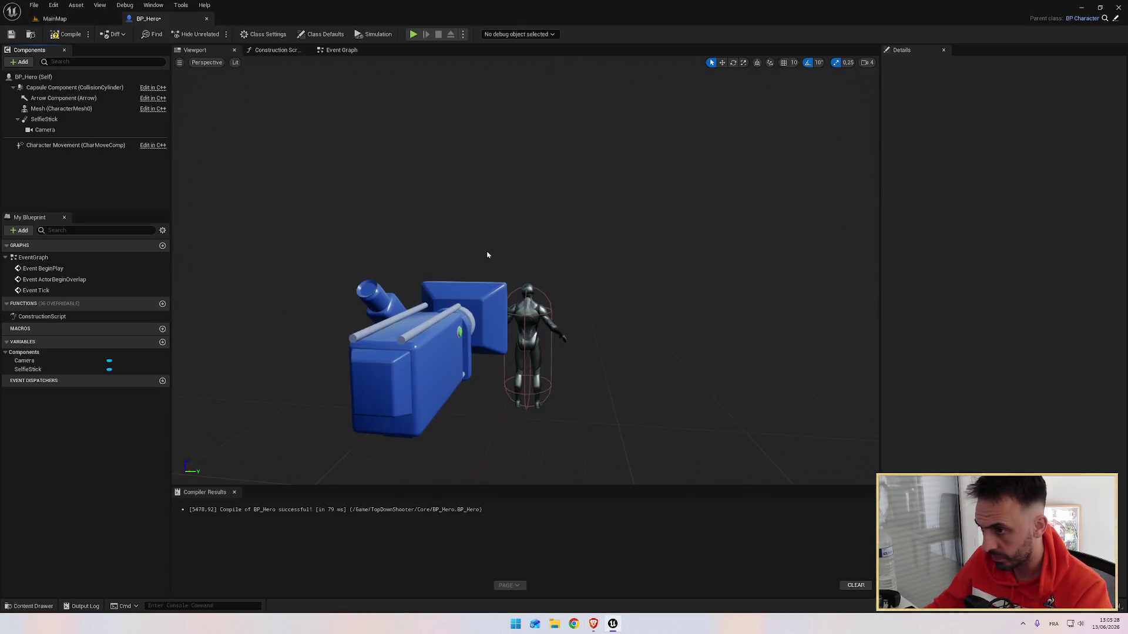
# Reselect SelfieStick, then compile and save BP_Hero.
pyautogui.moveTo(601, 274)
pyautogui.mouseDown()
pyautogui.moveTo(289, 188)
pyautogui.moveTo(340, 202)
pyautogui.mouseUp()
pyautogui.click(64, 119)
pyautogui.moveTo(682, 119); pyautogui.dragTo(690, 119)
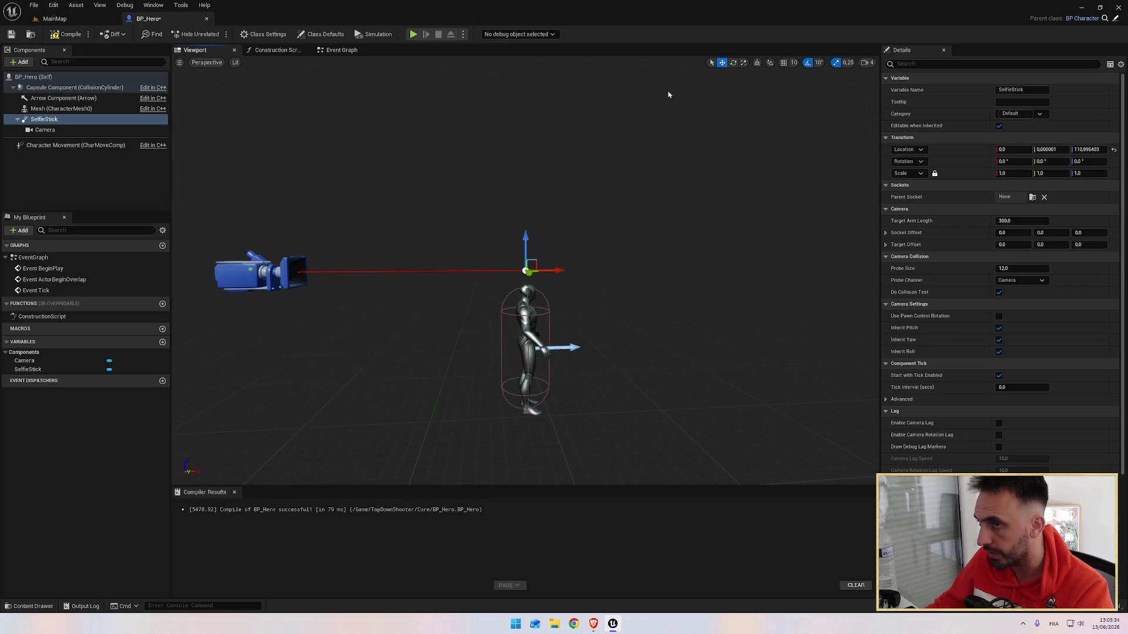
pyautogui.click(71, 34)
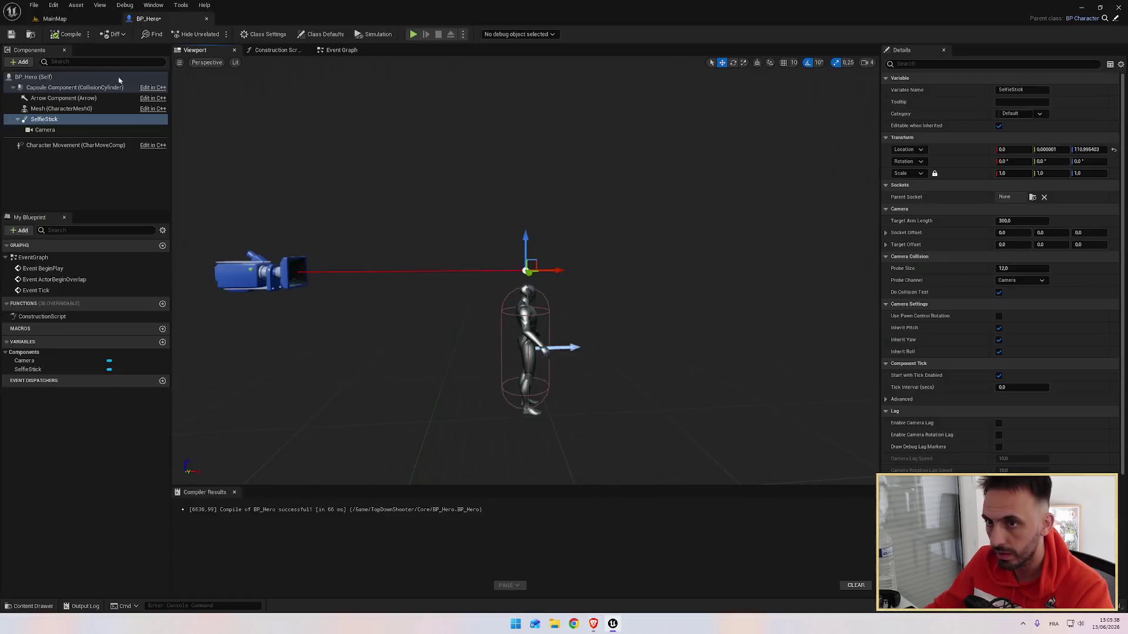
pyautogui.hotkey('ctrl', 's')
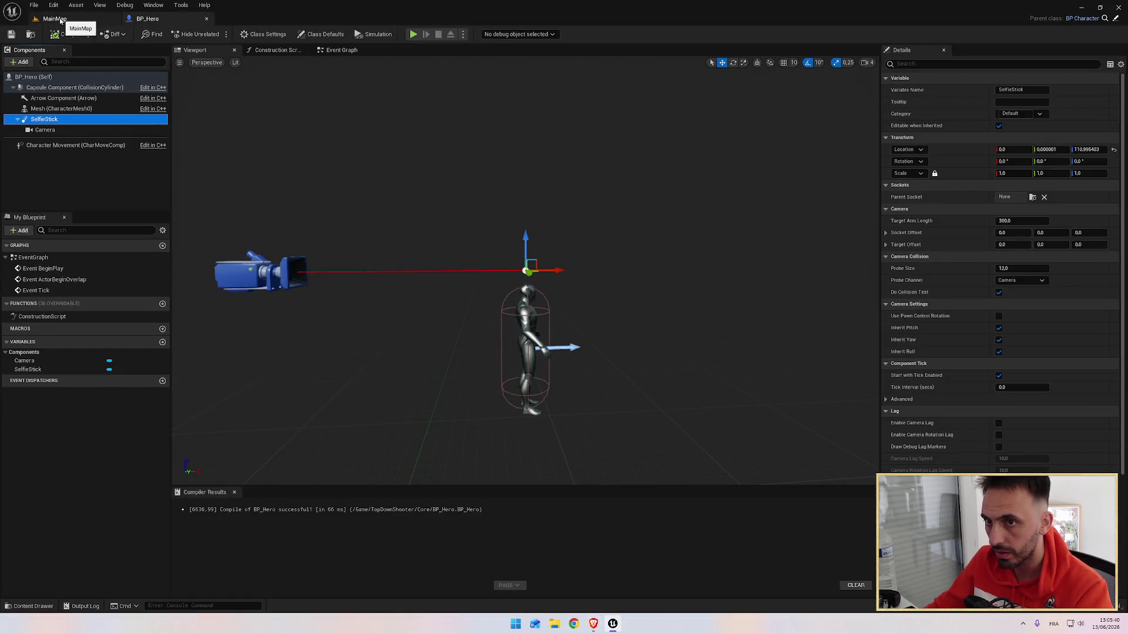
# Return to MainMap and fly the view down to the hex floor, rewatching the tutorial.
pyautogui.click(61, 22)
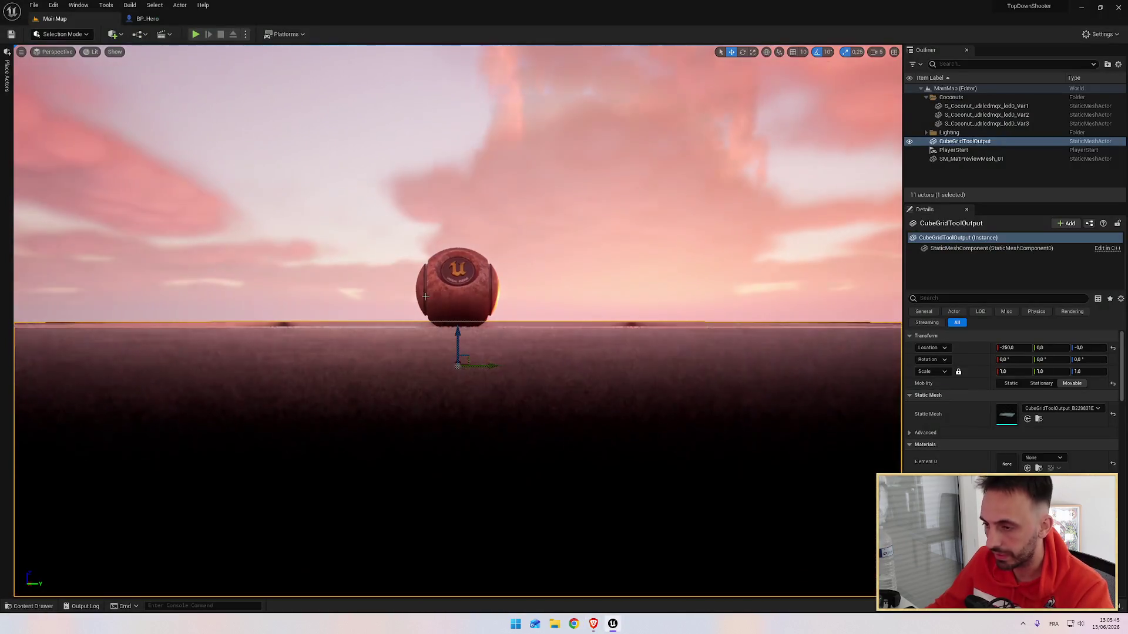
pyautogui.moveTo(425, 296); pyautogui.dragTo(404, 241)
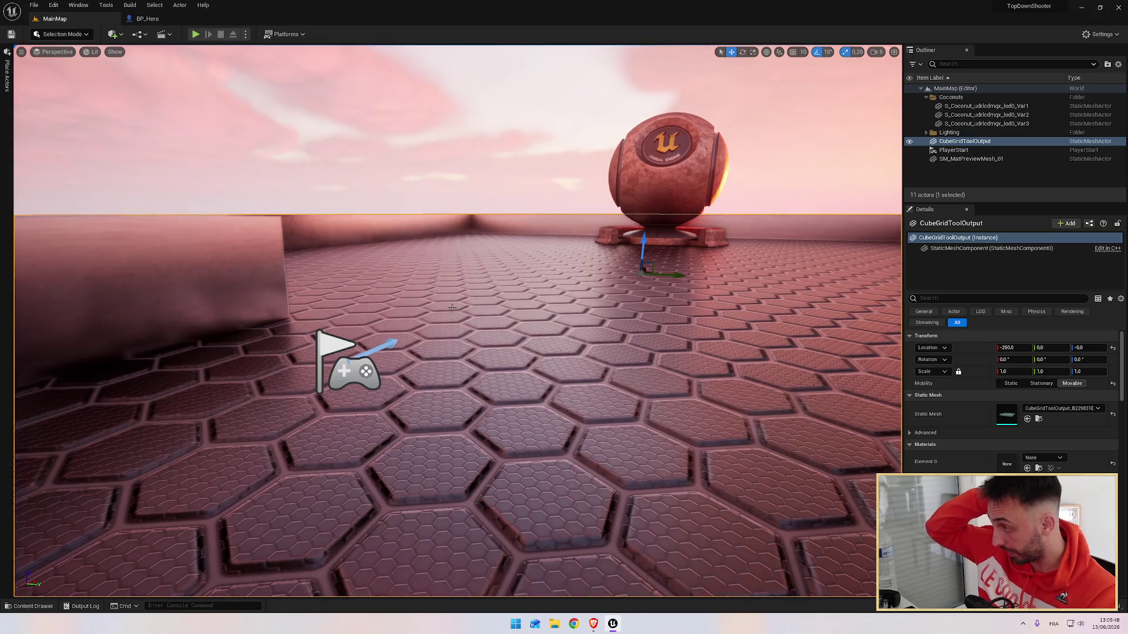
pyautogui.hotkey('alt', 'Tab')
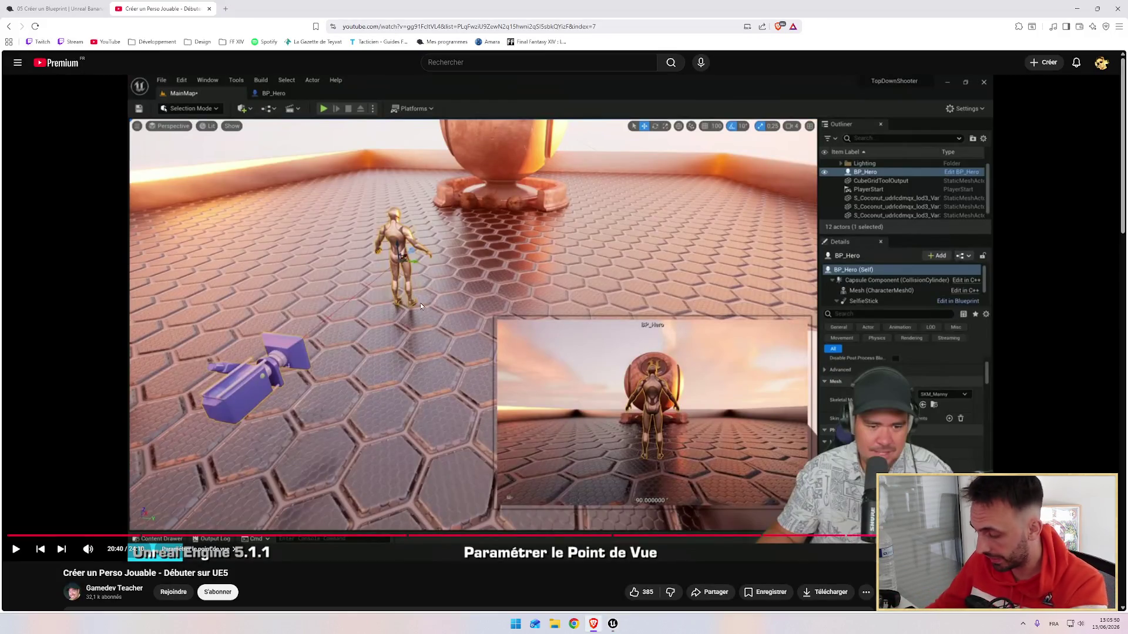
pyautogui.press('j')
pyautogui.press('k')
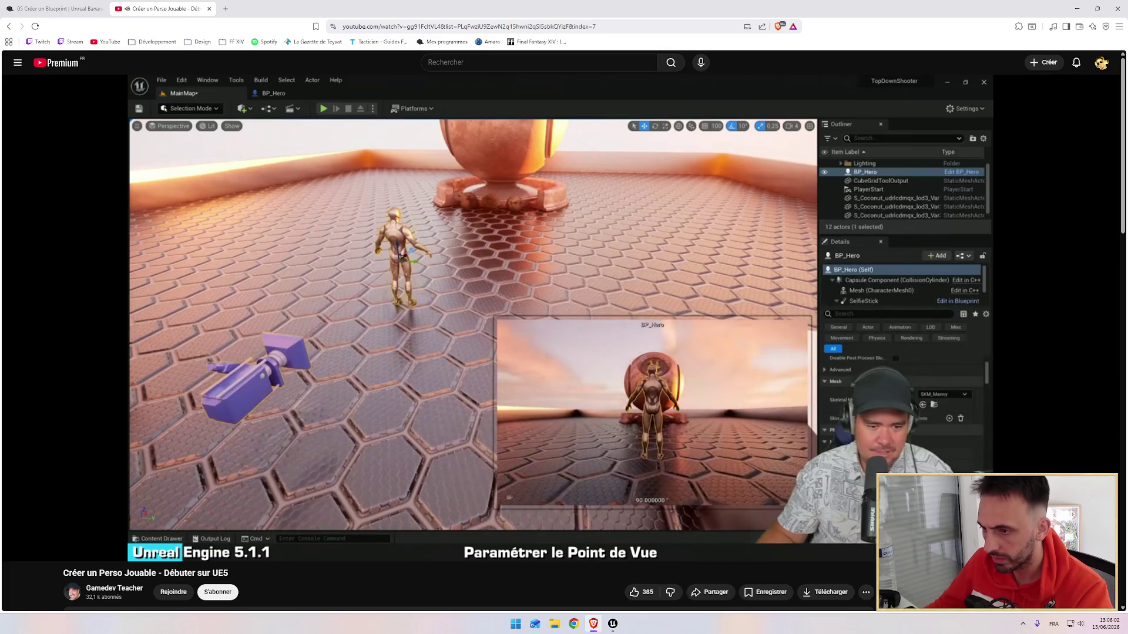
pyautogui.moveTo(630, 388)
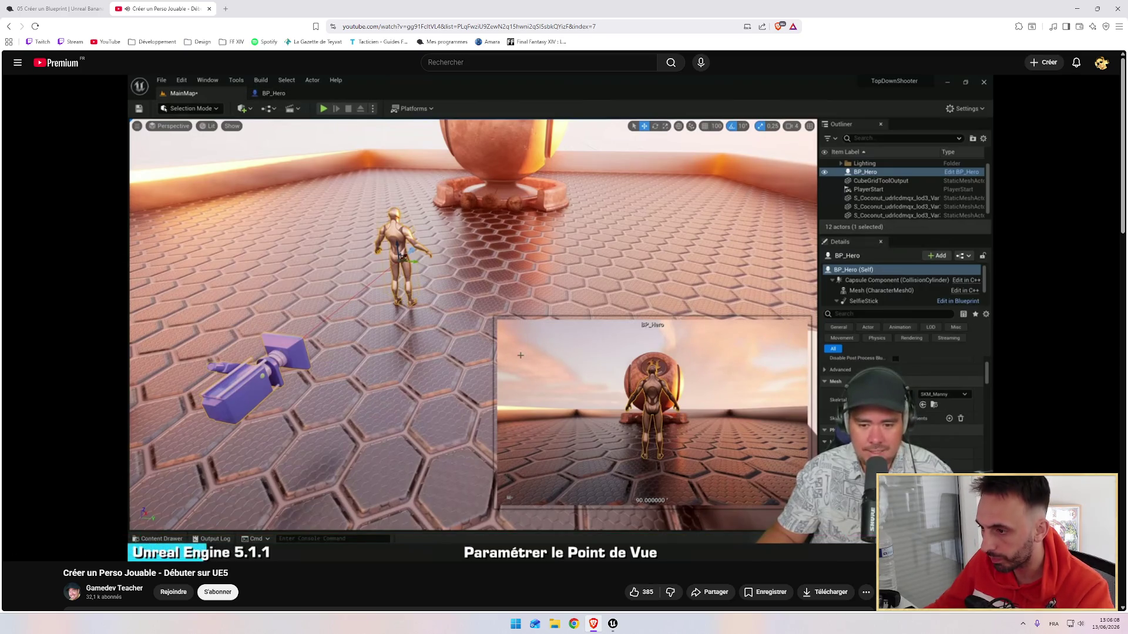
pyautogui.hotkey('alt', 'Tab')
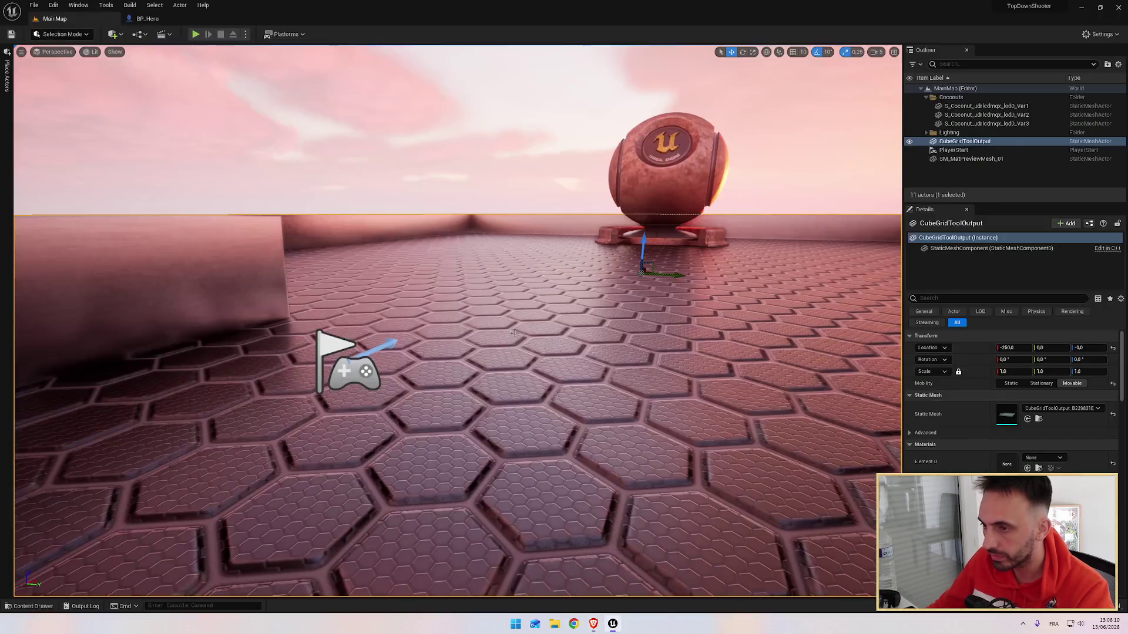
# Drag a BP_Hero from the asset drawer onto the floor near X -1050, Y -177.
pyautogui.press('e')
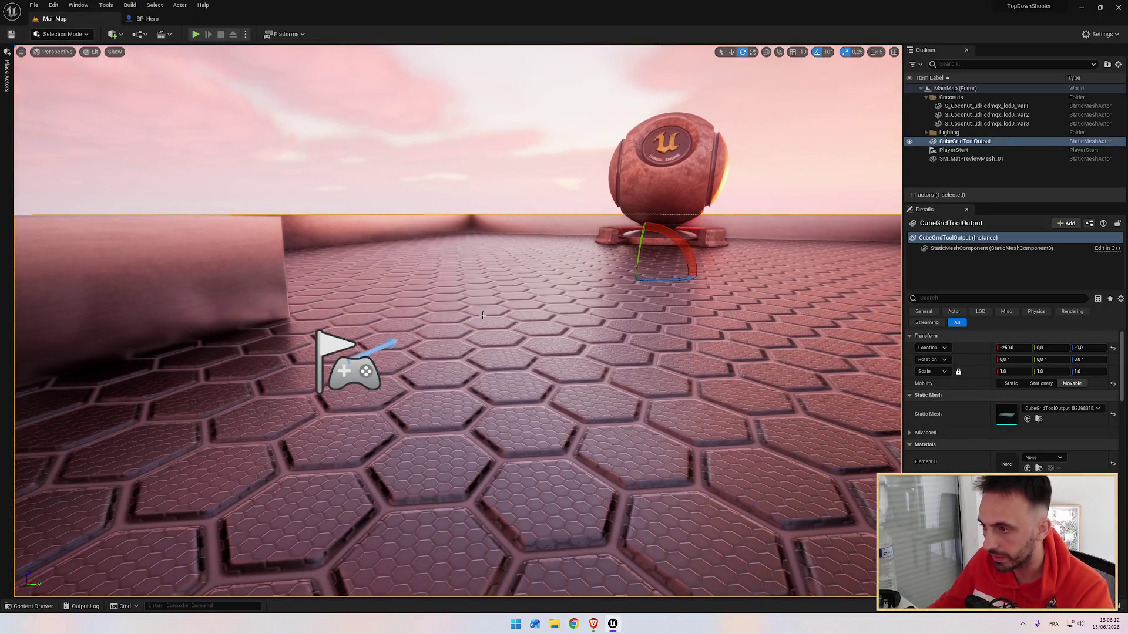
pyautogui.hotkey('ctrl', 'space')
pyautogui.click(323, 372)
pyautogui.moveTo(323, 372)
pyautogui.mouseDown()
pyautogui.moveTo(508, 301)
pyautogui.moveTo(541, 311)
pyautogui.moveTo(517, 294)
pyautogui.moveTo(518, 244)
pyautogui.mouseUp()
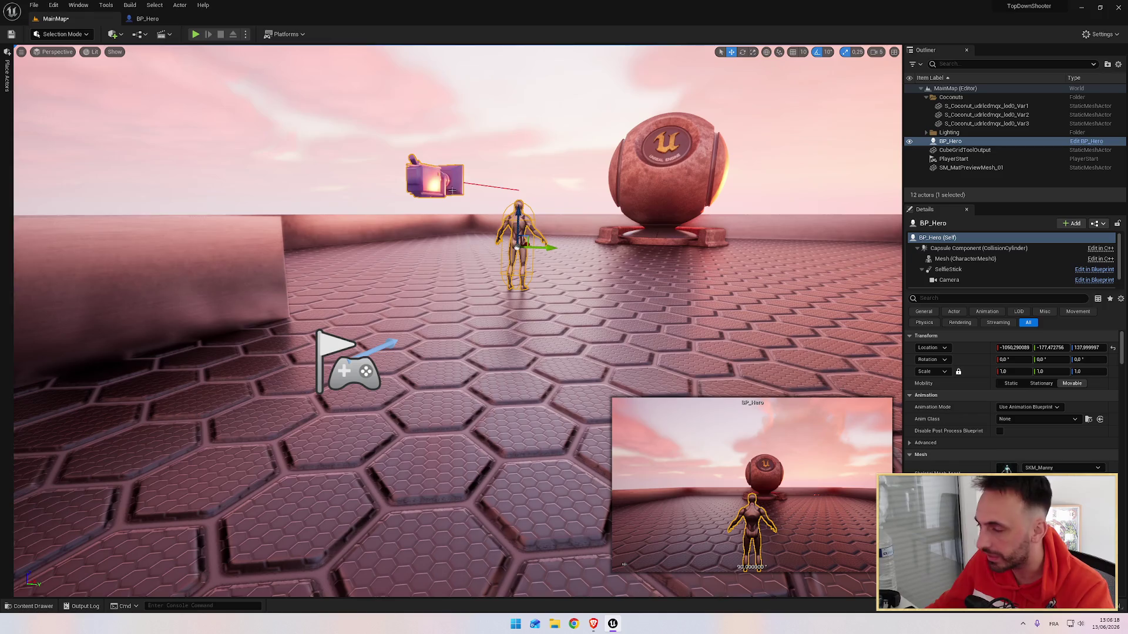
pyautogui.hotkey('alt', 'Tab')
pyautogui.click(430, 269)
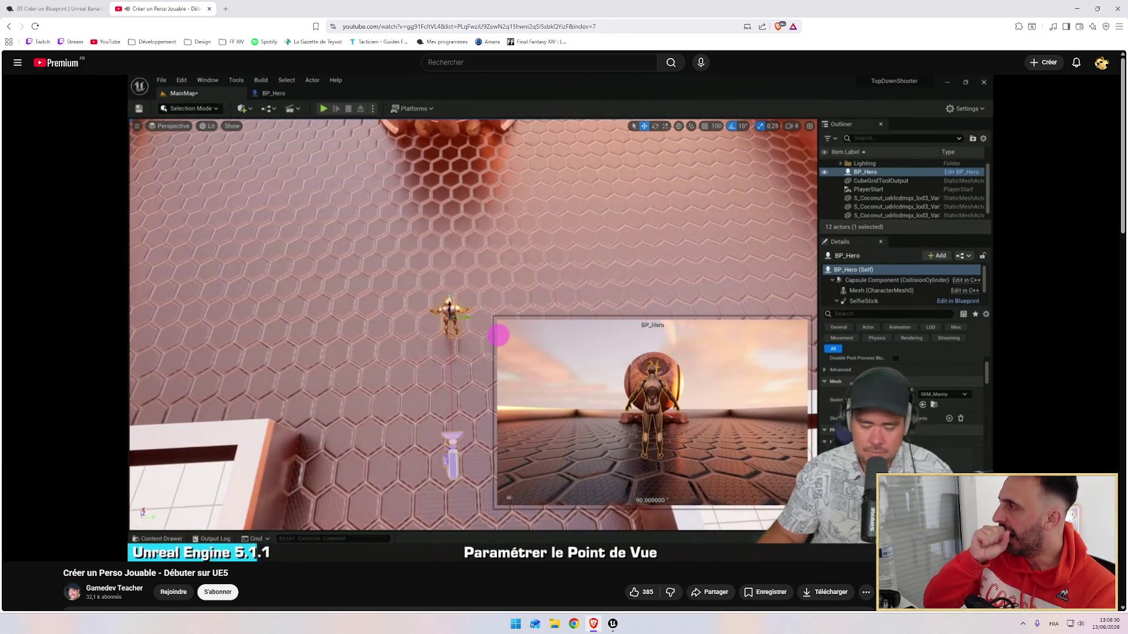
pyautogui.moveTo(478, 278)
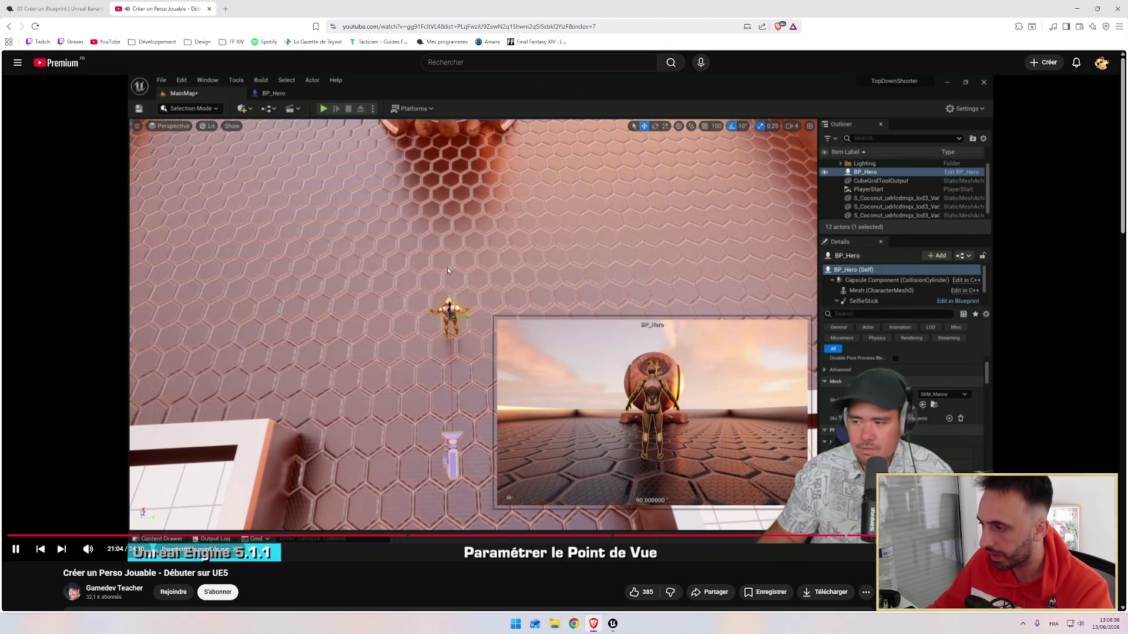
pyautogui.hotkey('alt', 'Tab')
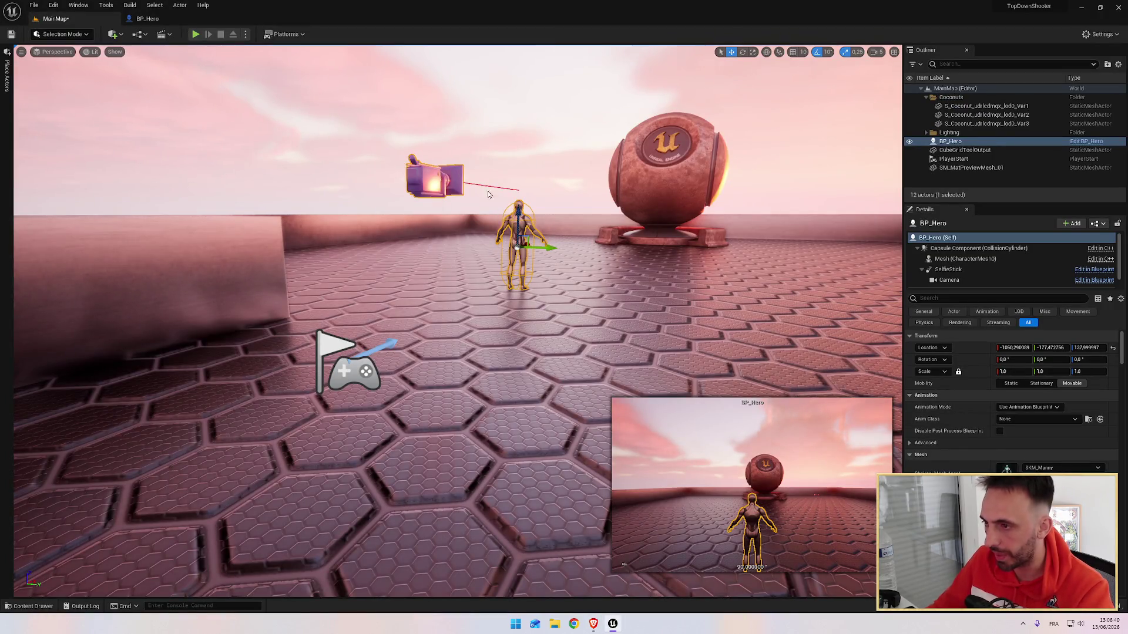
pyautogui.press('Delete')
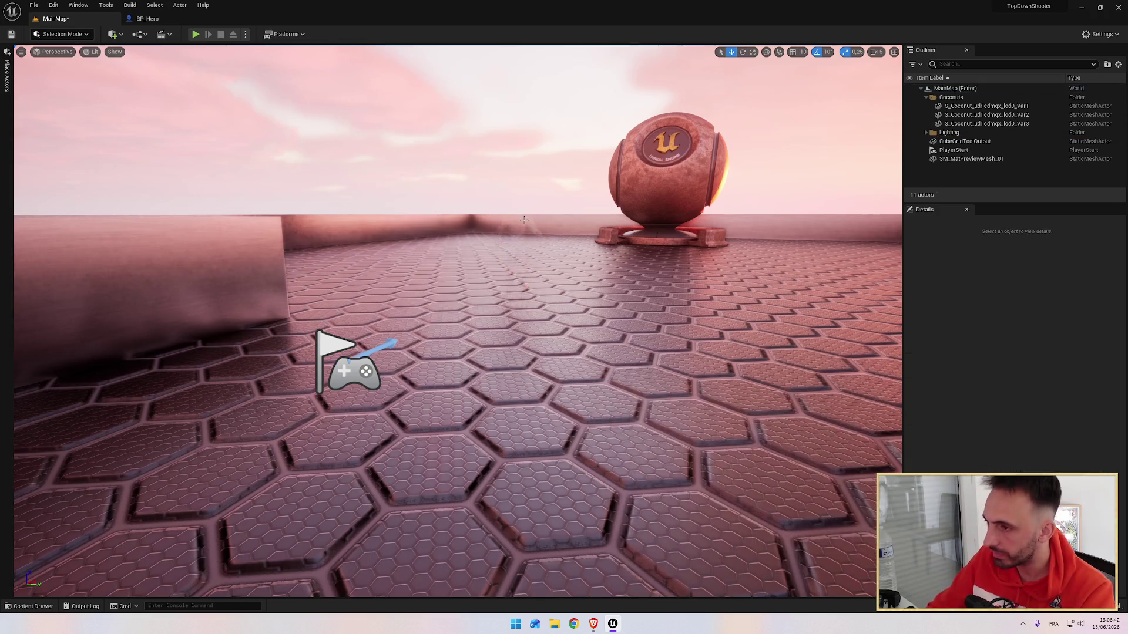
pyautogui.hotkey('alt', 'Tab')
pyautogui.click(496, 260)
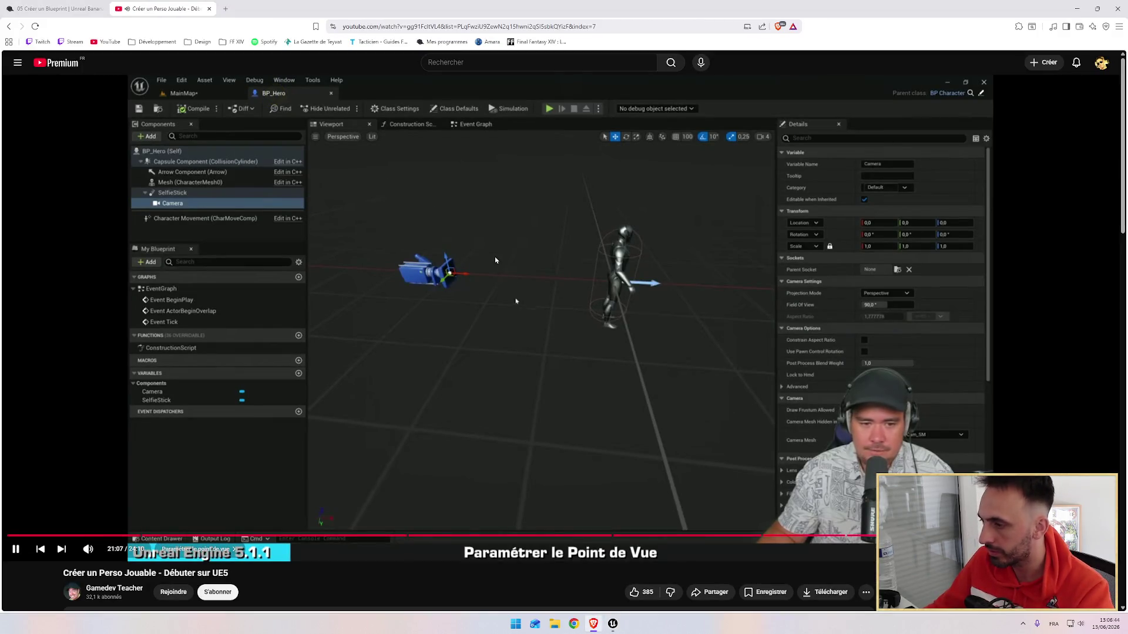
pyautogui.hotkey('alt', 'Tab')
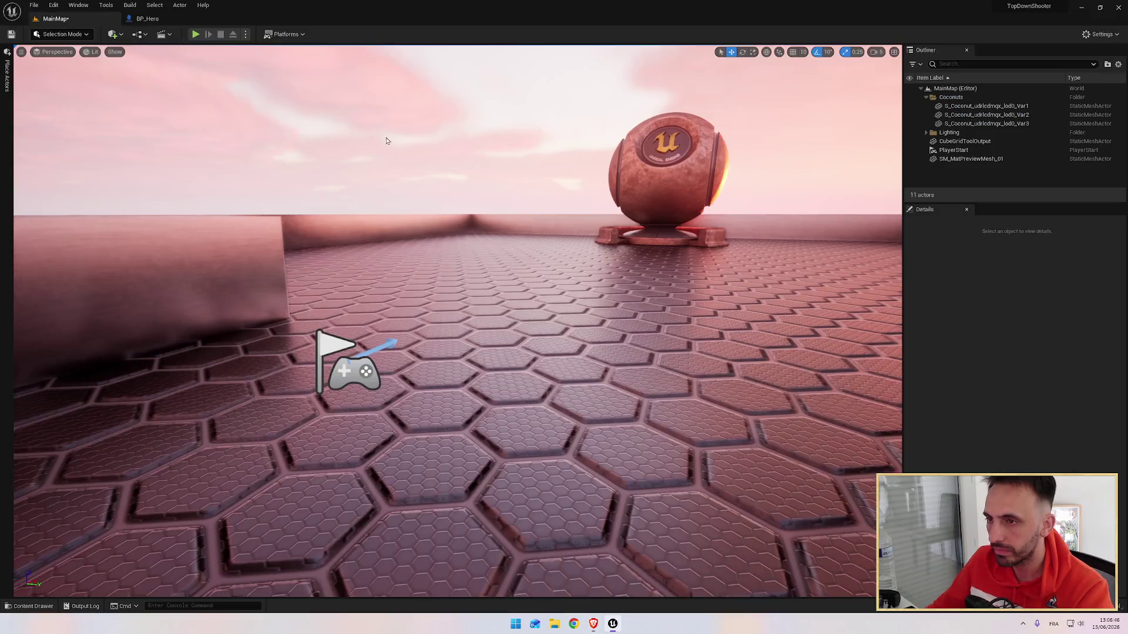
pyautogui.click(164, 21)
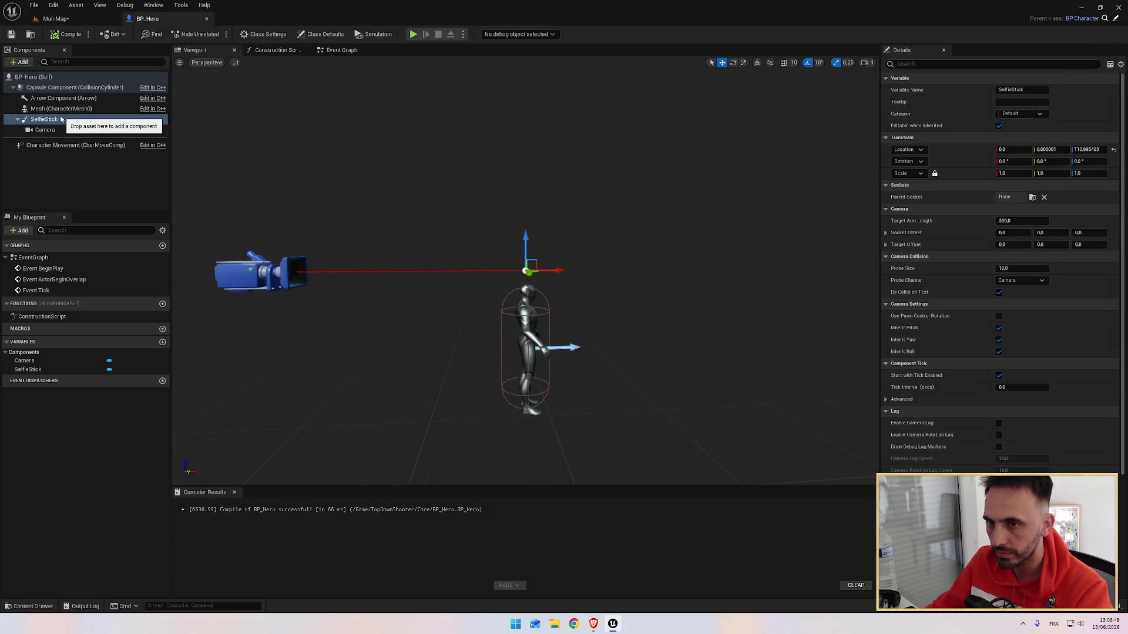
# Tilt SelfieStick down to about -30 degrees pitch with the rotate gizmo.
pyautogui.moveTo(312, 184); pyautogui.dragTo(396, 199)
pyautogui.press('e')
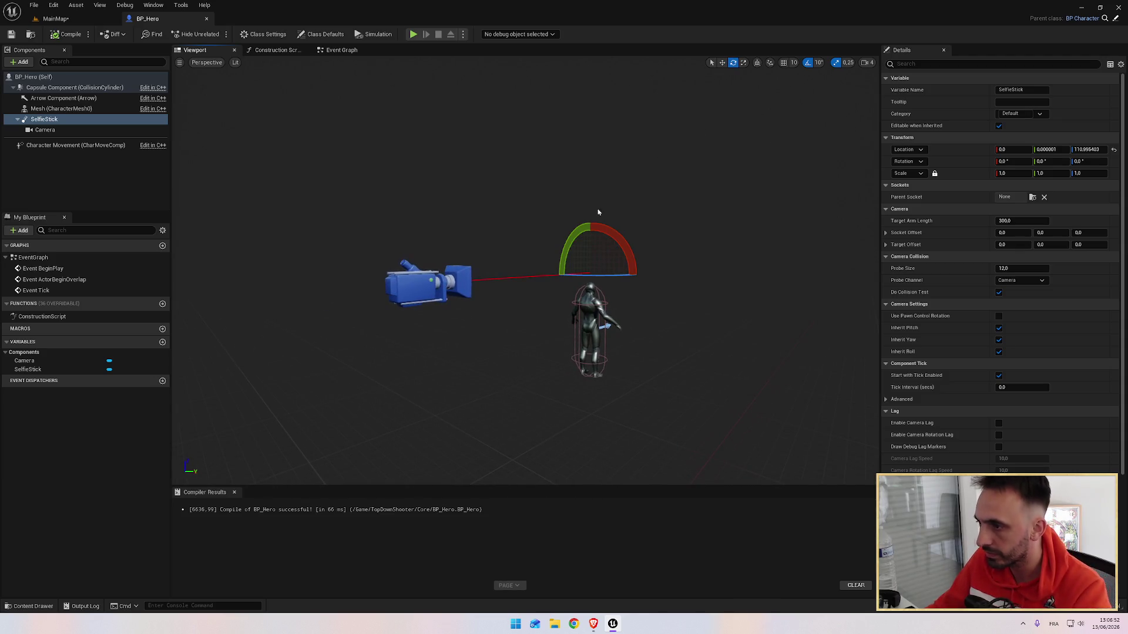
pyautogui.moveTo(650, 188)
pyautogui.mouseDown()
pyautogui.moveTo(638, 153)
pyautogui.moveTo(639, 330)
pyautogui.moveTo(571, 322)
pyautogui.moveTo(477, 289)
pyautogui.mouseUp()
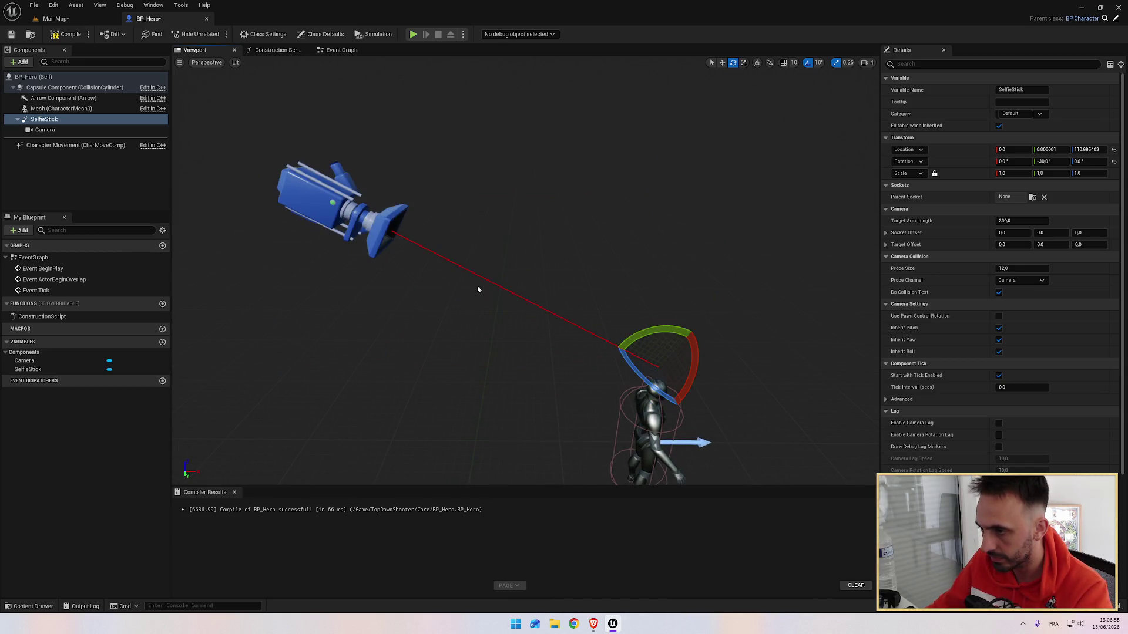
pyautogui.hotkey('alt', 'Tab')
pyautogui.hotkey('alt', 'Tab')
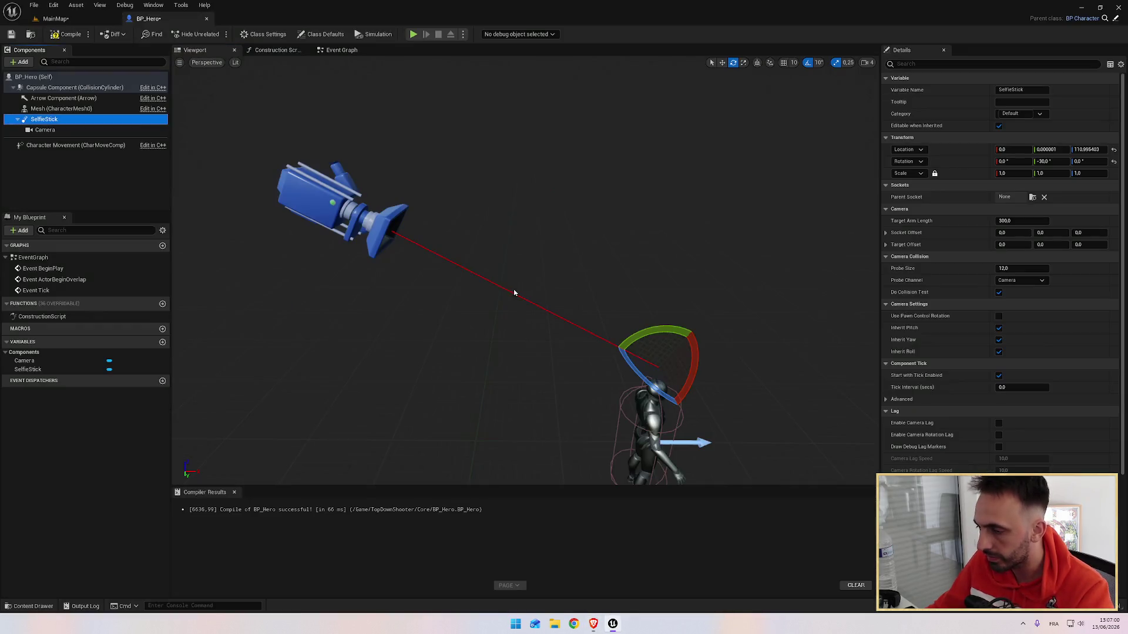
pyautogui.scroll(-3, 513, 289)
# Nudge the Camera vertically and move SelfieStick back and up from the hero.
pyautogui.click(418, 235)
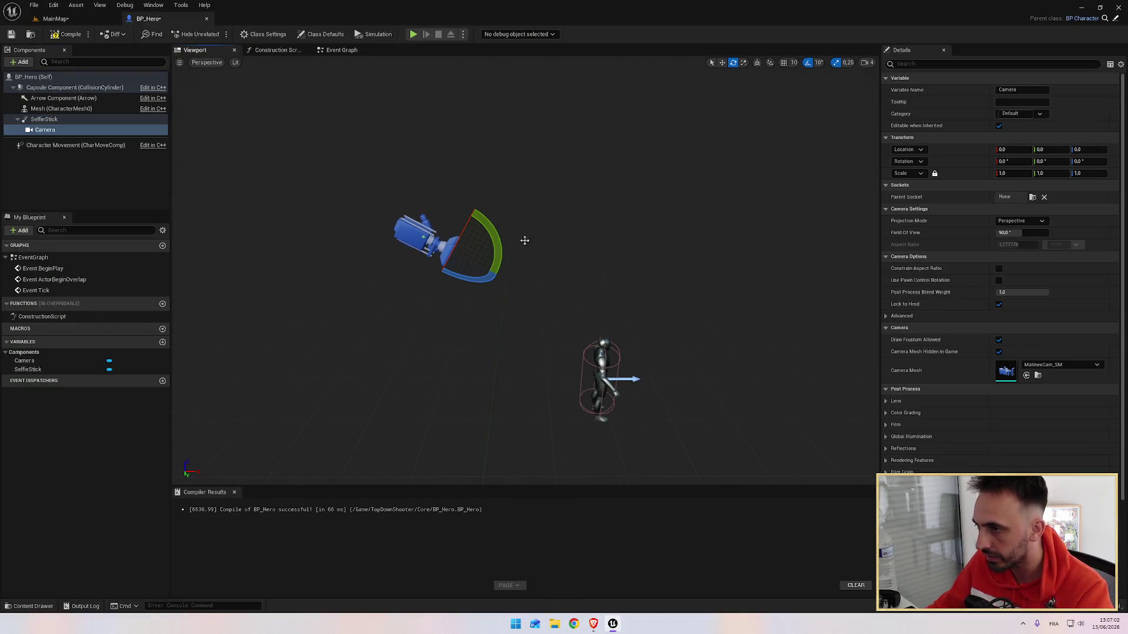
pyautogui.click(722, 62)
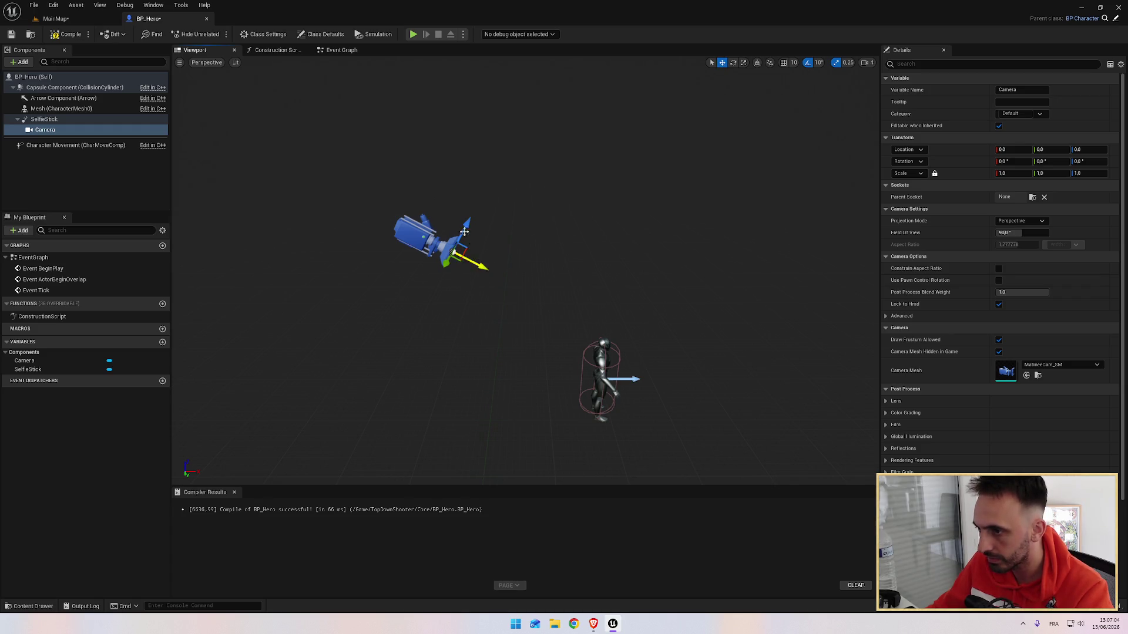
pyautogui.moveTo(465, 224); pyautogui.dragTo(440, 262)
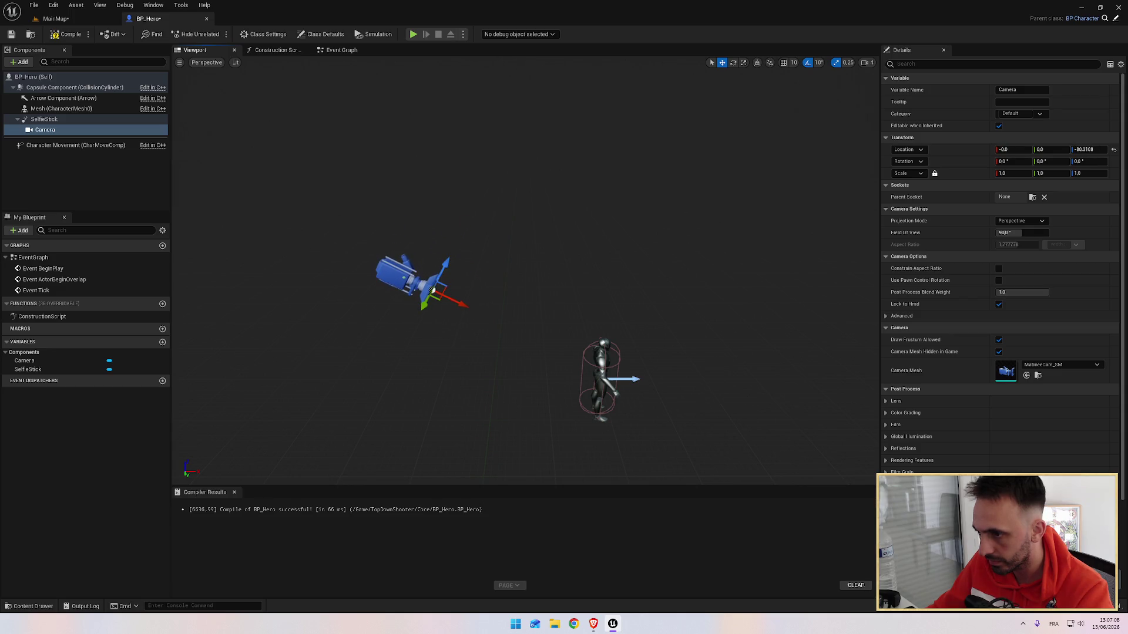
pyautogui.click(65, 120)
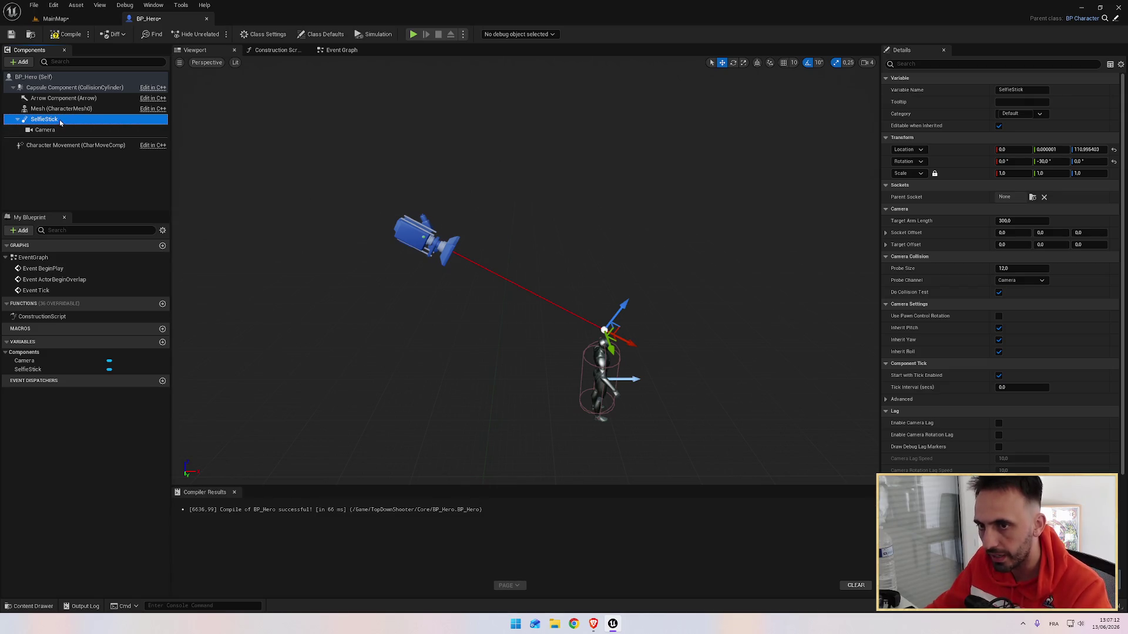
pyautogui.moveTo(628, 303); pyautogui.dragTo(595, 340)
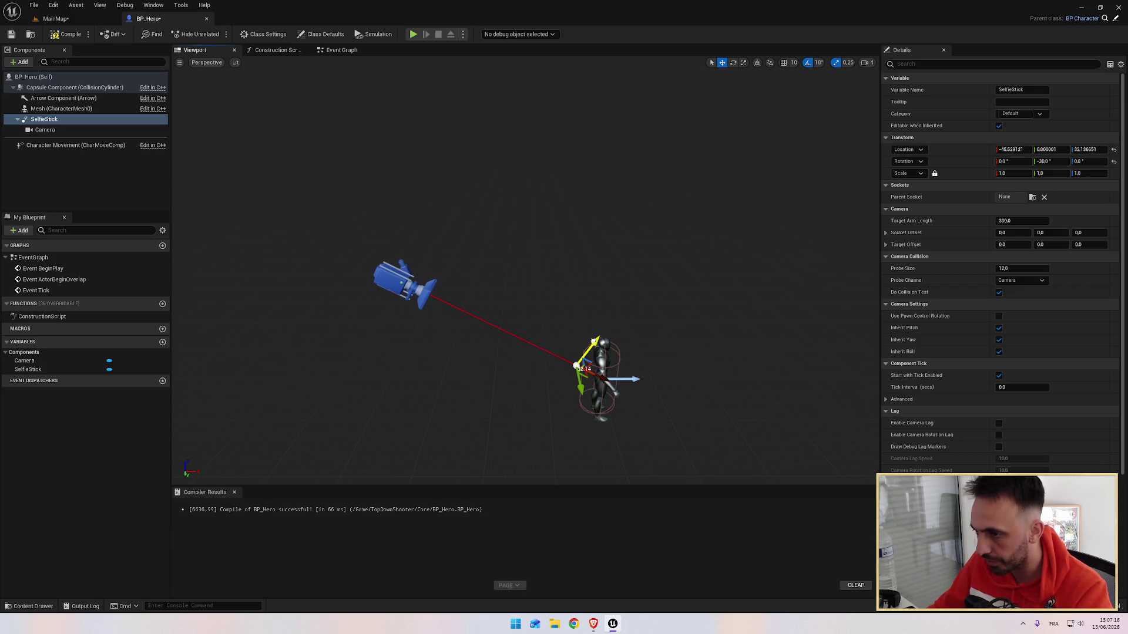
pyautogui.hotkey('alt', 'Tab')
pyautogui.hotkey('alt', 'Tab')
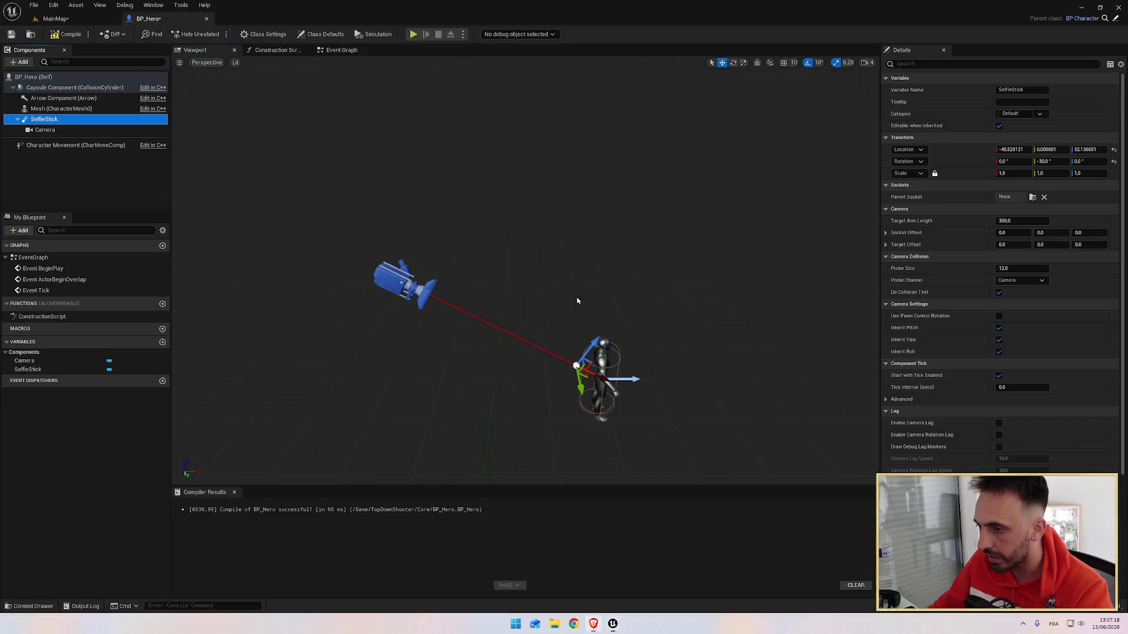
# Tilt SelfieStick further down to -40 degrees pitch.
pyautogui.click(732, 63)
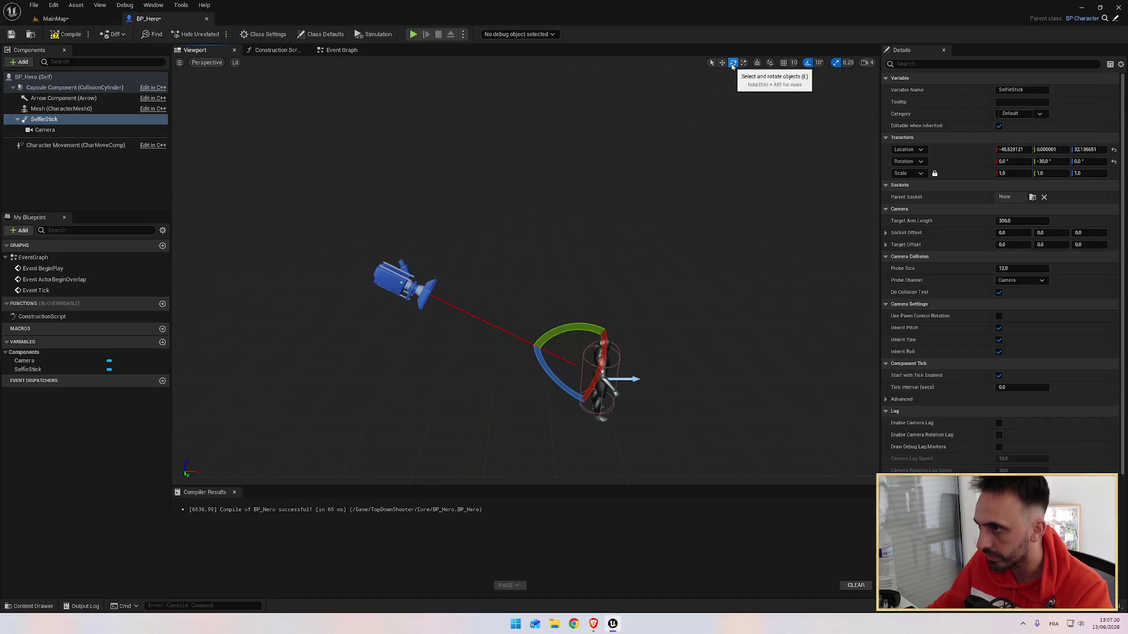
pyautogui.moveTo(562, 327)
pyautogui.mouseDown()
pyautogui.moveTo(545, 339)
pyautogui.moveTo(582, 386)
pyautogui.mouseUp()
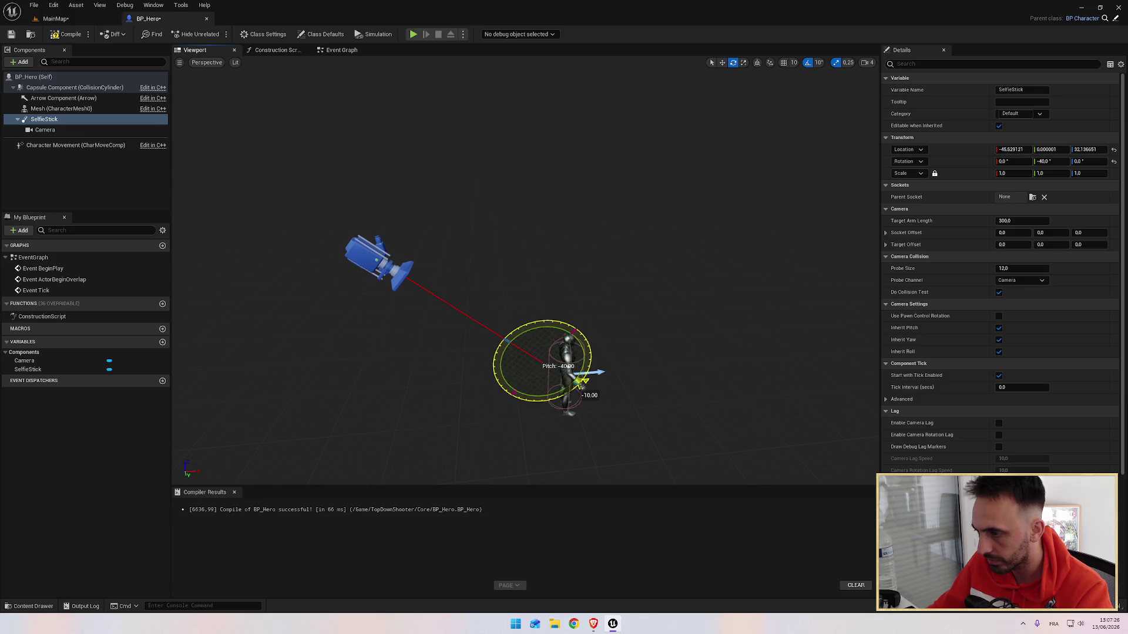
pyautogui.hotkey('alt', 'Tab')
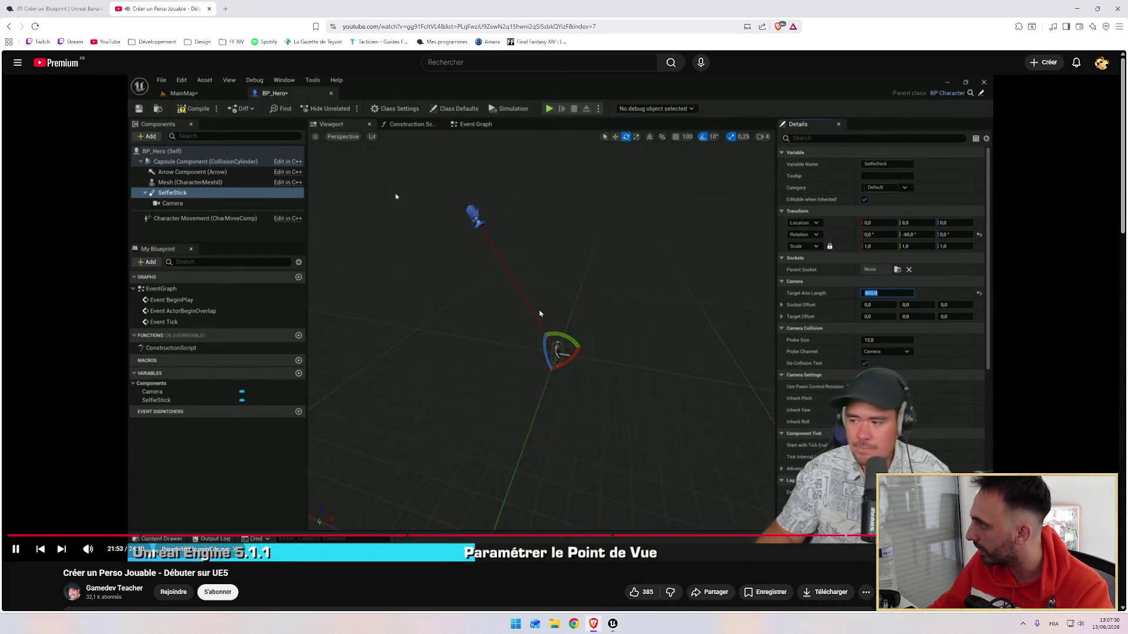
# Confirm the 800 arm length and review the Camera and SelfieStick settings.
pyautogui.hotkey('alt', 'Tab')
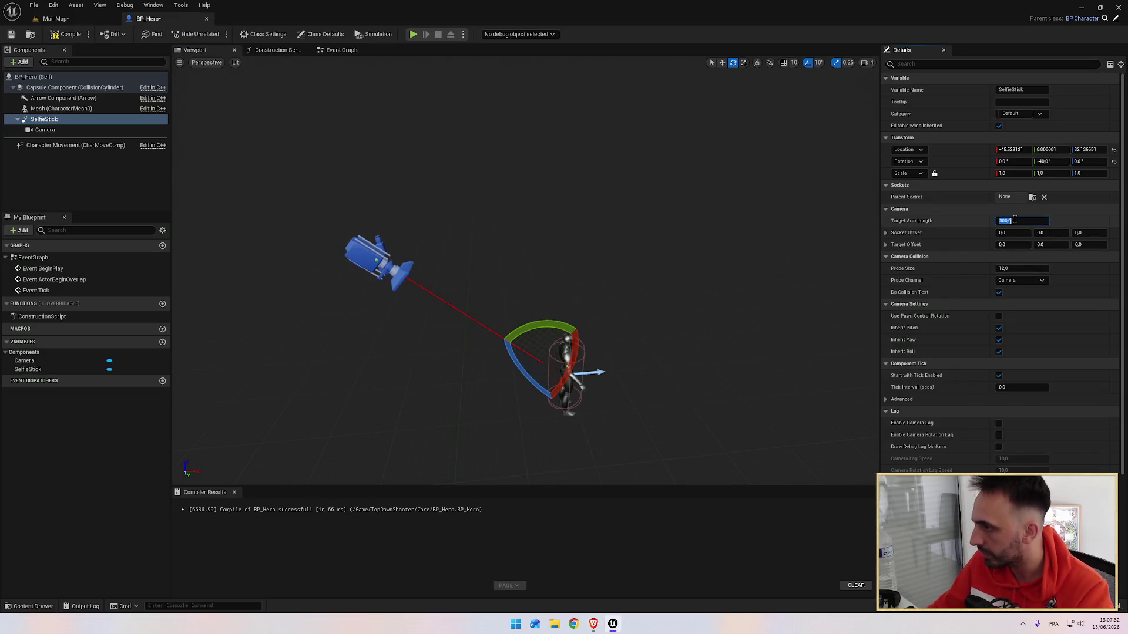
pyautogui.press('Return')
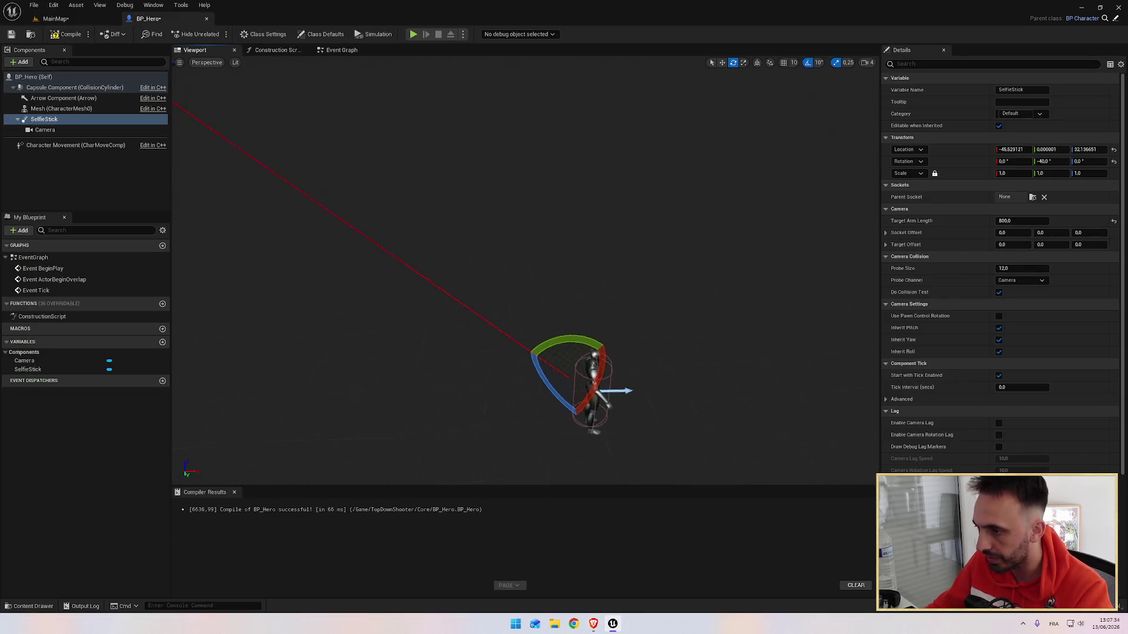
pyautogui.scroll(-4, 418, 216)
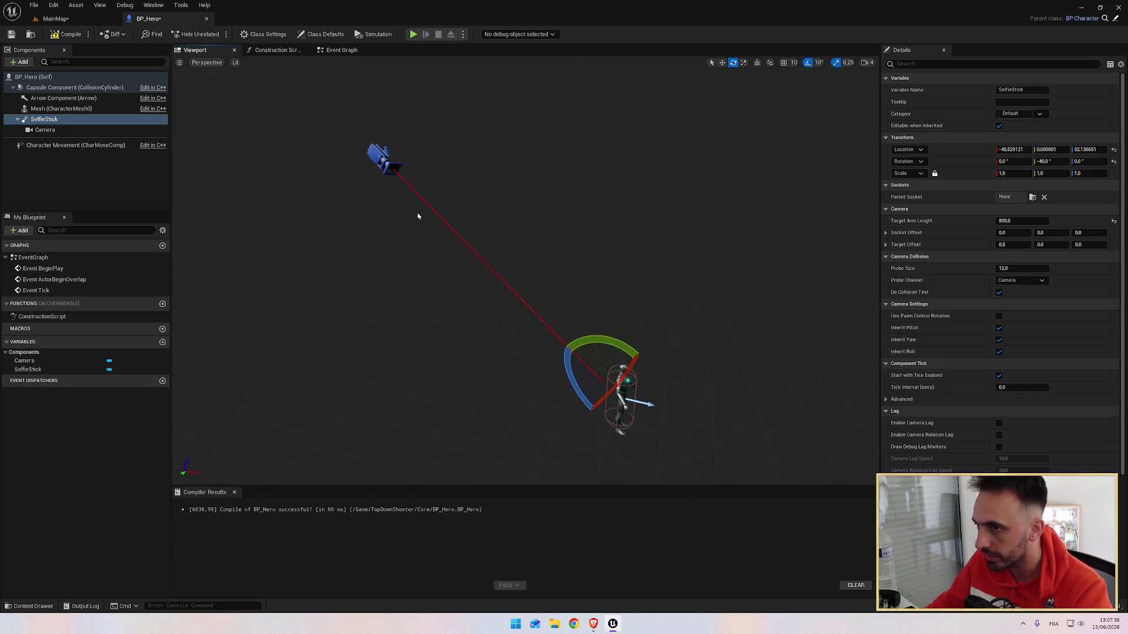
pyautogui.click(383, 159)
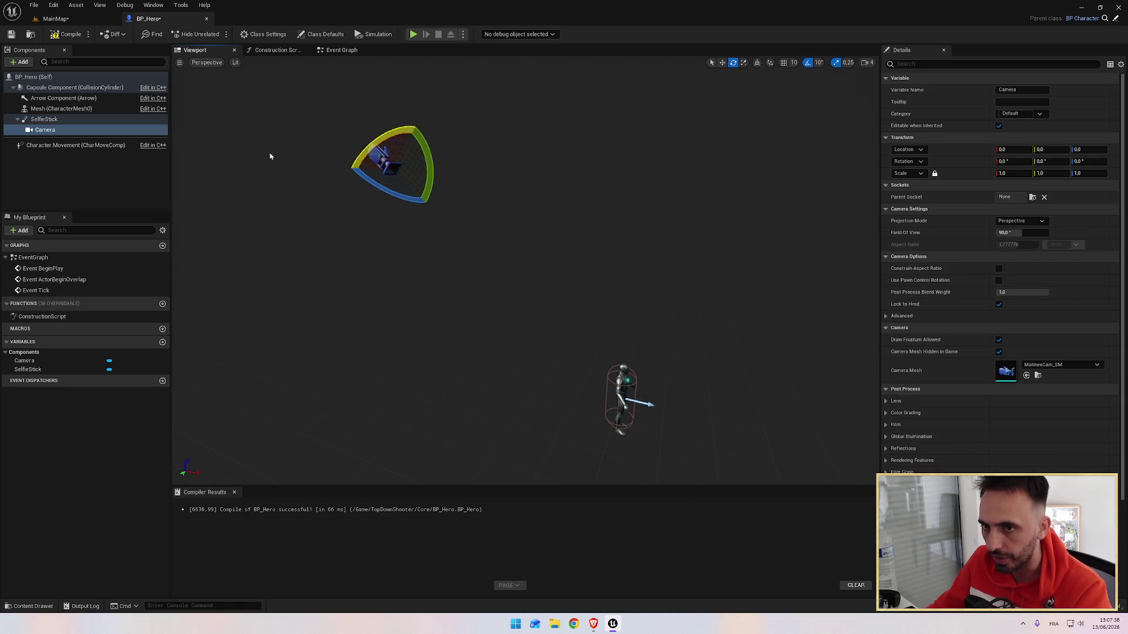
pyautogui.click(44, 120)
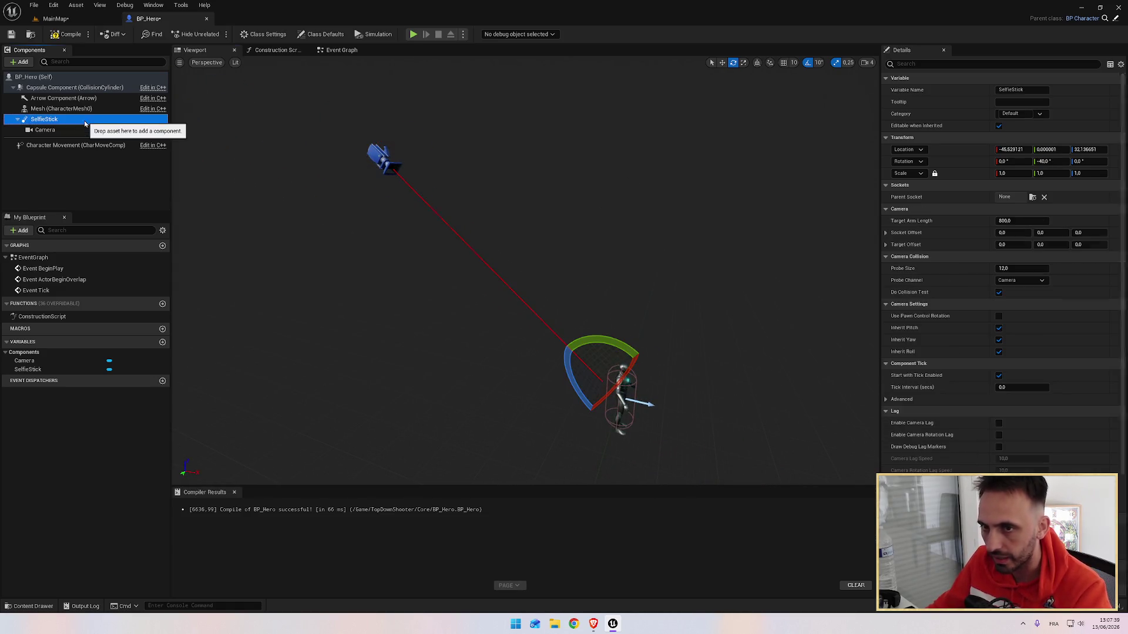
# Set SelfieStick to location -65, 0, 32 with -40 pitch and recompile BP_Hero.
pyautogui.click(1054, 150)
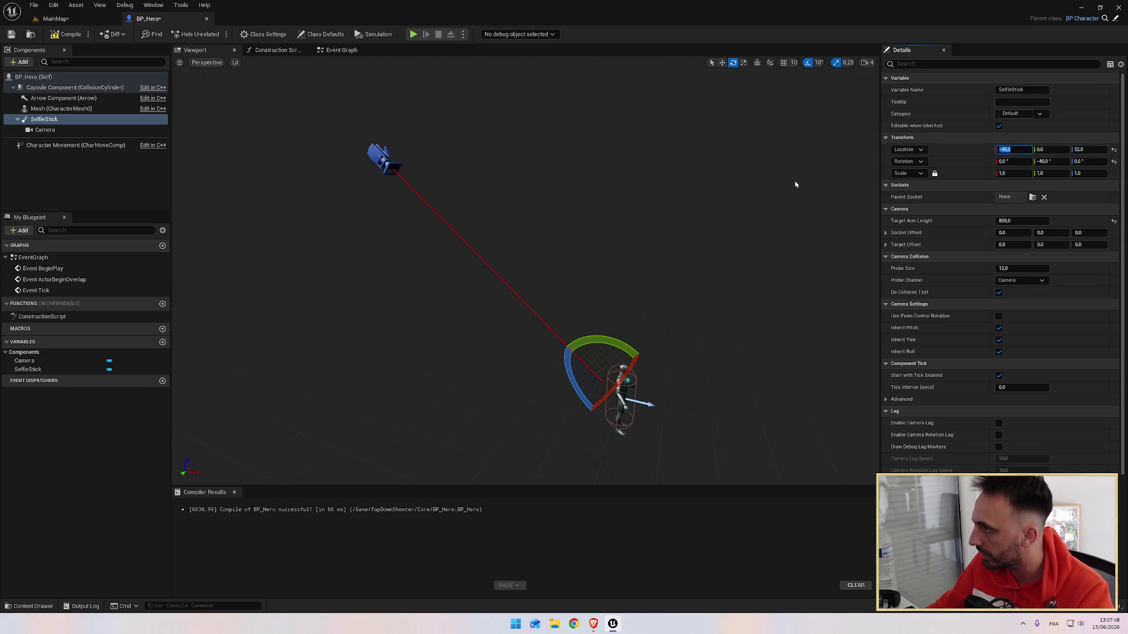
pyautogui.moveTo(1045, 161); pyautogui.dragTo(934, 173)
pyautogui.click(69, 36)
pyautogui.click(56, 18)
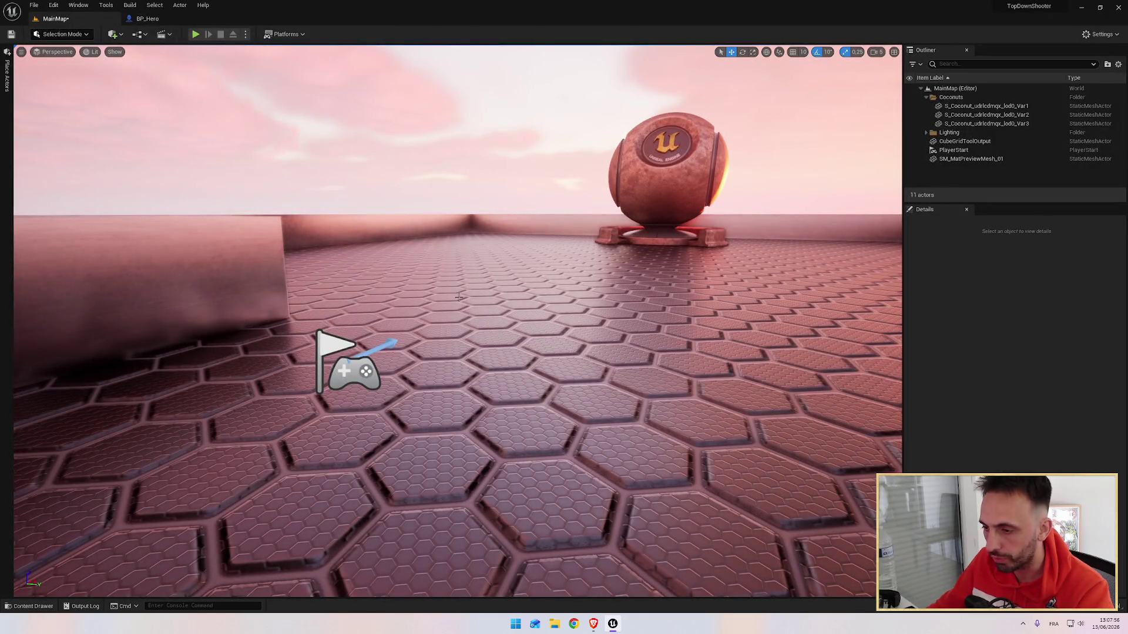
# Drag a BP_Hero from the asset drawer onto the floor near the sphere.
pyautogui.hotkey('ctrl', 'space')
pyautogui.moveTo(328, 372); pyautogui.dragTo(383, 309)
pyautogui.moveTo(540, 290); pyautogui.dragTo(571, 293)
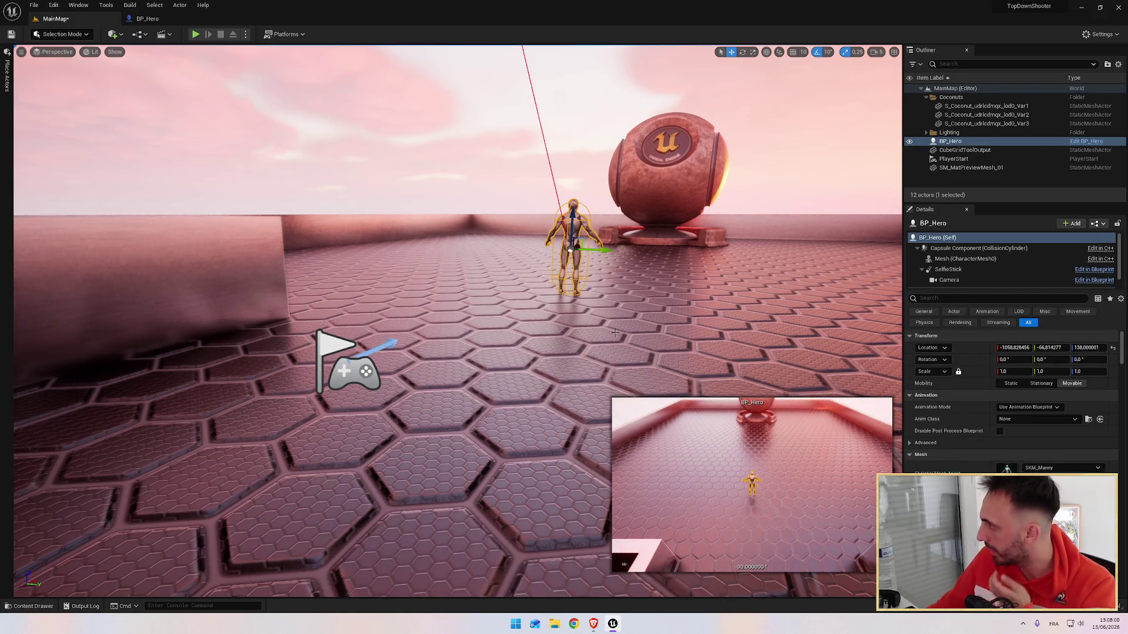
# Follow the tutorial, then reopen the BP_Hero Blueprint.
pyautogui.hotkey('alt', 'Tab')
pyautogui.click(605, 400)
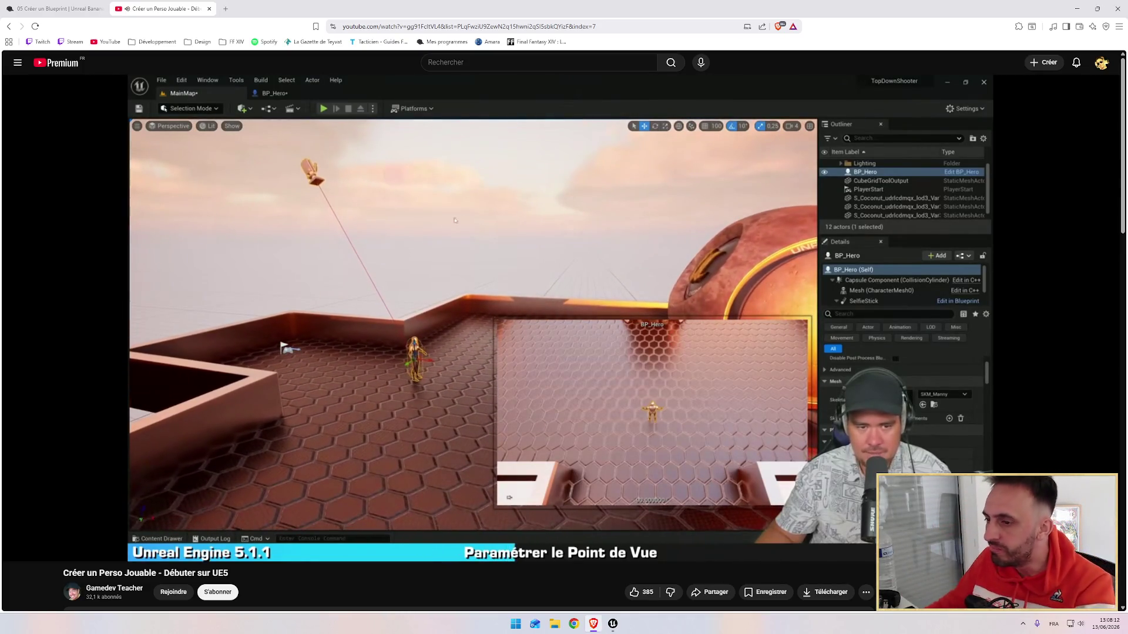
pyautogui.moveTo(608, 389)
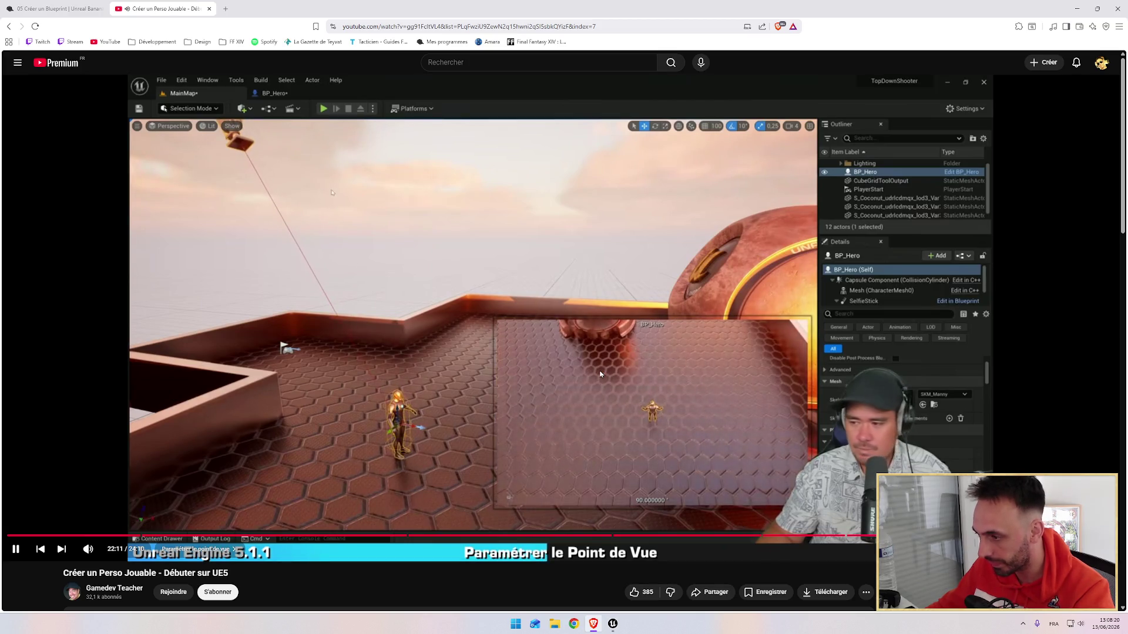
pyautogui.moveTo(542, 362)
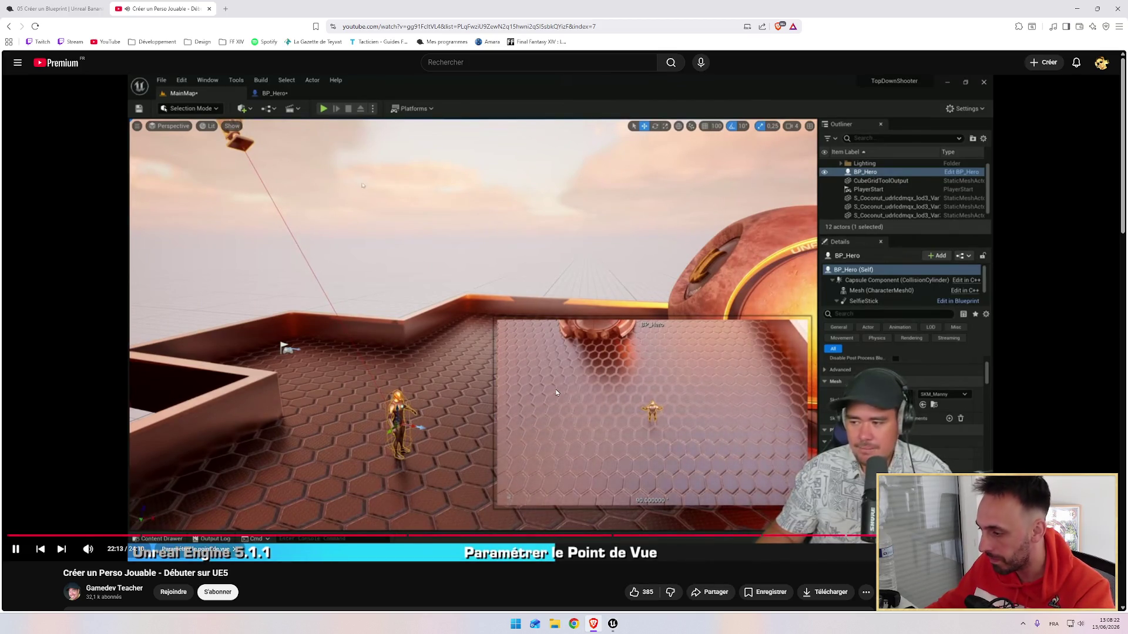
pyautogui.hotkey('alt', 'Tab')
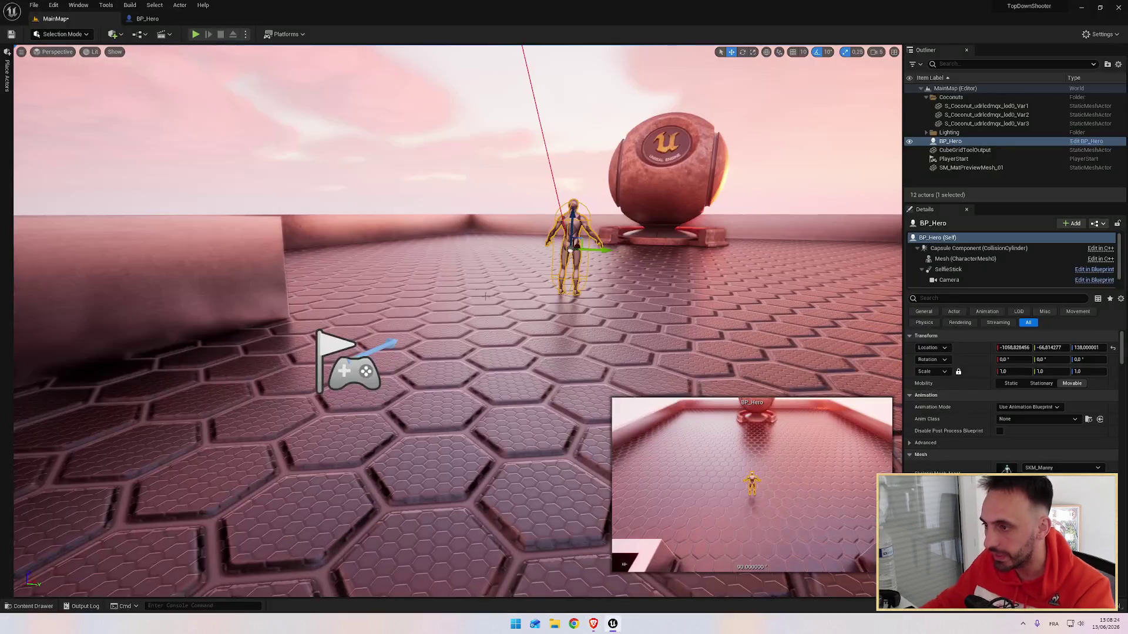
pyautogui.click(147, 19)
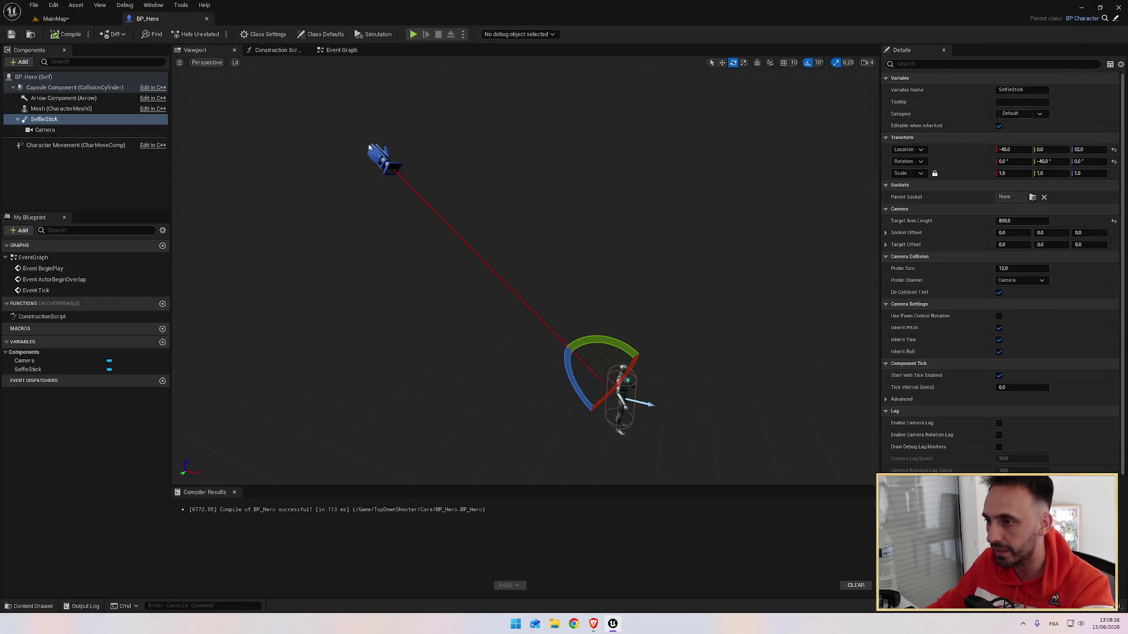
# Pitch the SelfieStick down to -50 and return to the MainMap level.
pyautogui.moveTo(604, 337); pyautogui.dragTo(635, 424)
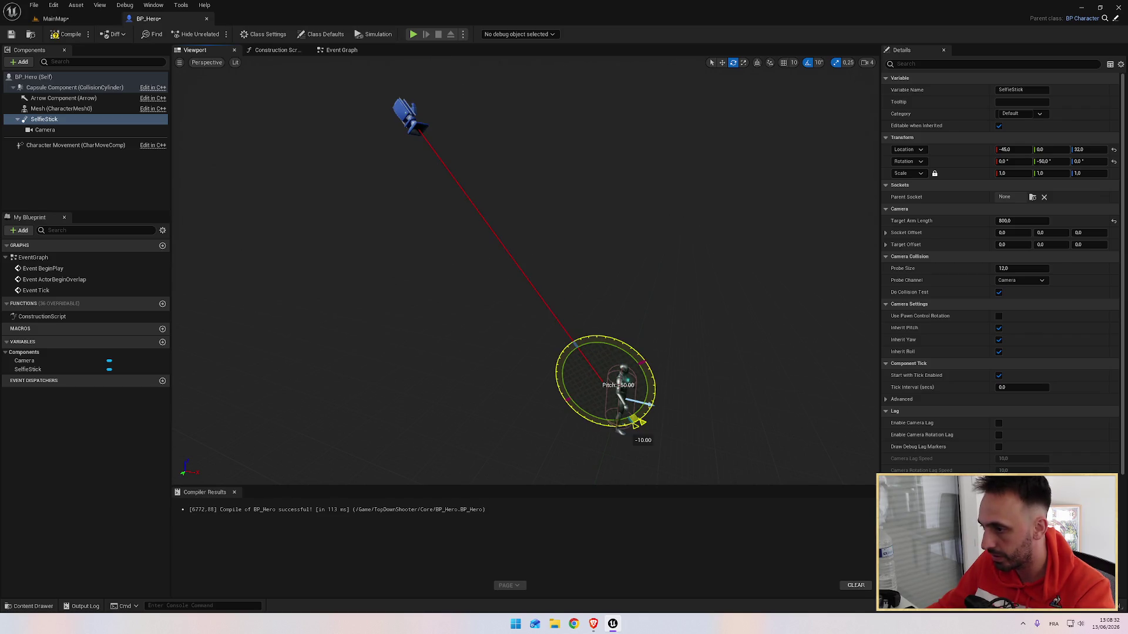
pyautogui.moveTo(606, 338); pyautogui.dragTo(606, 337)
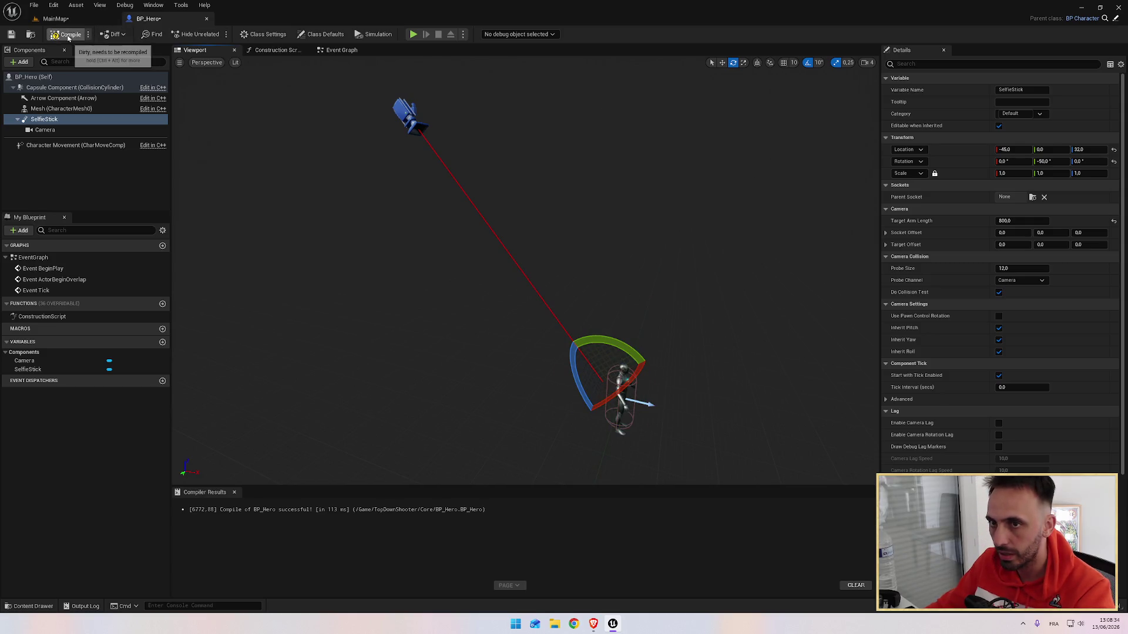
pyautogui.click(56, 19)
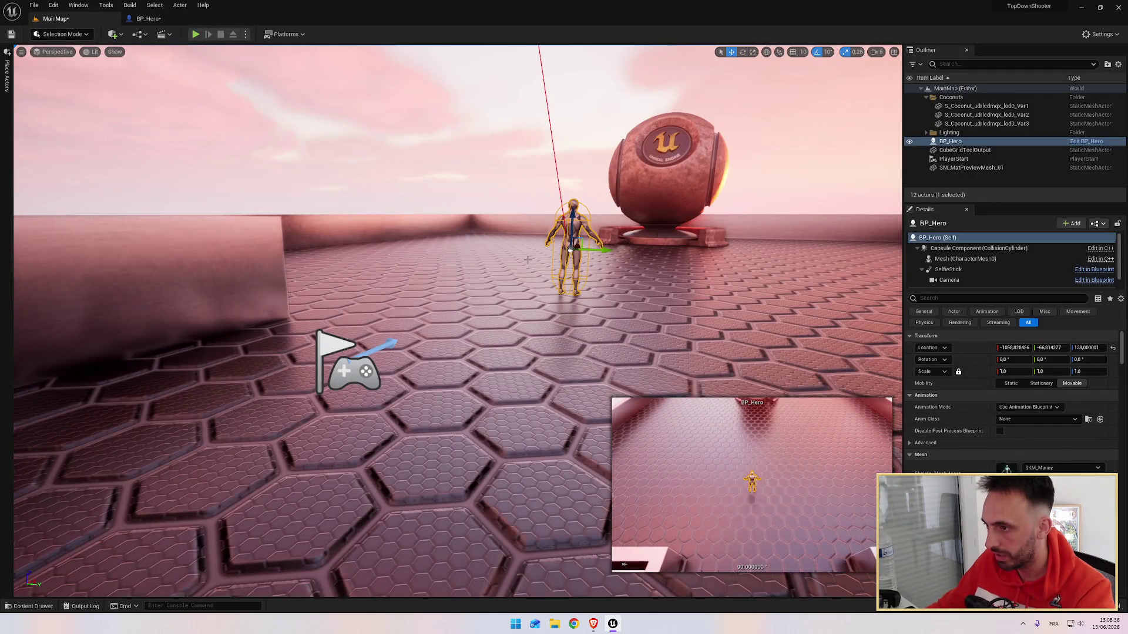
# Move the placed hero forward across the MainMap floor to check that the camera preview follows.
pyautogui.moveTo(572, 221); pyautogui.dragTo(507, 249)
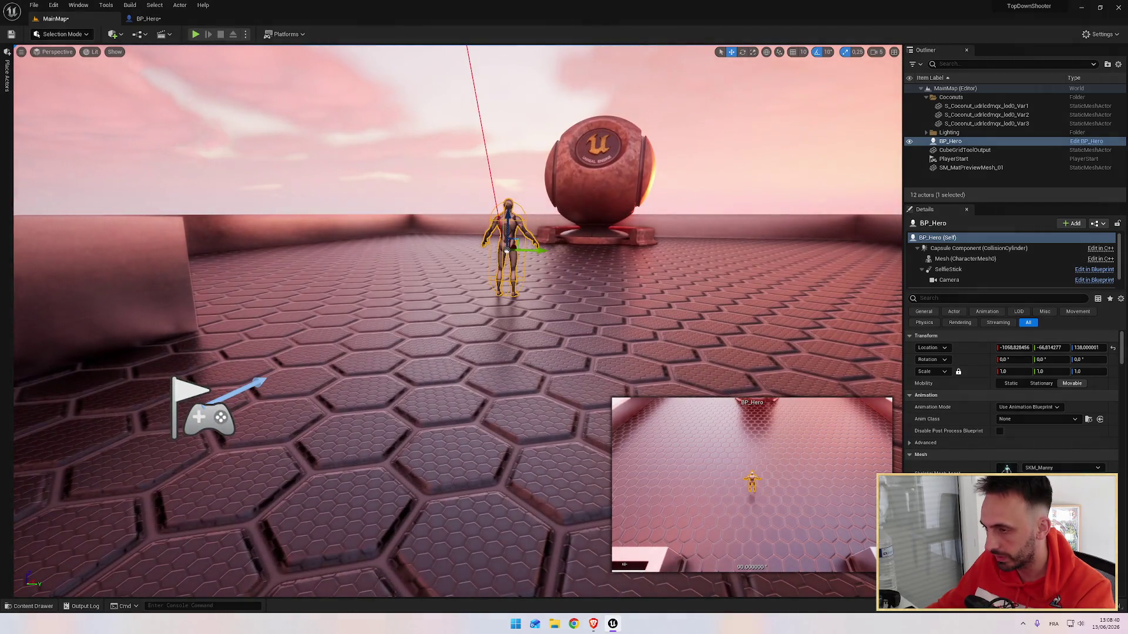
pyautogui.moveTo(582, 219); pyautogui.dragTo(573, 270)
pyautogui.moveTo(515, 367)
pyautogui.mouseDown()
pyautogui.moveTo(561, 365)
pyautogui.moveTo(547, 382)
pyautogui.moveTo(549, 348)
pyautogui.mouseUp()
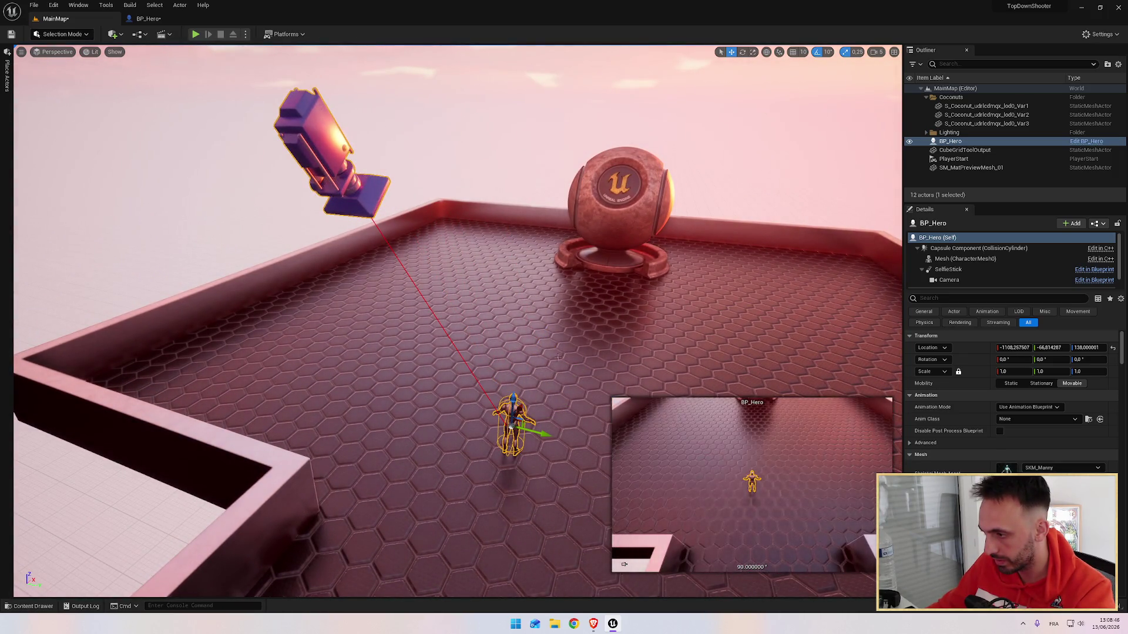
pyautogui.hotkey('alt', 'Tab')
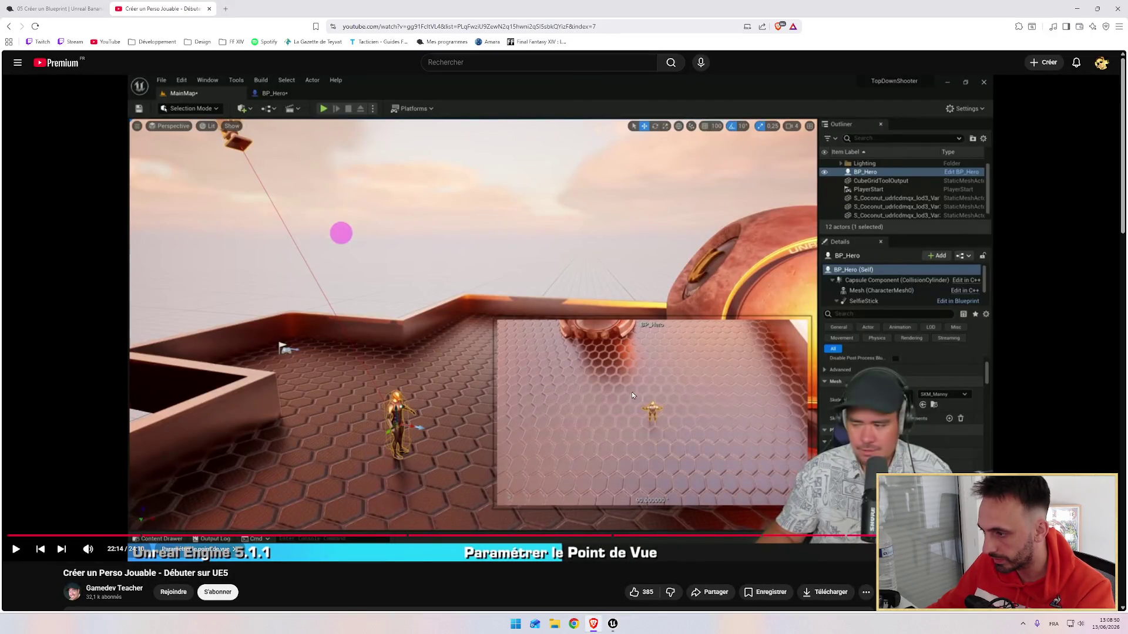
pyautogui.hotkey('alt', 'Tab')
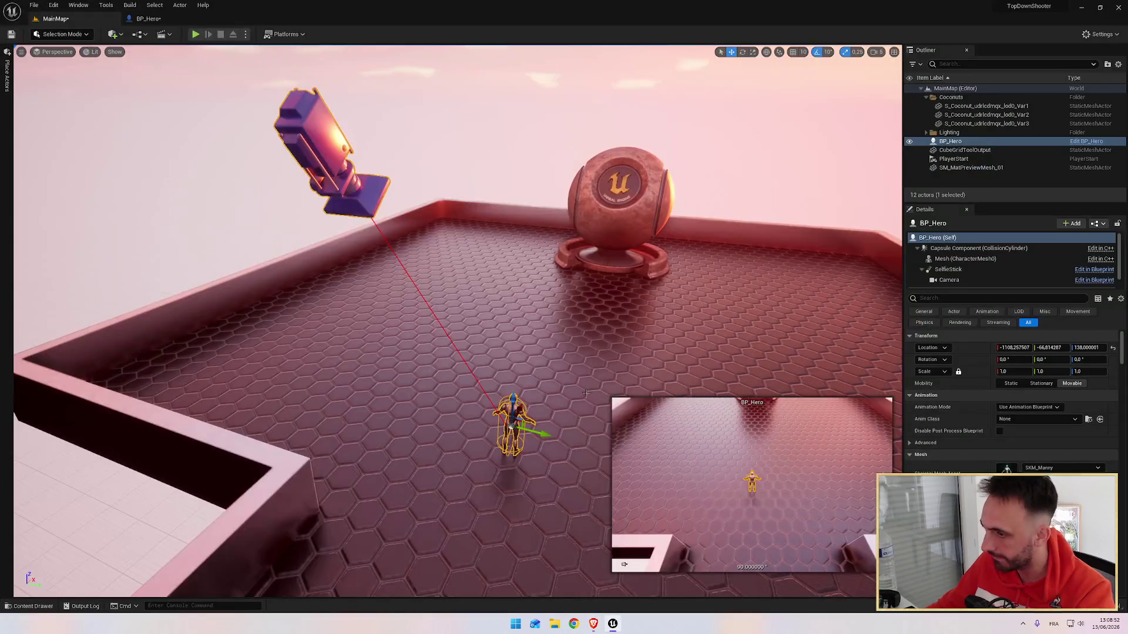
pyautogui.moveTo(521, 410)
pyautogui.mouseDown()
pyautogui.moveTo(552, 364)
pyautogui.moveTo(545, 394)
pyautogui.mouseUp()
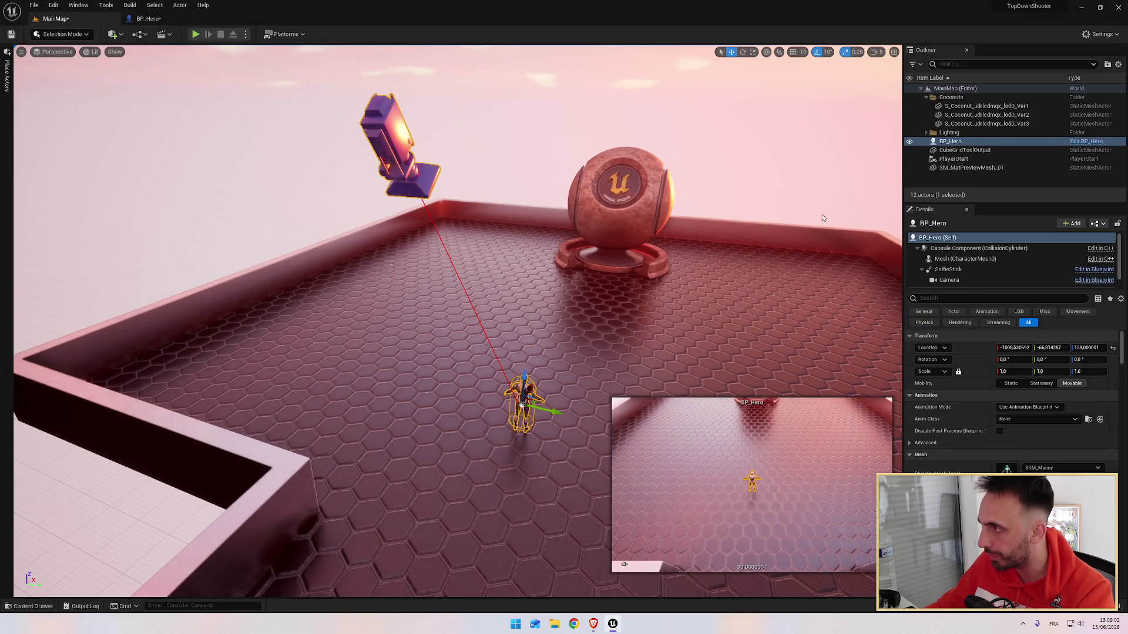
pyautogui.click(149, 18)
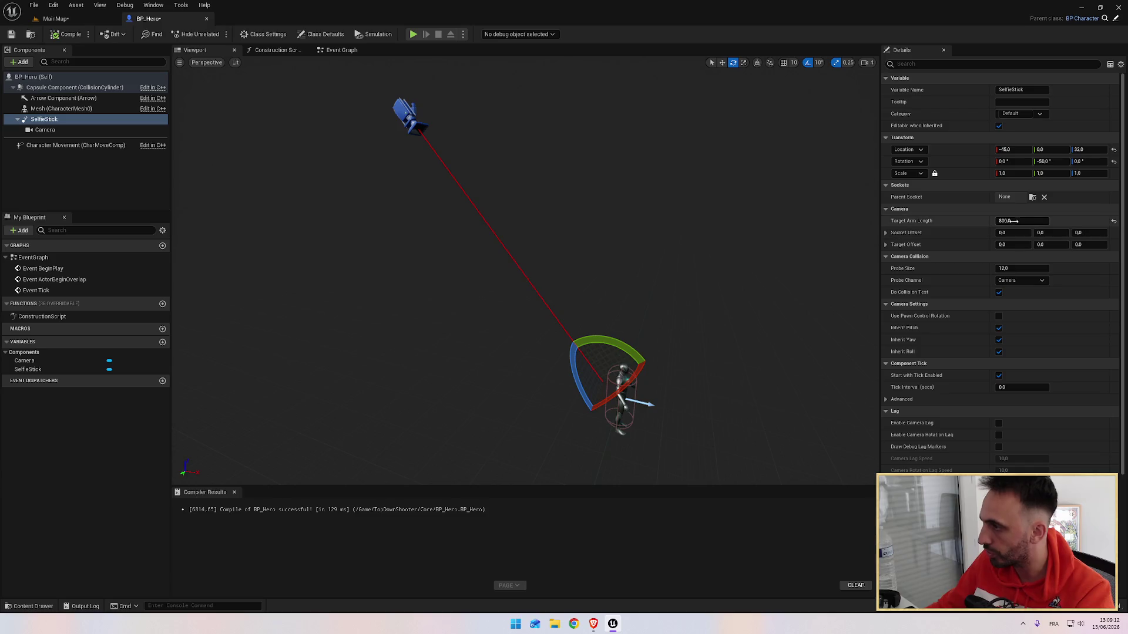
# Set the SelfieStick arm length to 700, check it in MainMap, then resume the tutorial video.
pyautogui.press('Return')
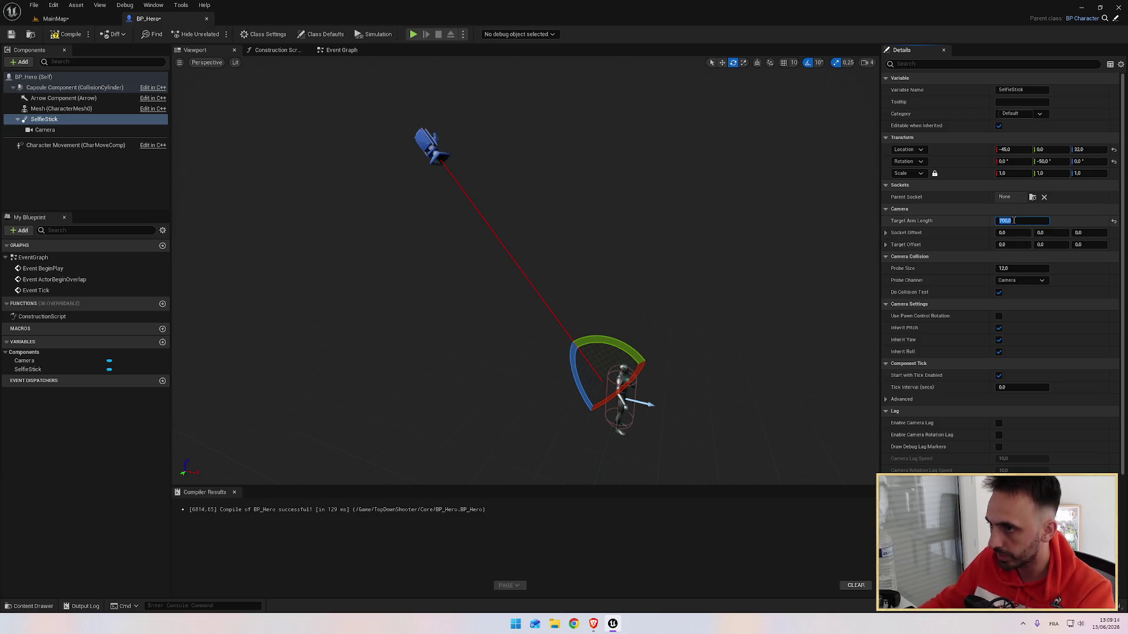
pyautogui.click(55, 18)
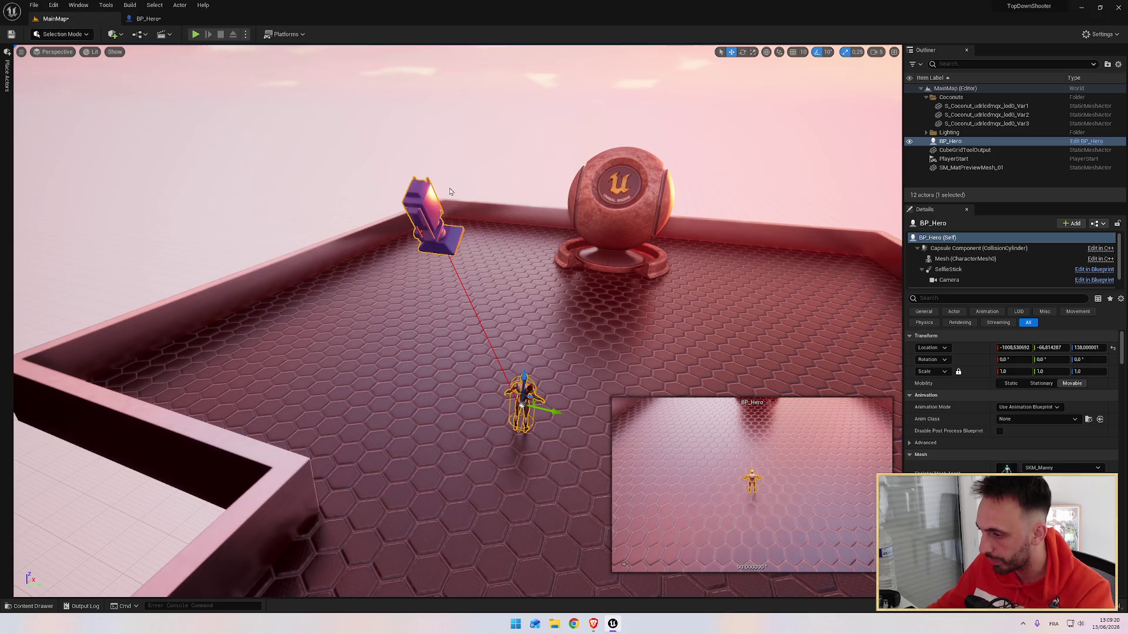
pyautogui.hotkey('alt', 'Tab')
pyautogui.click(492, 252)
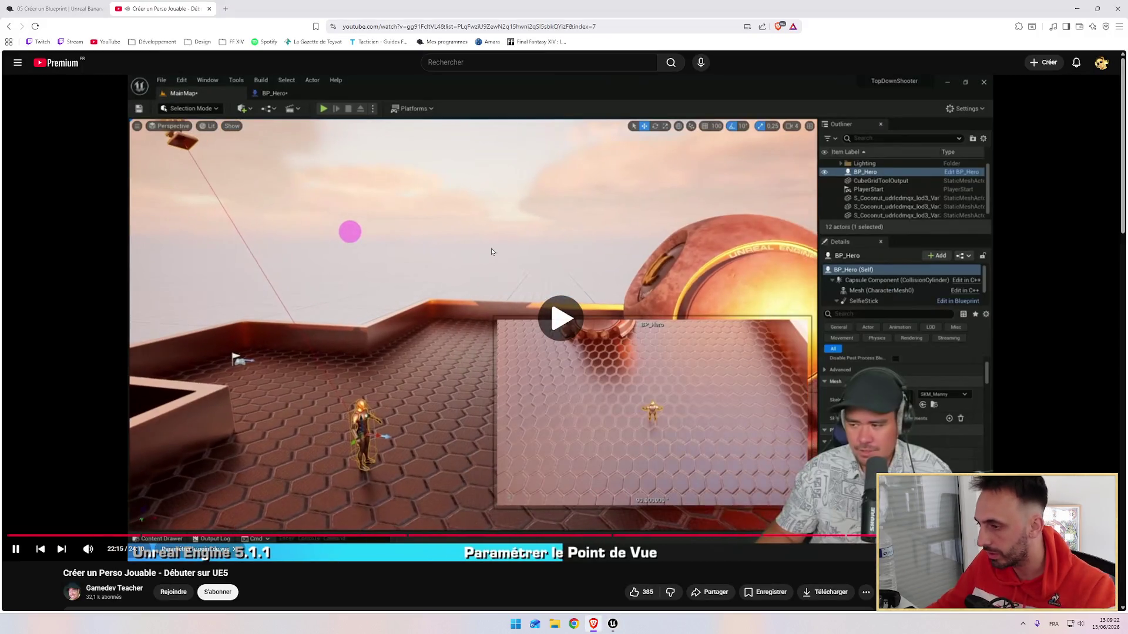
pyautogui.hotkey('alt', 'Tab')
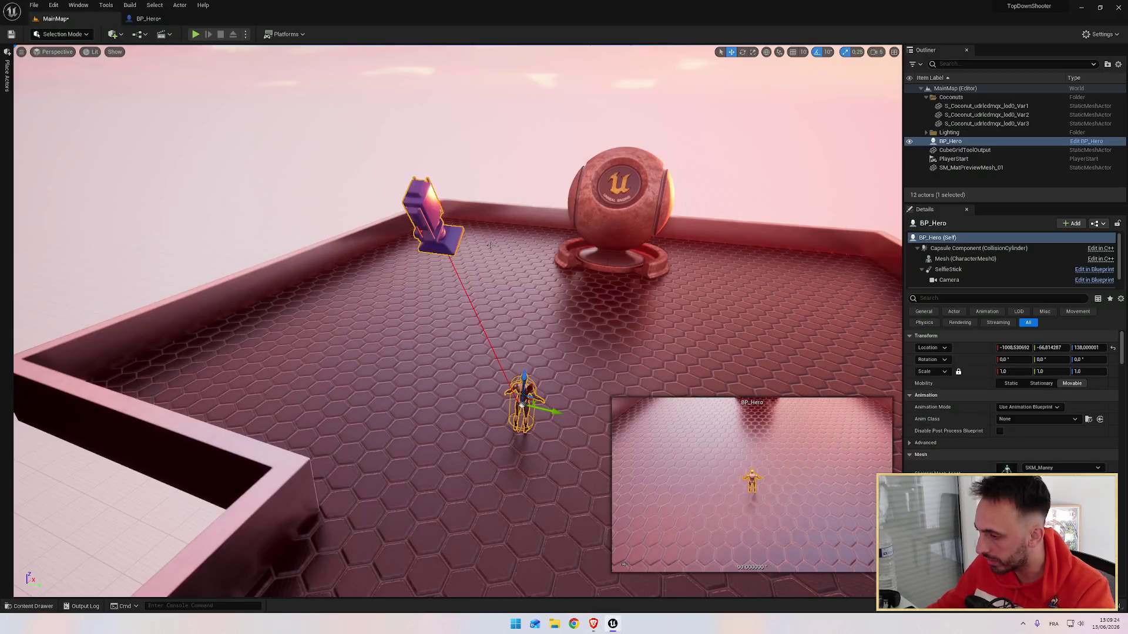
pyautogui.hotkey('alt', 'Tab')
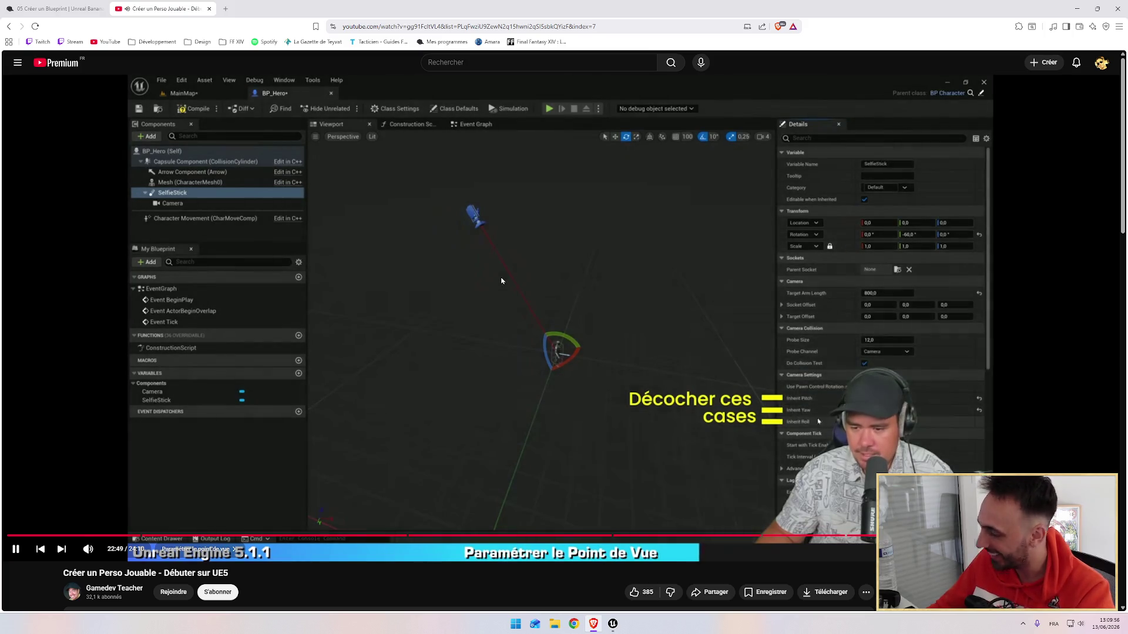
# Leave the tutorial's inherit-settings step and return to the Unreal editor on MainMap.
pyautogui.hotkey('alt', 'Tab')
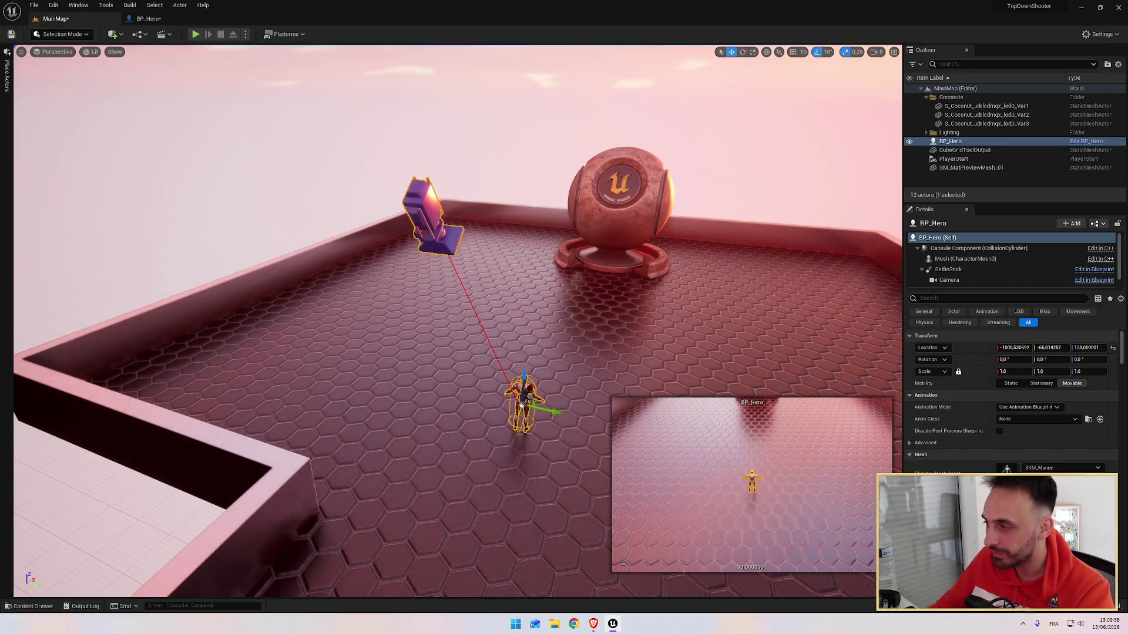
# Turn off the SelfieStick's Inherit Pitch, Inherit Yaw and Inherit Roll in BP_Hero and recompile.
pyautogui.click(147, 18)
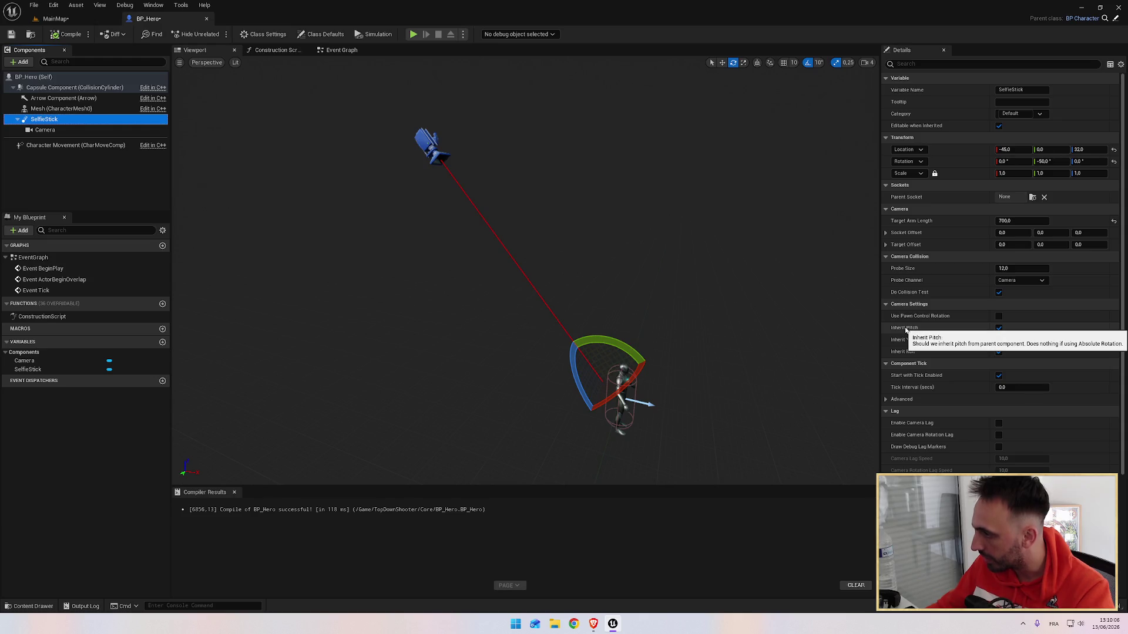
pyautogui.click(999, 328)
pyautogui.click(998, 340)
pyautogui.click(999, 352)
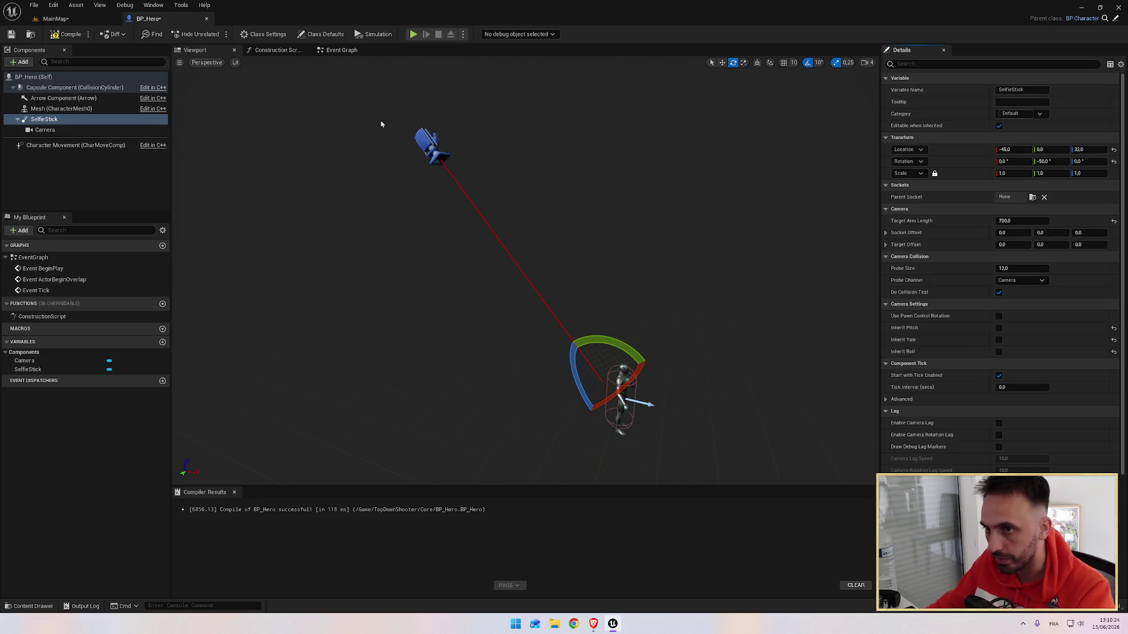
pyautogui.click(66, 34)
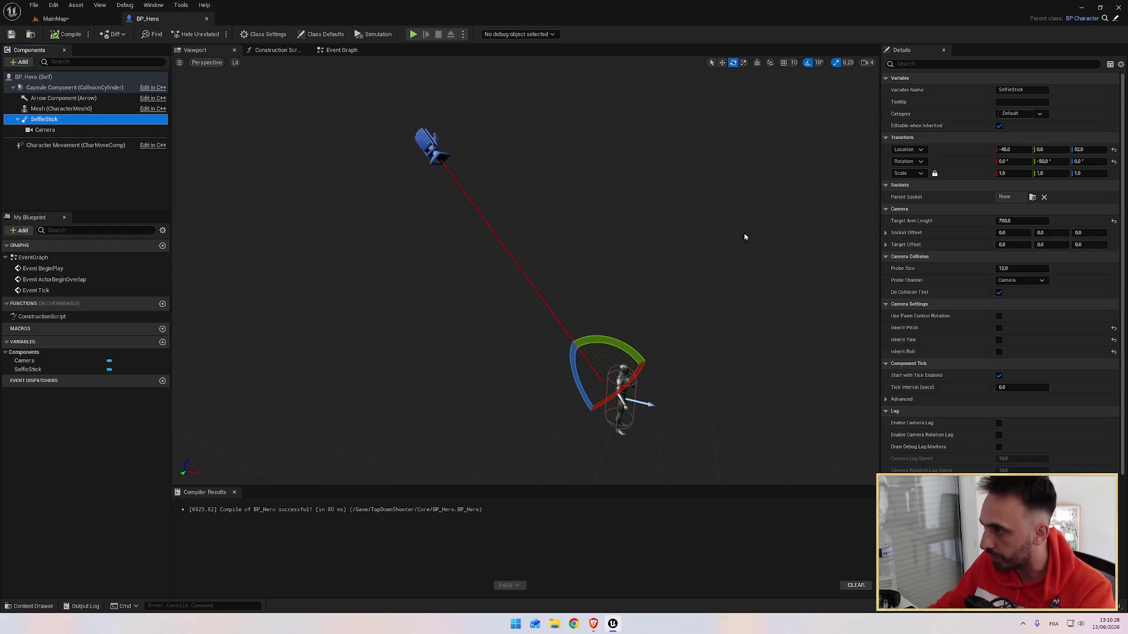
# Set arm length 600 and pitch -60, preview it in MainMap, then resume the tutorial.
pyautogui.click(1022, 221)
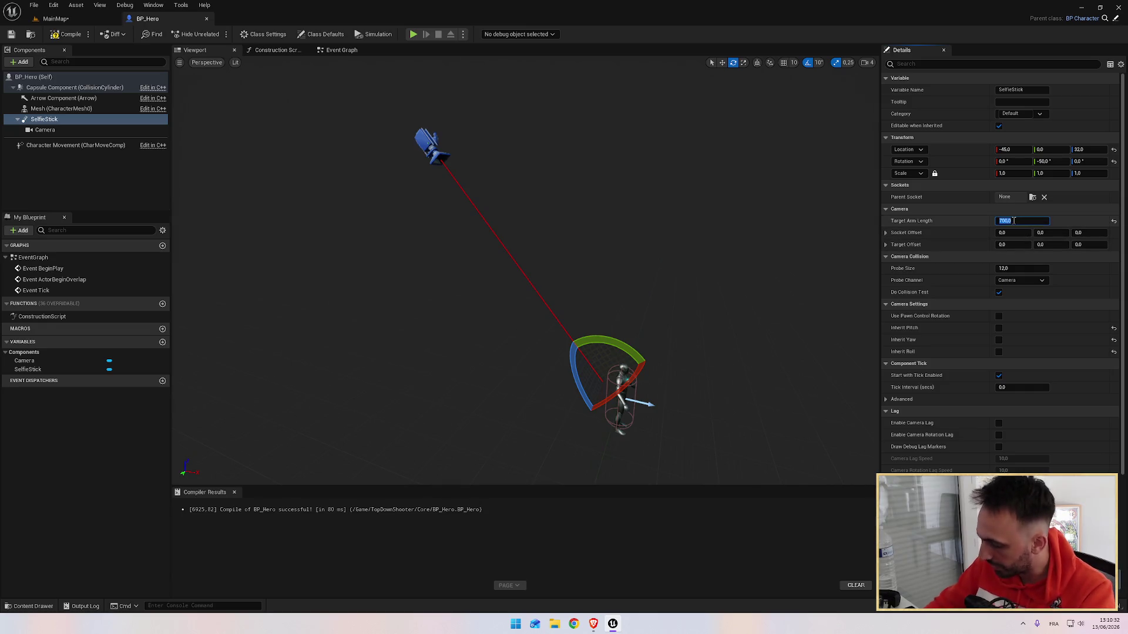
pyautogui.write('600')
pyautogui.press('Return')
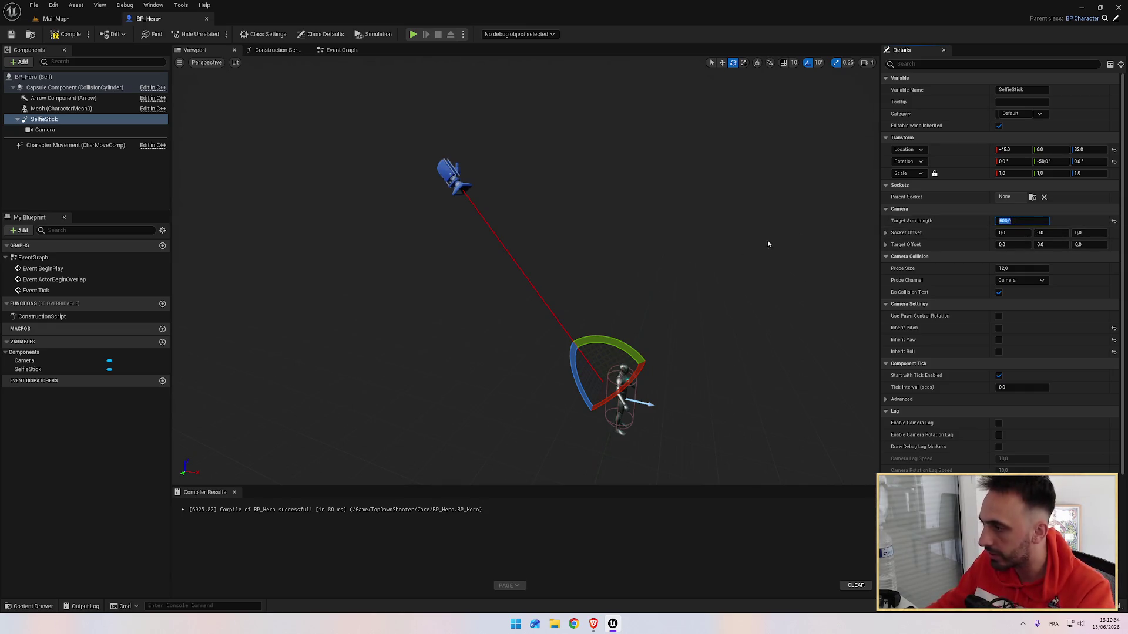
pyautogui.moveTo(626, 344); pyautogui.dragTo(635, 399)
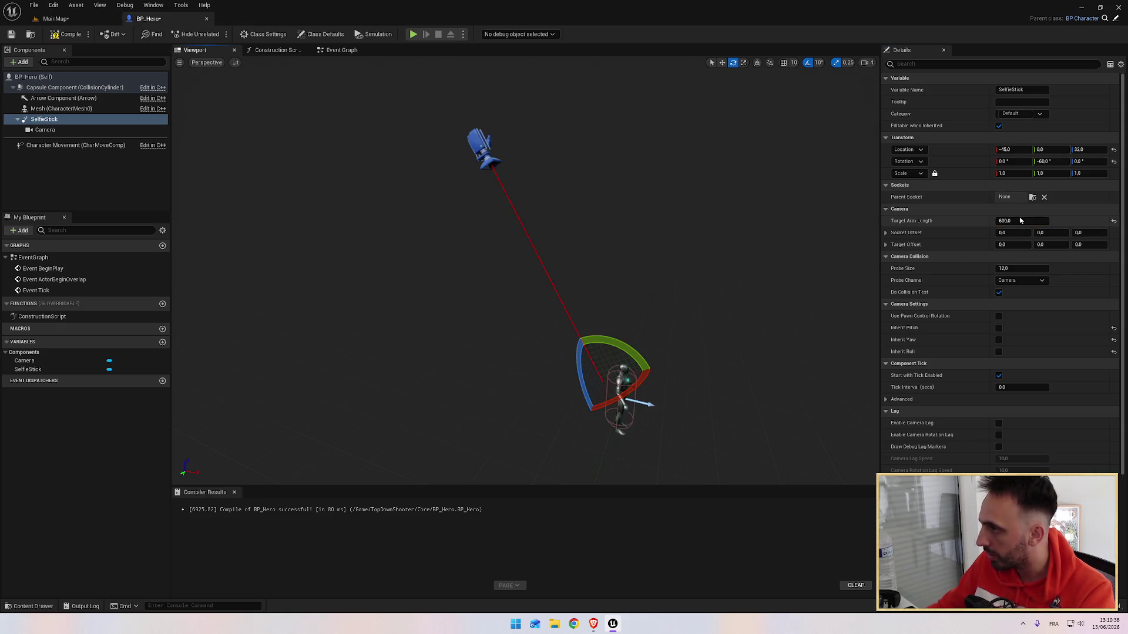
pyautogui.click(54, 18)
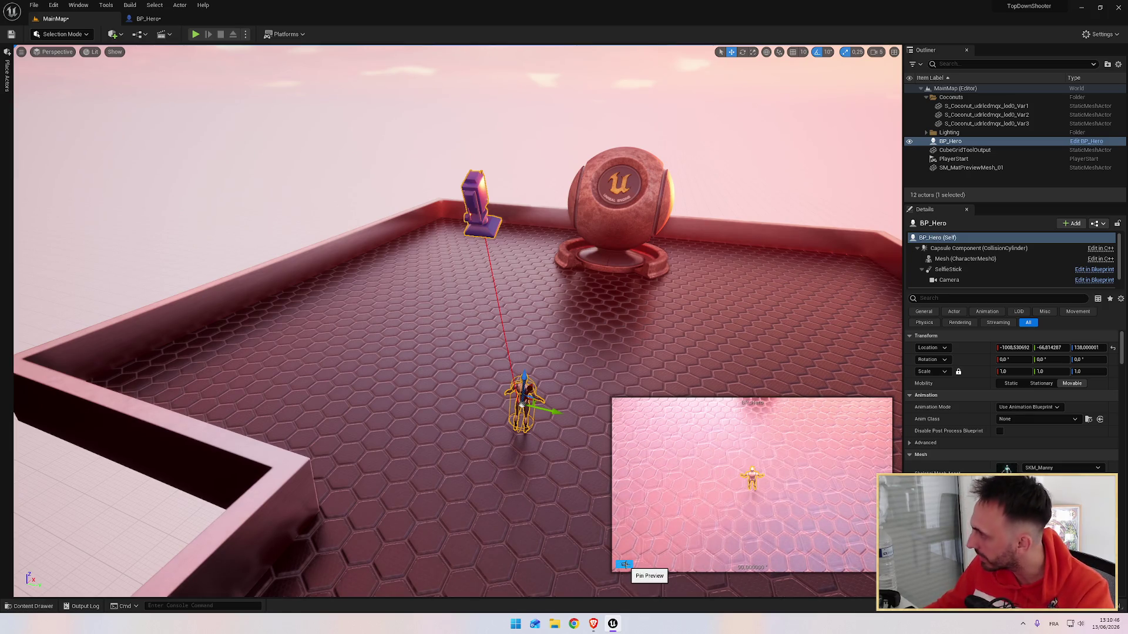
pyautogui.hotkey('alt', 'Tab')
pyautogui.press('space')
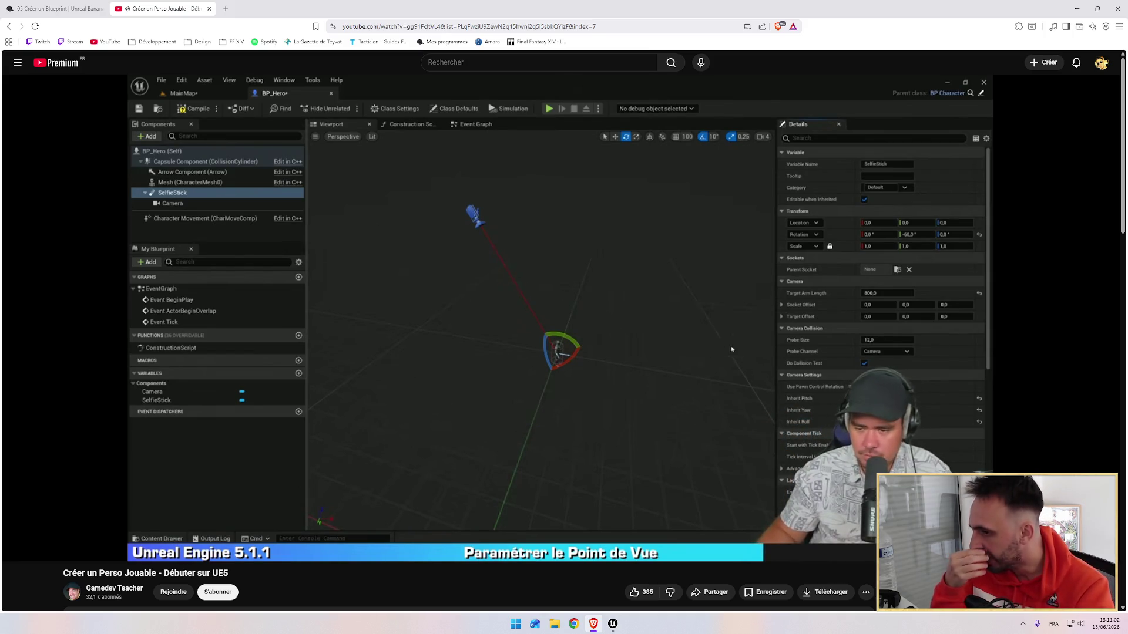
# Watch the tutorial's 800 arm length, no-collision section, then return to Unreal.
pyautogui.click(556, 348)
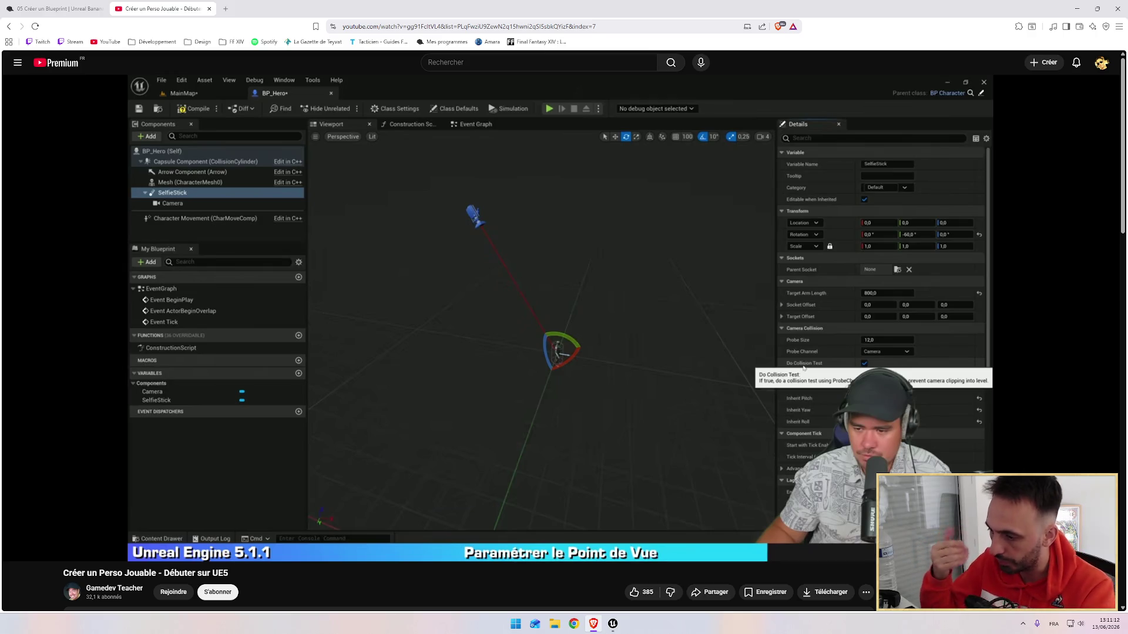
pyautogui.click(564, 403)
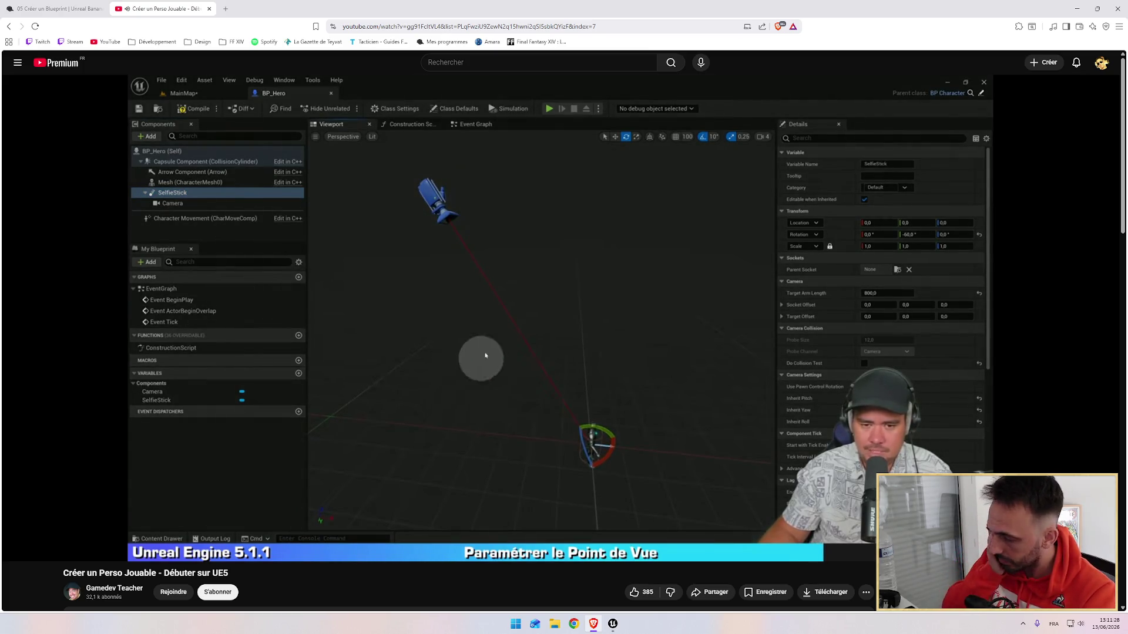
pyautogui.click(562, 374)
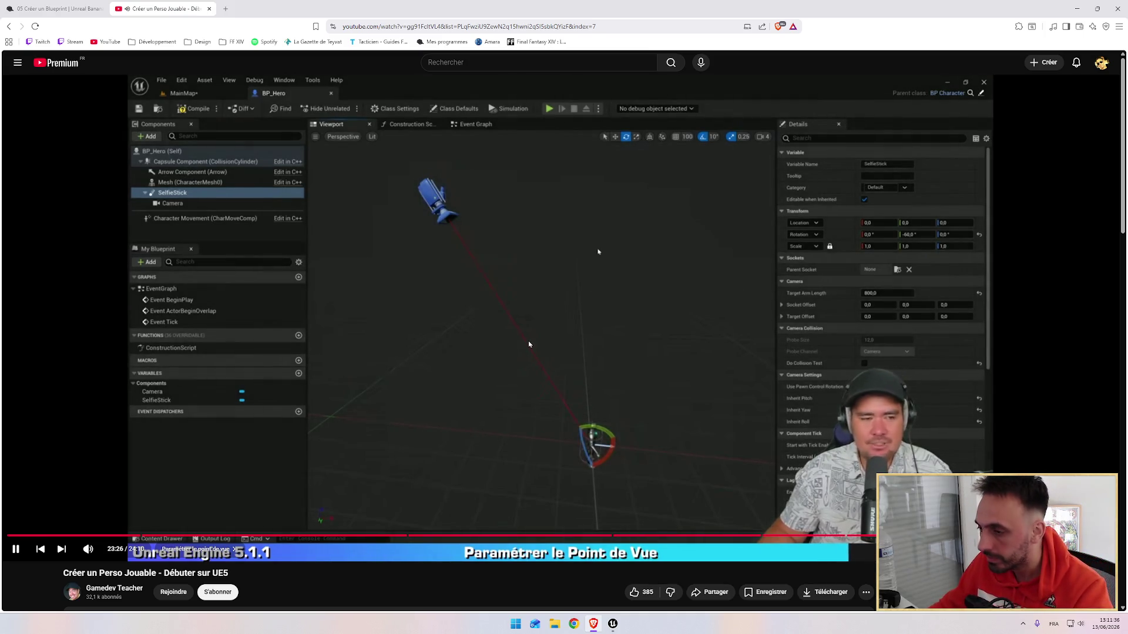
pyautogui.hotkey('alt', 'Tab')
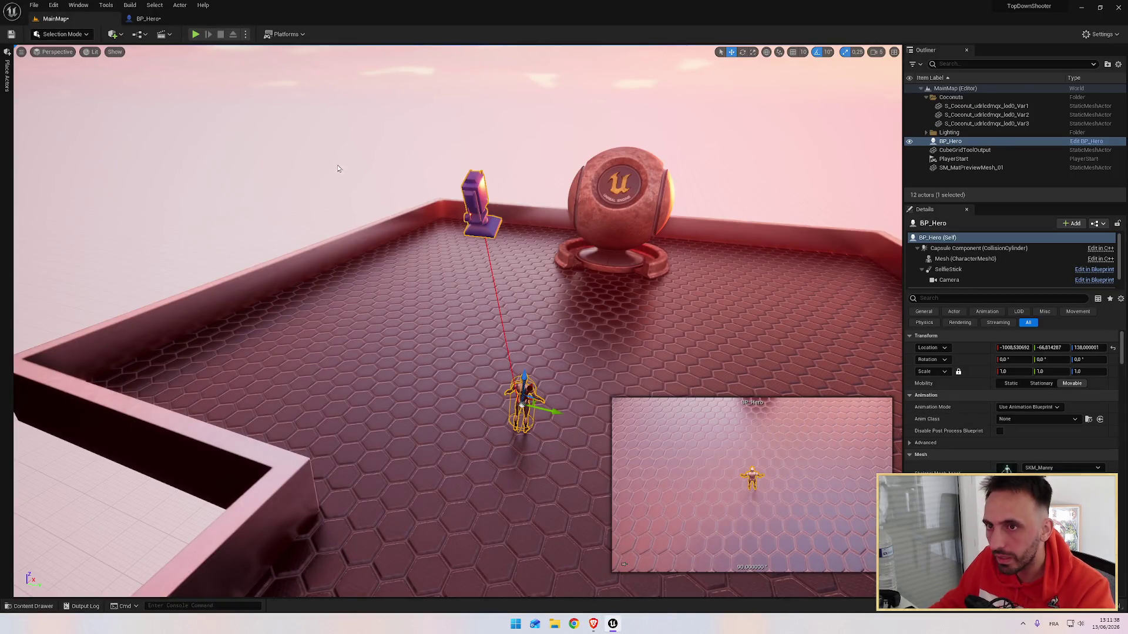
# Uncheck the SelfieStick's Do Collision Test, then compile and save BP_Hero.
pyautogui.click(151, 22)
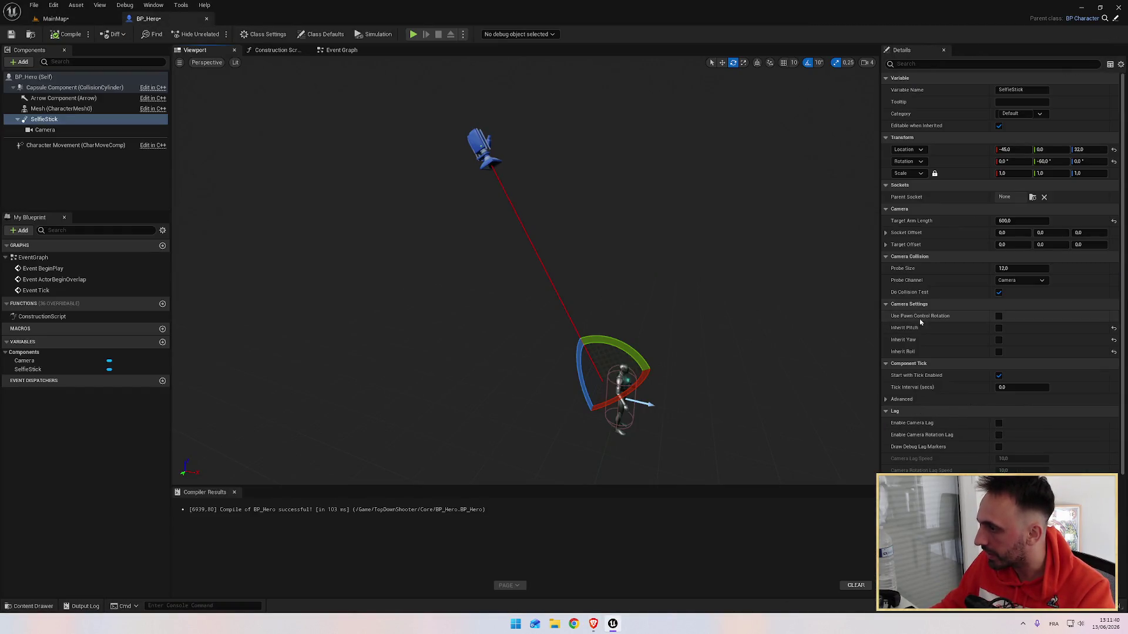
pyautogui.click(999, 292)
pyautogui.click(66, 34)
pyautogui.click(12, 34)
pyautogui.click(56, 19)
# Play-test the game from BP_Hero to check the camera.
pyautogui.hotkey('alt', 'Tab')
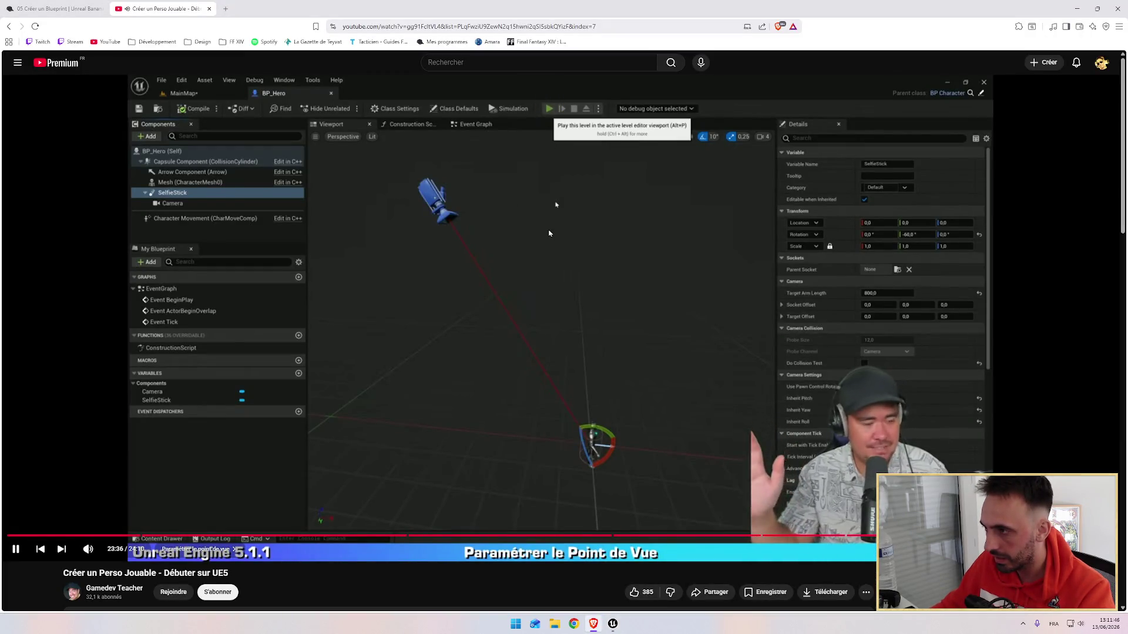
pyautogui.hotkey('alt', 'Tab')
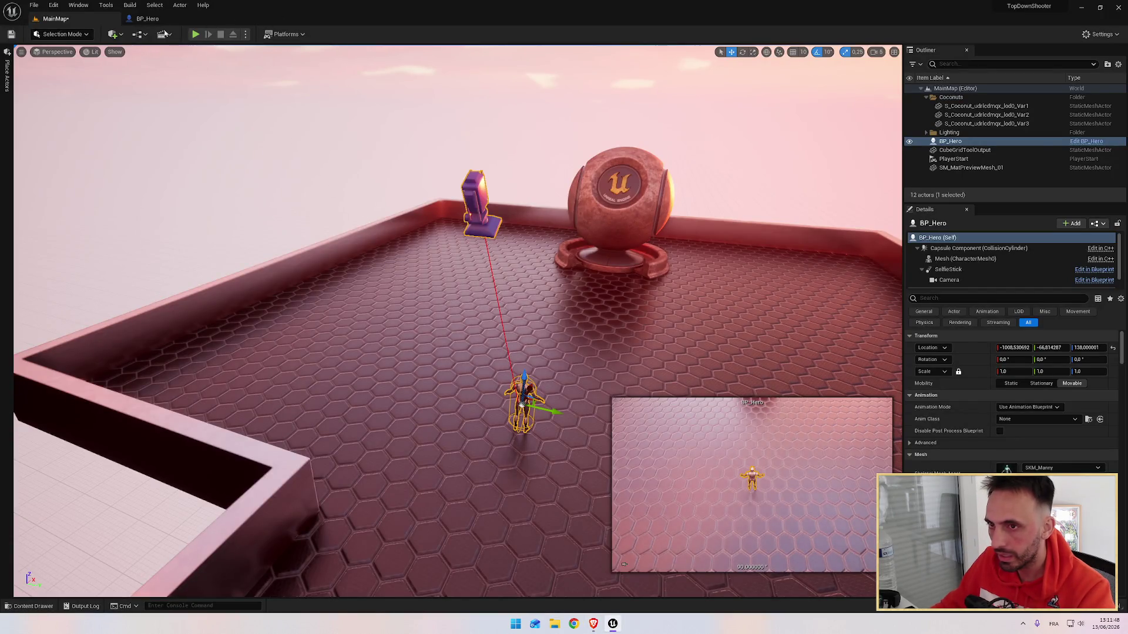
pyautogui.hotkey('ctrl', 'Tab')
pyautogui.click(413, 36)
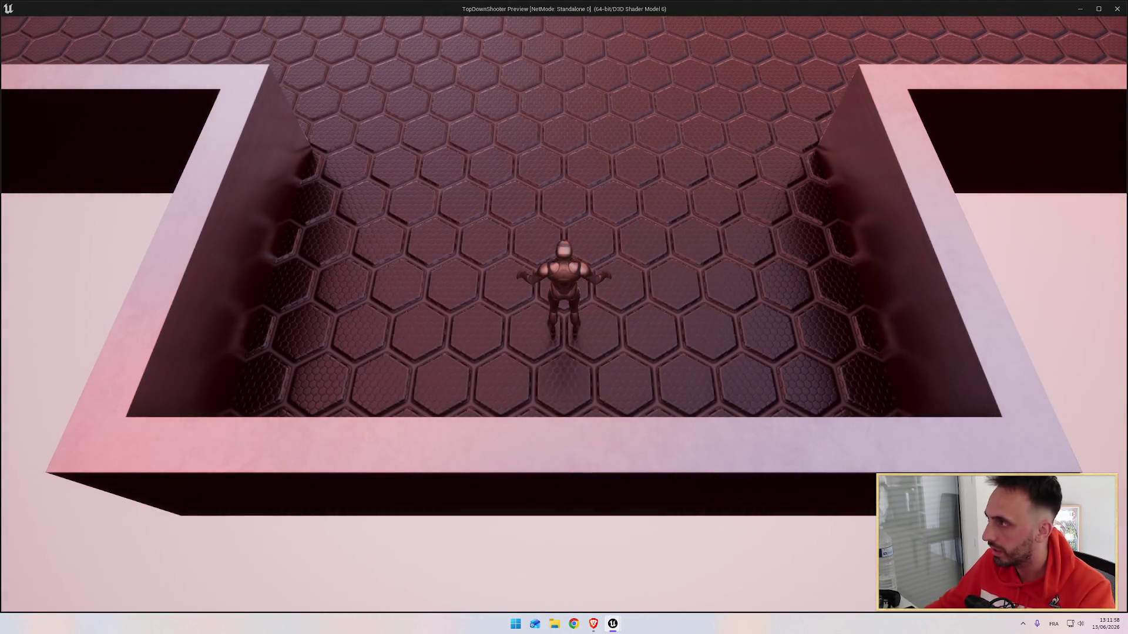
pyautogui.press('Escape')
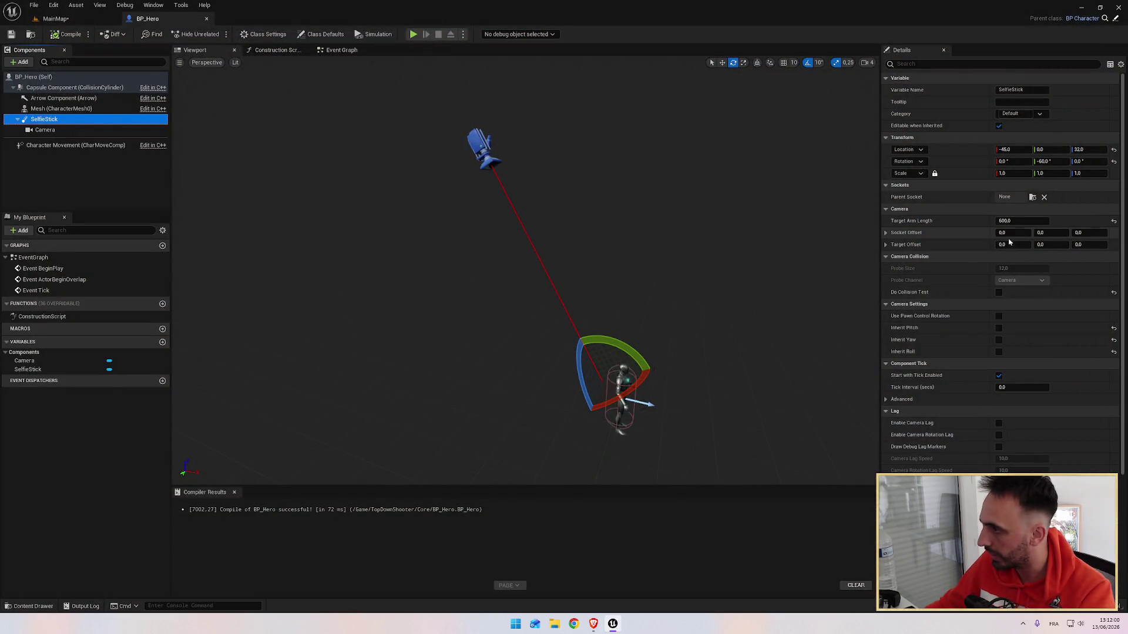
# Set the SelfieStick Target Arm Length to 800 and view the result in MainMap.
pyautogui.click(1011, 221)
pyautogui.write('800')
pyautogui.press('Return')
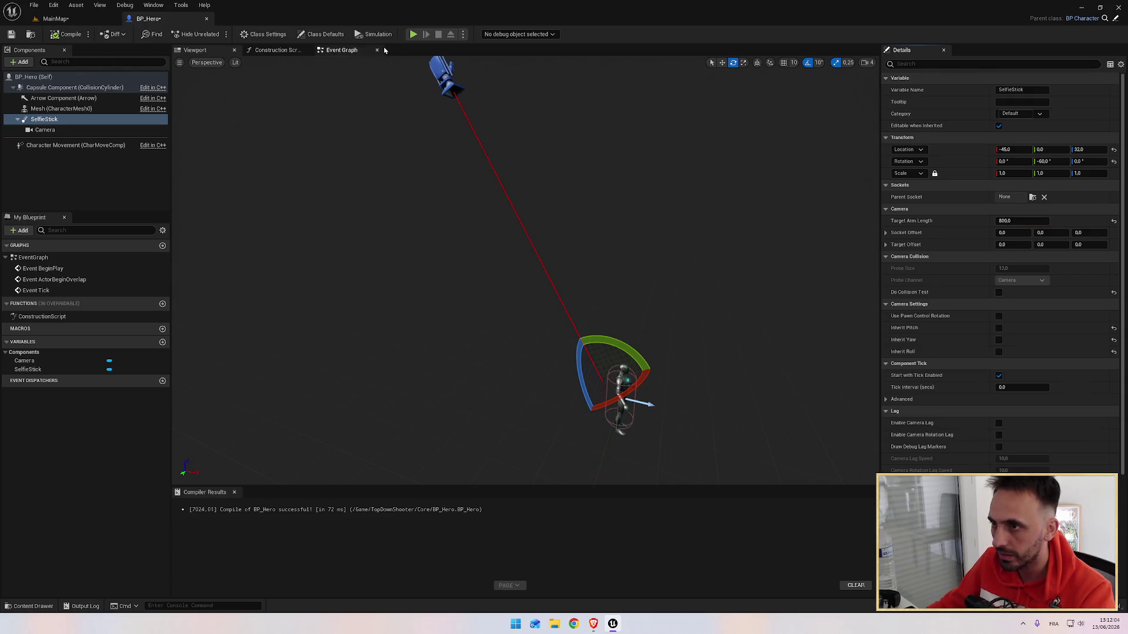
pyautogui.click(55, 18)
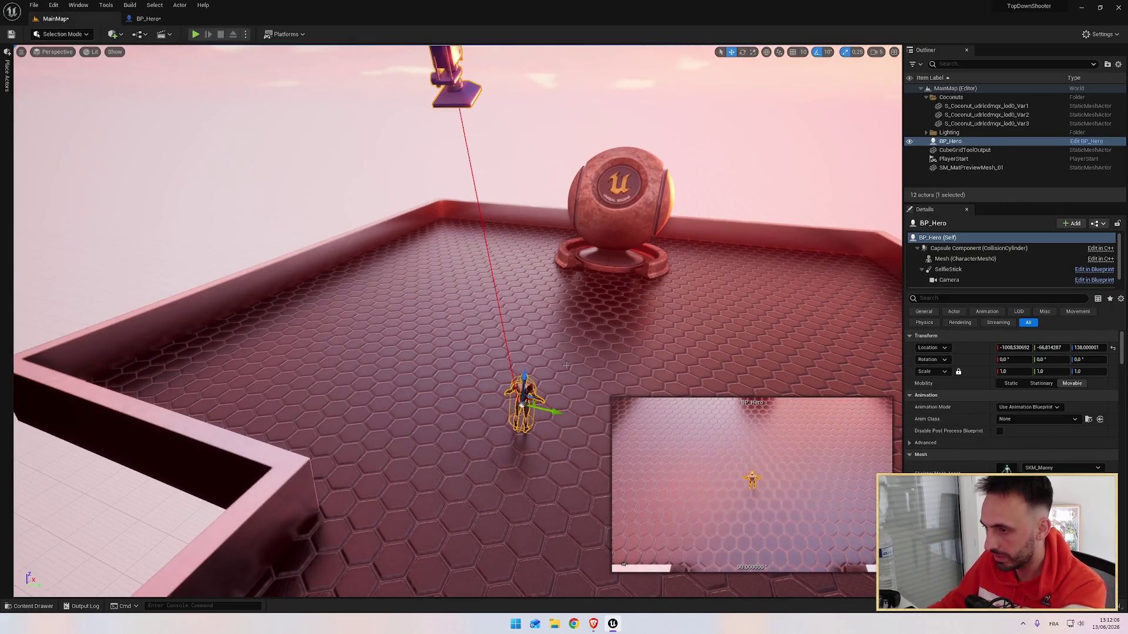
# Delete the placed BP_Hero actor from MainMap and move the view forward.
pyautogui.click(537, 365)
pyautogui.click(526, 400)
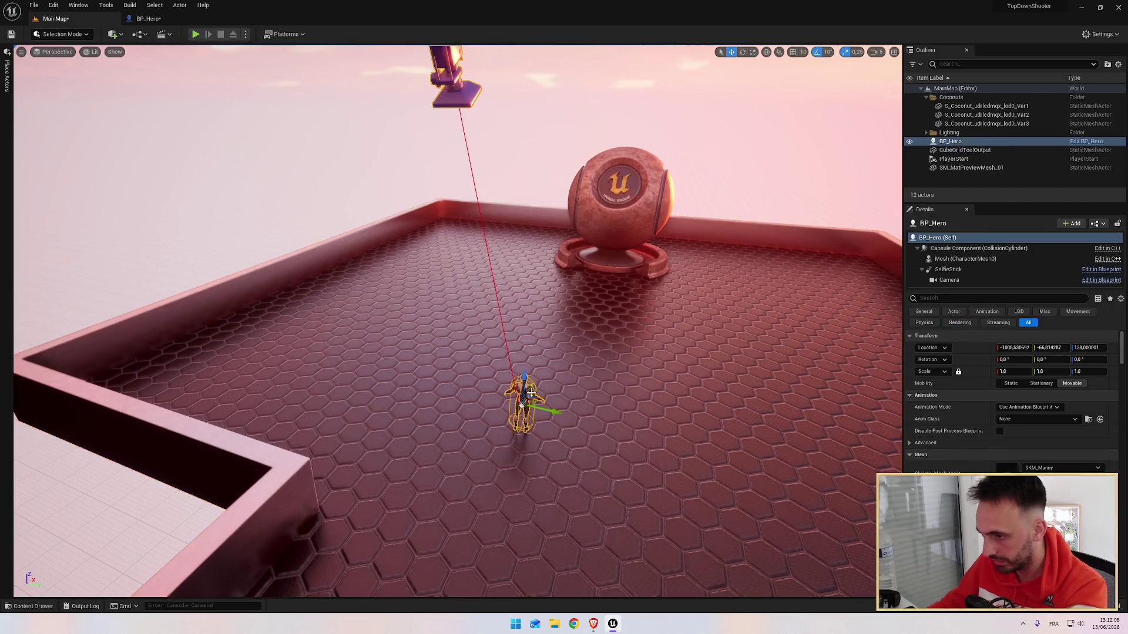
pyautogui.press('Delete')
pyautogui.press('w')
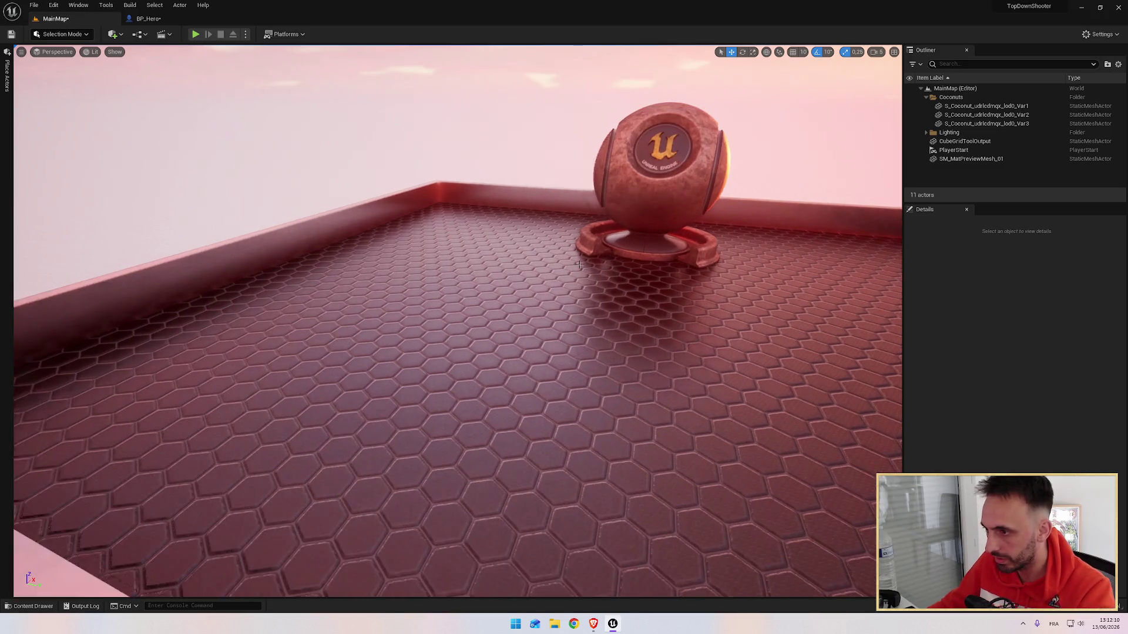
pyautogui.press('w')
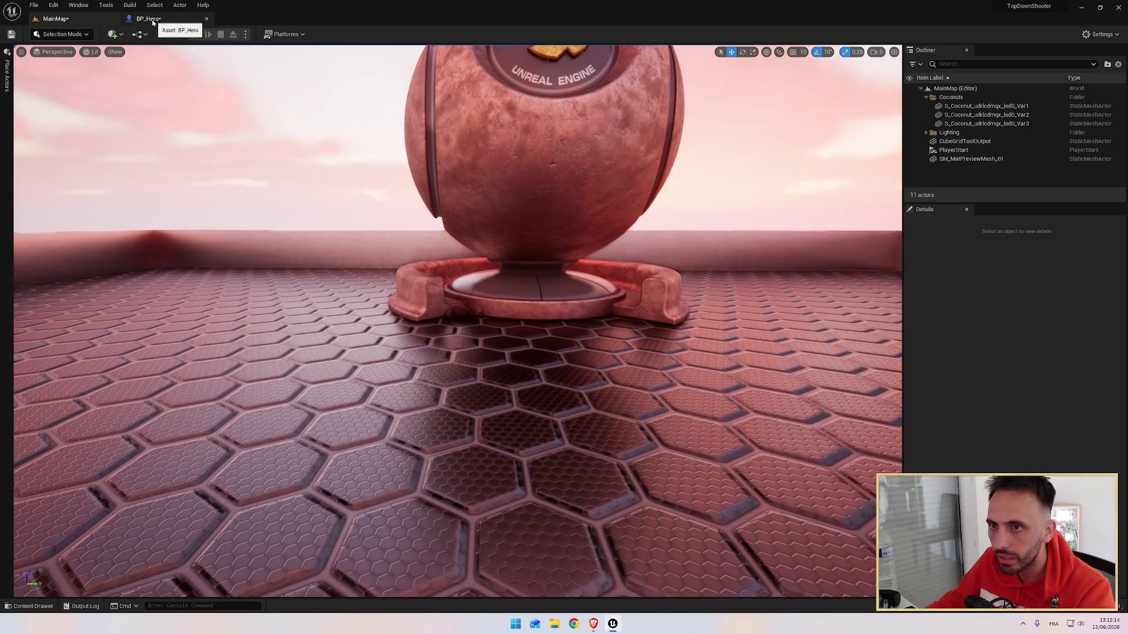
# Play-test the top-down camera from BP_Hero, then switch to the tutorial.
pyautogui.click(148, 18)
pyautogui.click(415, 35)
pyautogui.hotkey('alt', 'Tab')
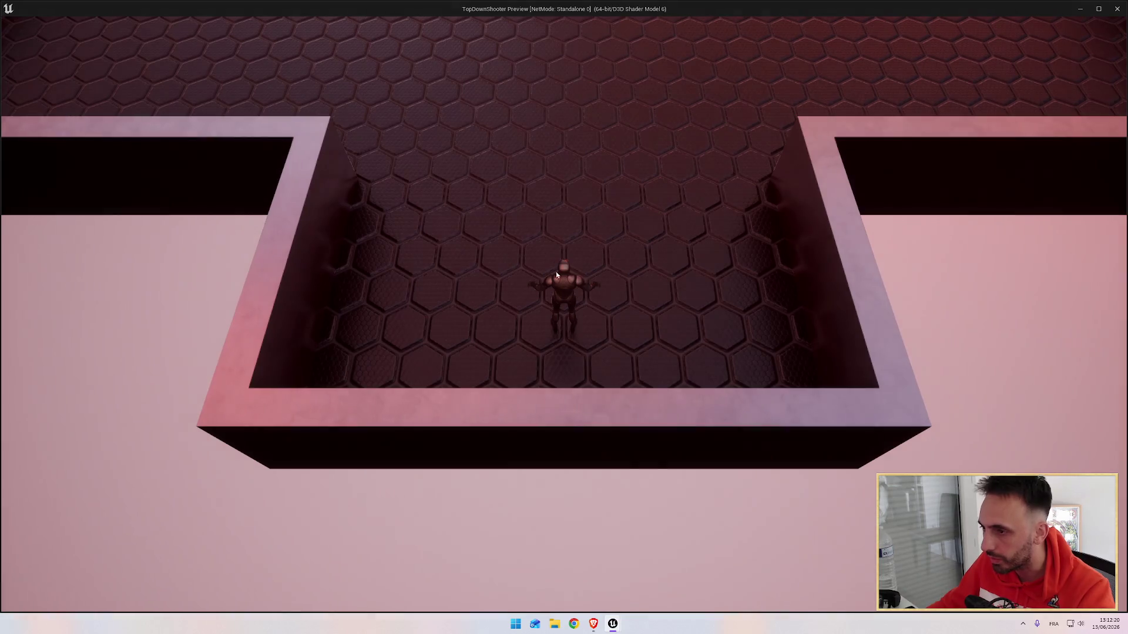
pyautogui.hotkey('alt', 'Tab')
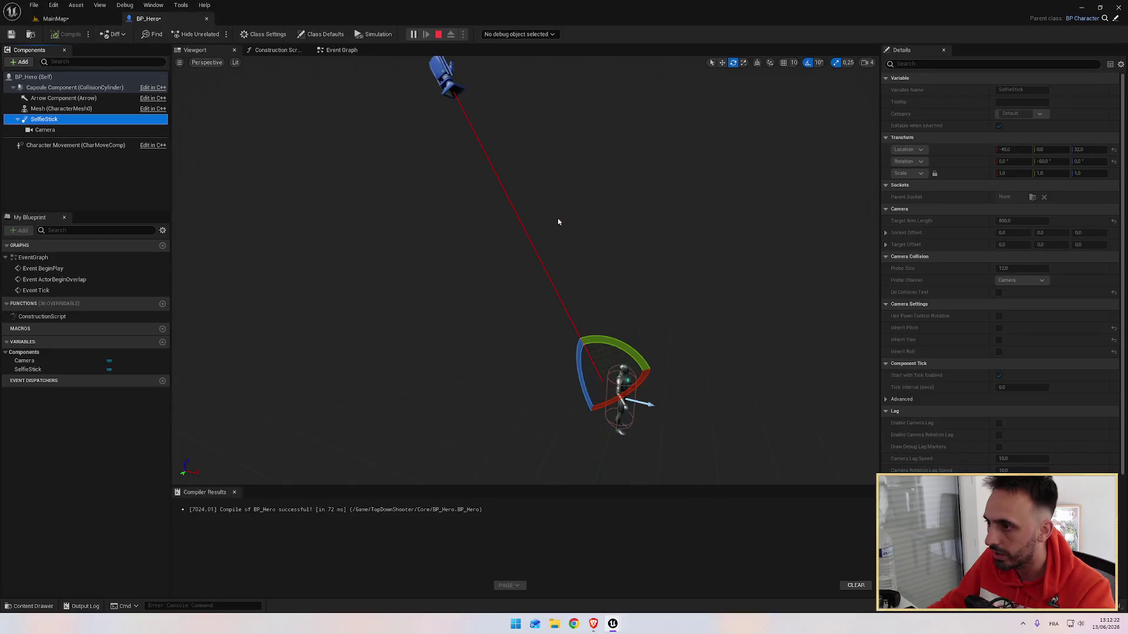
pyautogui.hotkey('alt', 'Tab')
pyautogui.hotkey('alt', 'Tab')
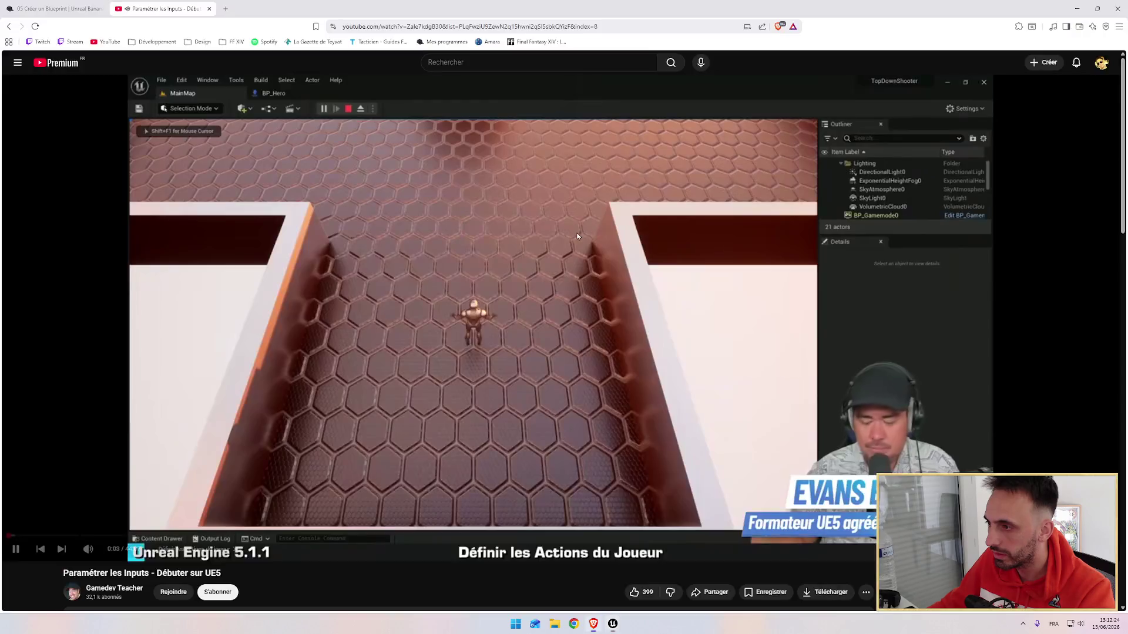
pyautogui.hotkey('alt', 'Tab')
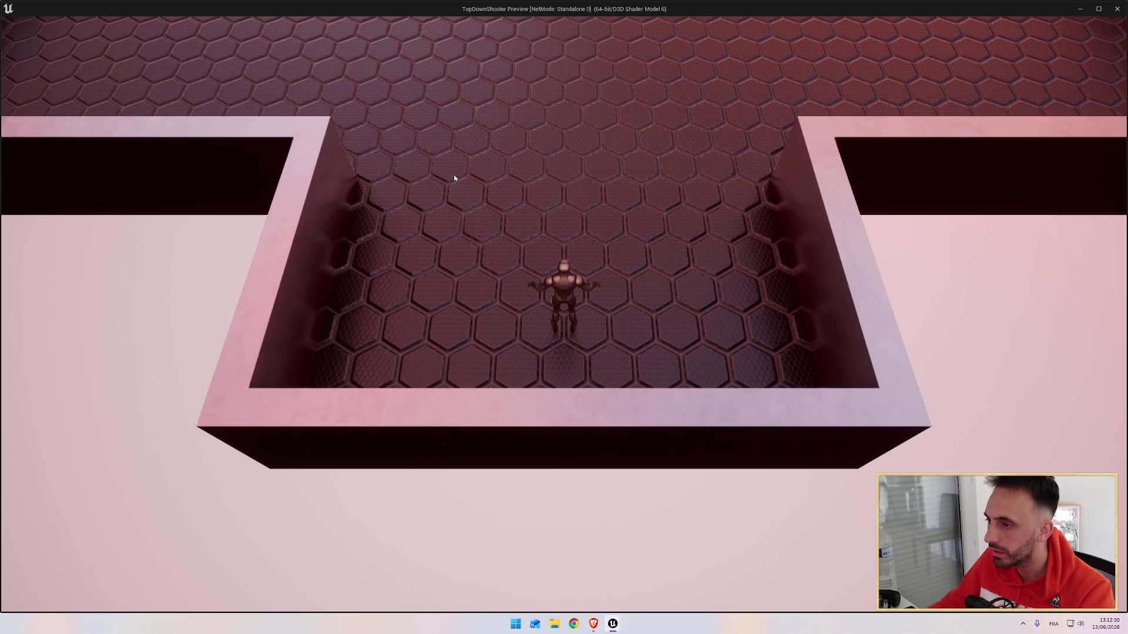
# Close the game preview window and play the tutorial video.
pyautogui.click(1117, 12)
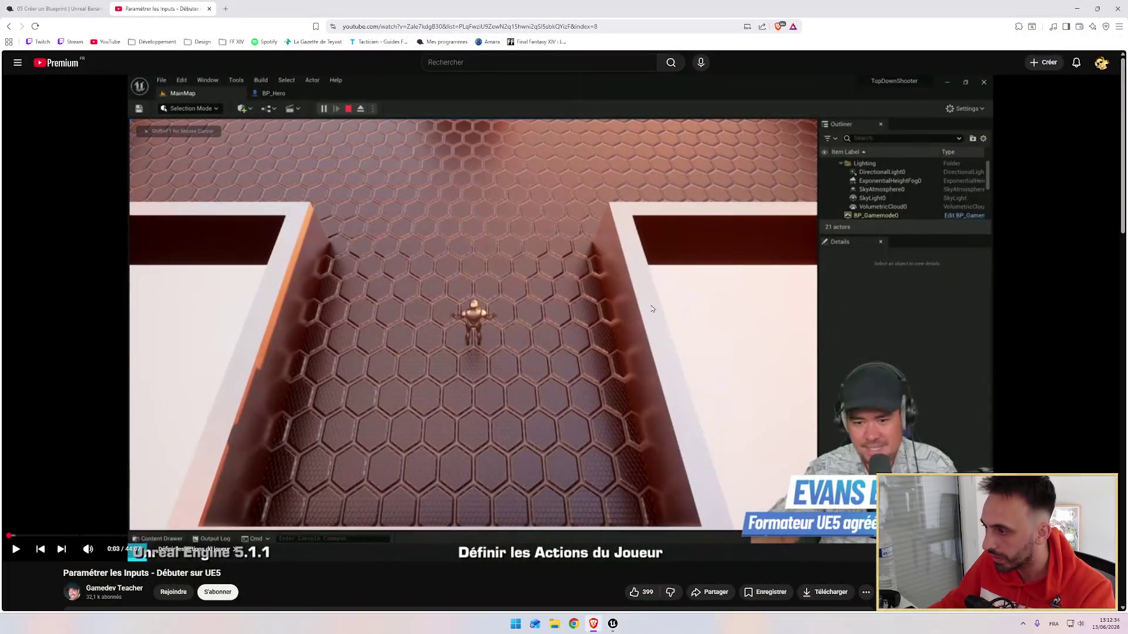
pyautogui.click(611, 369)
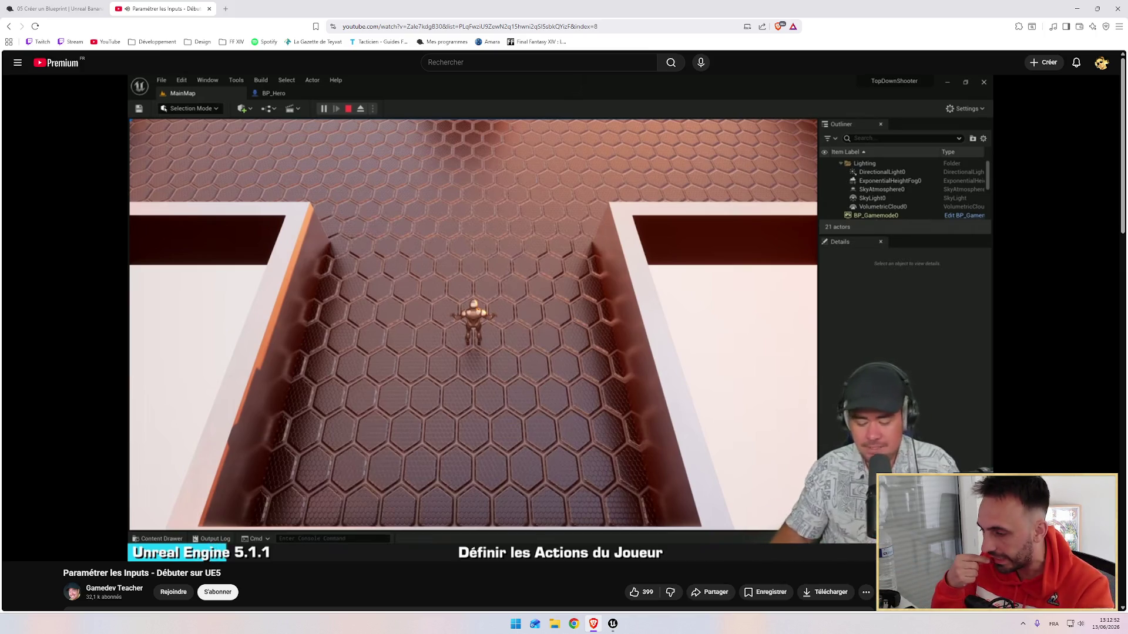
pyautogui.hotkey('alt', 'Tab')
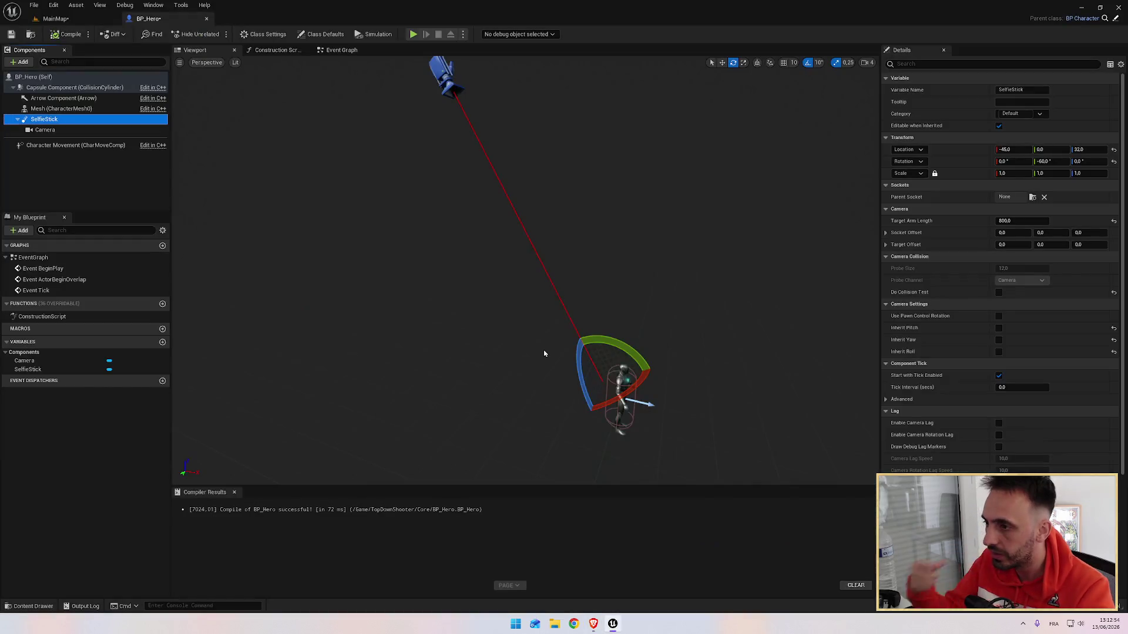
pyautogui.hotkey('alt', 'Tab')
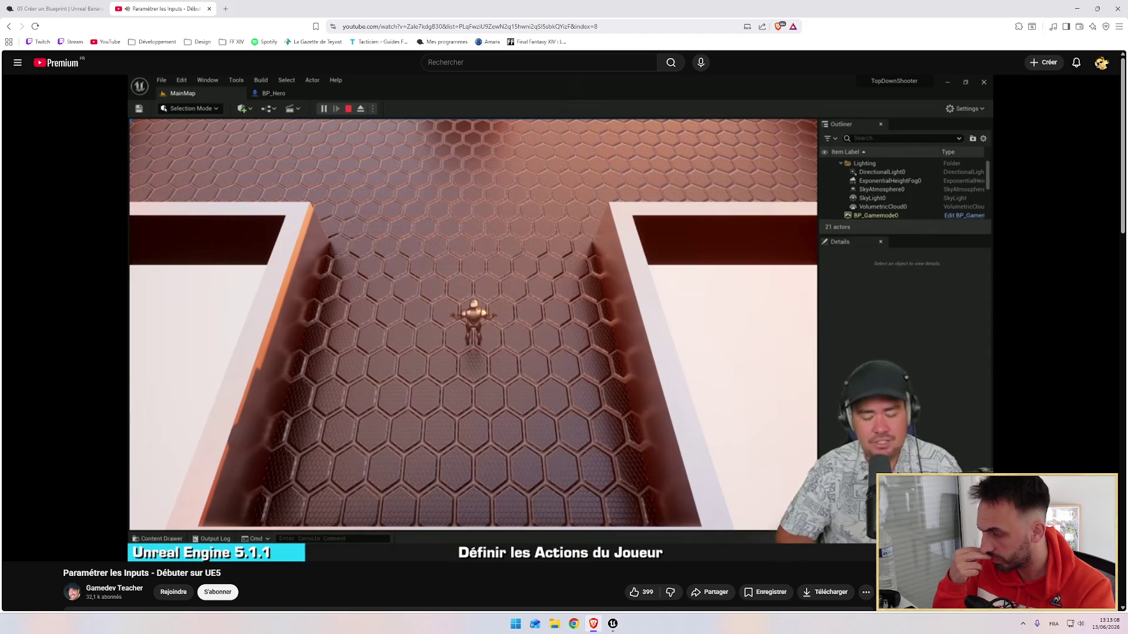
# Save all modified project content from the Content Drawer, then return to the tutorial.
pyautogui.hotkey('alt', 'Tab')
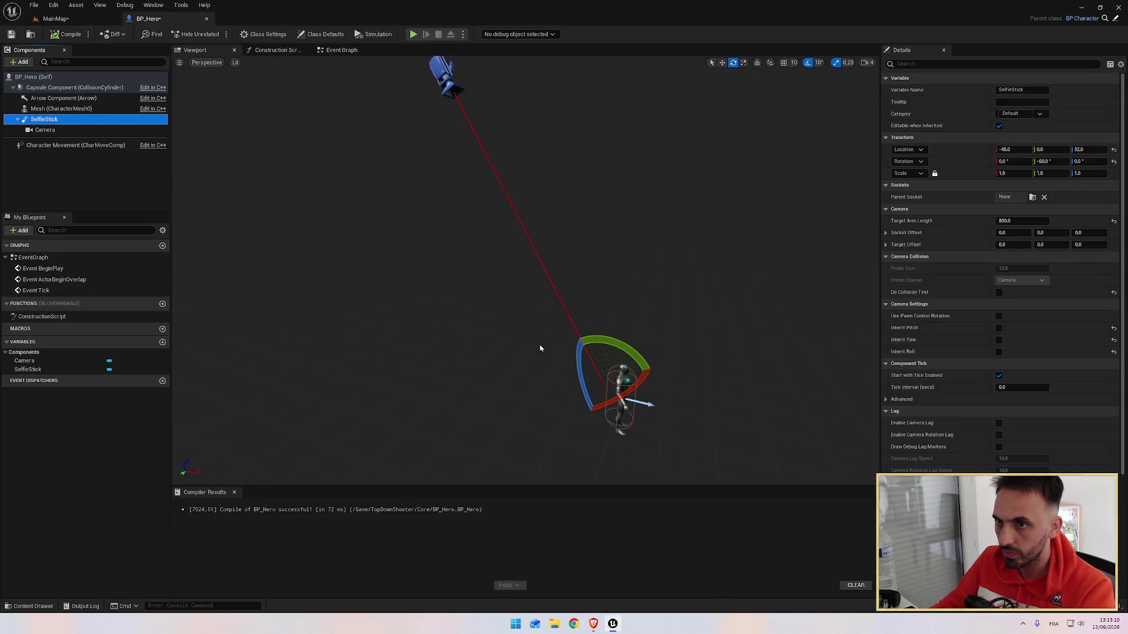
pyautogui.hotkey('ctrl', 'space')
pyautogui.click(97, 403)
pyautogui.click(627, 401)
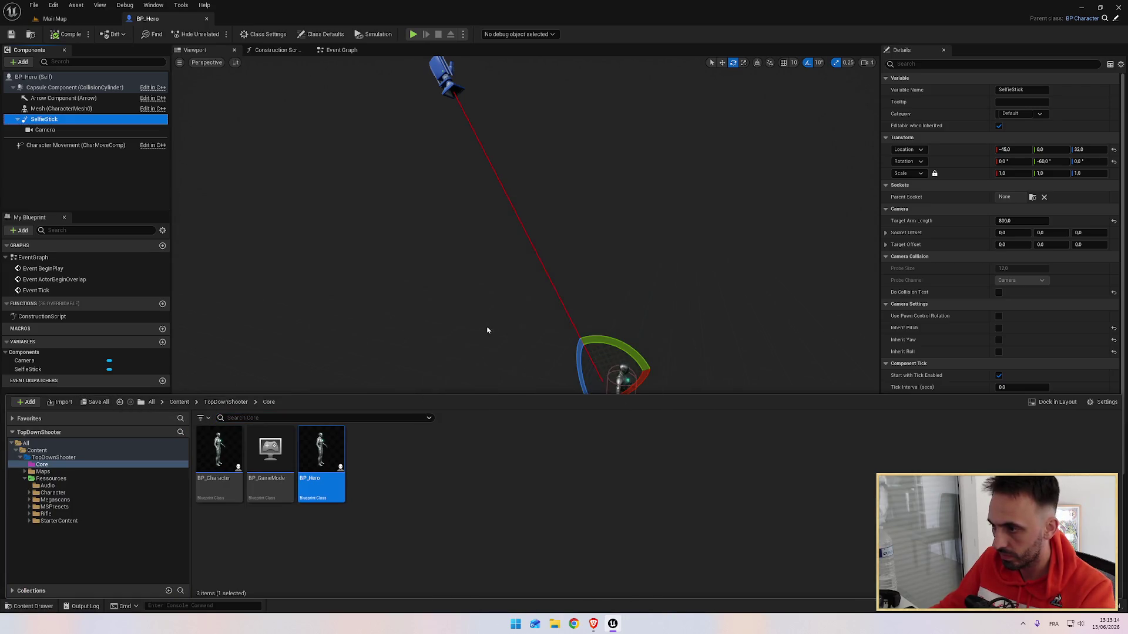
pyautogui.hotkey('alt', 'Tab')
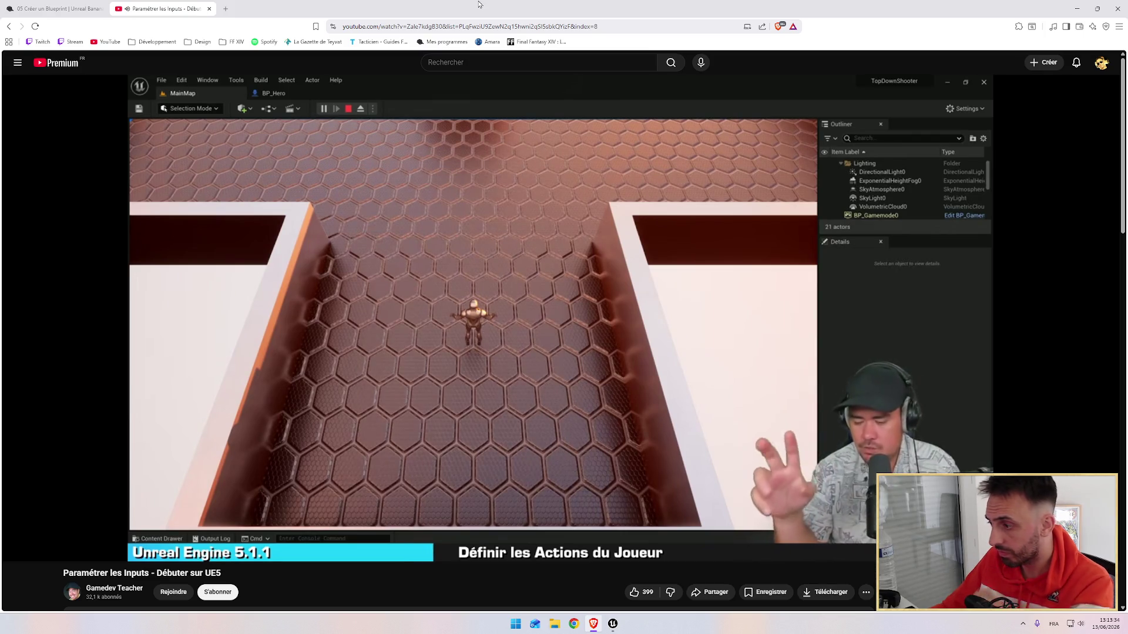
pyautogui.moveTo(387, 227)
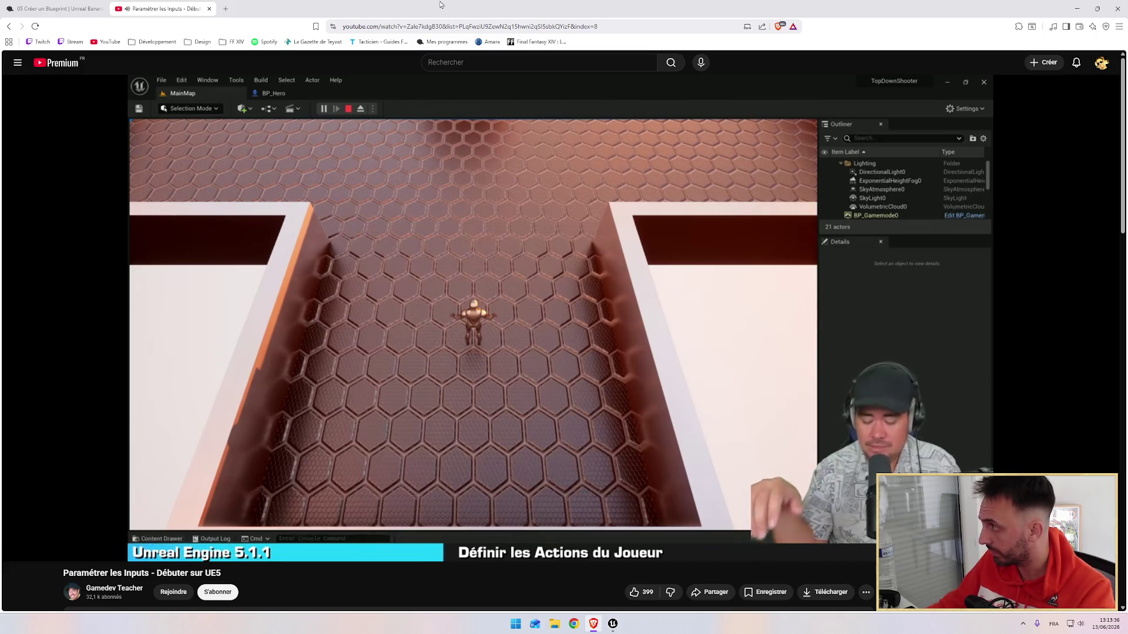
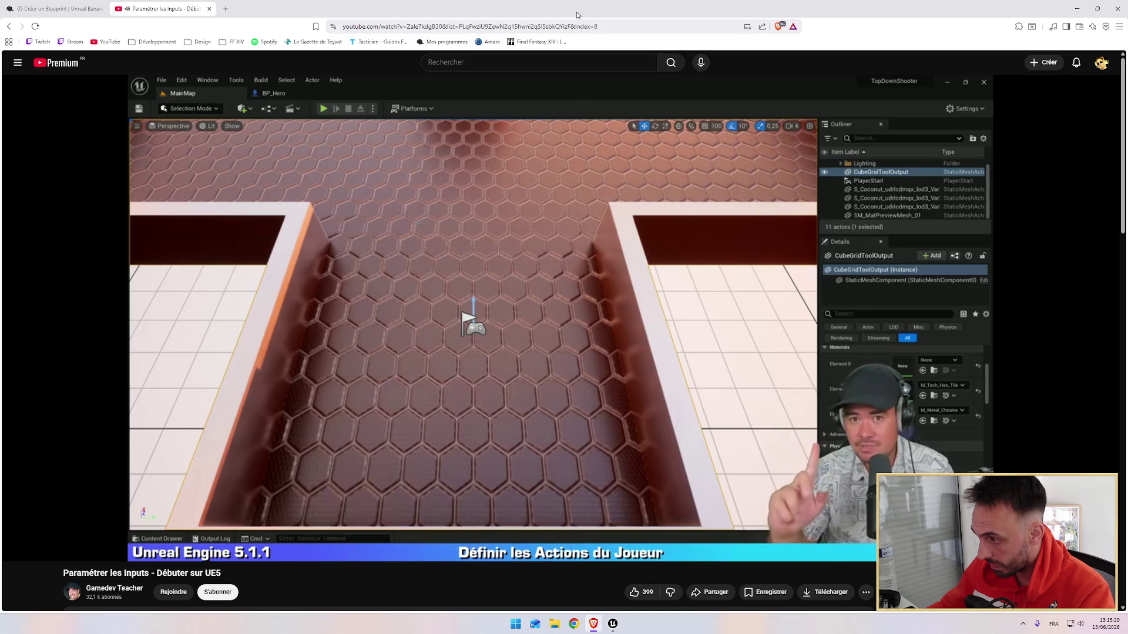
# Watch the tutorial's explanation of input actions, then return to the Unreal Editor.
pyautogui.moveTo(488, 136)
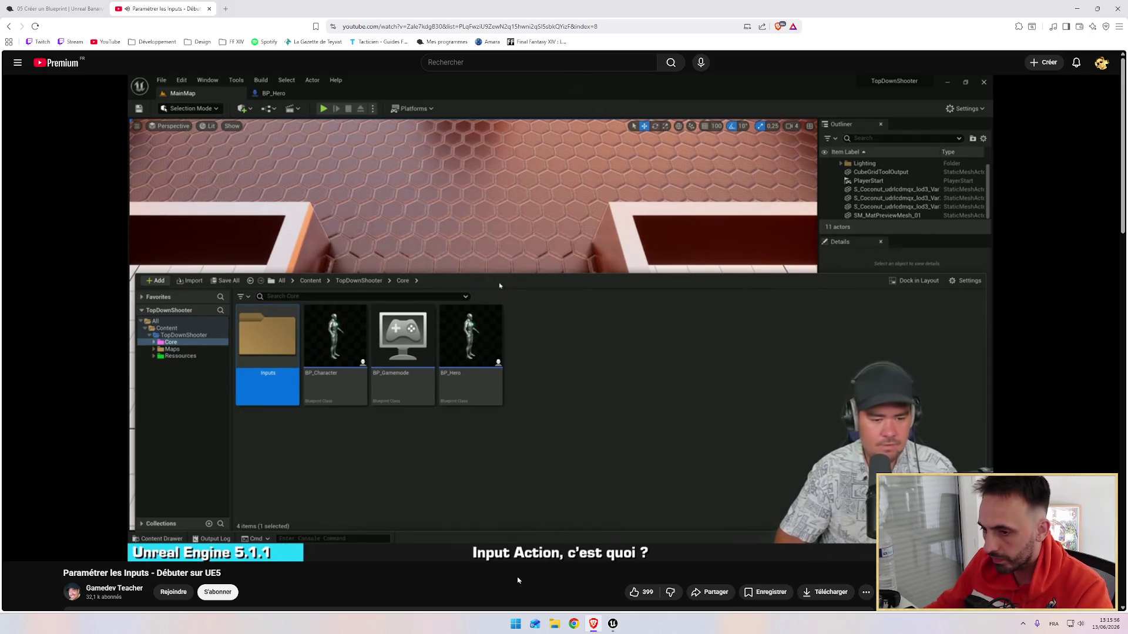
pyautogui.hotkey('alt', 'Tab')
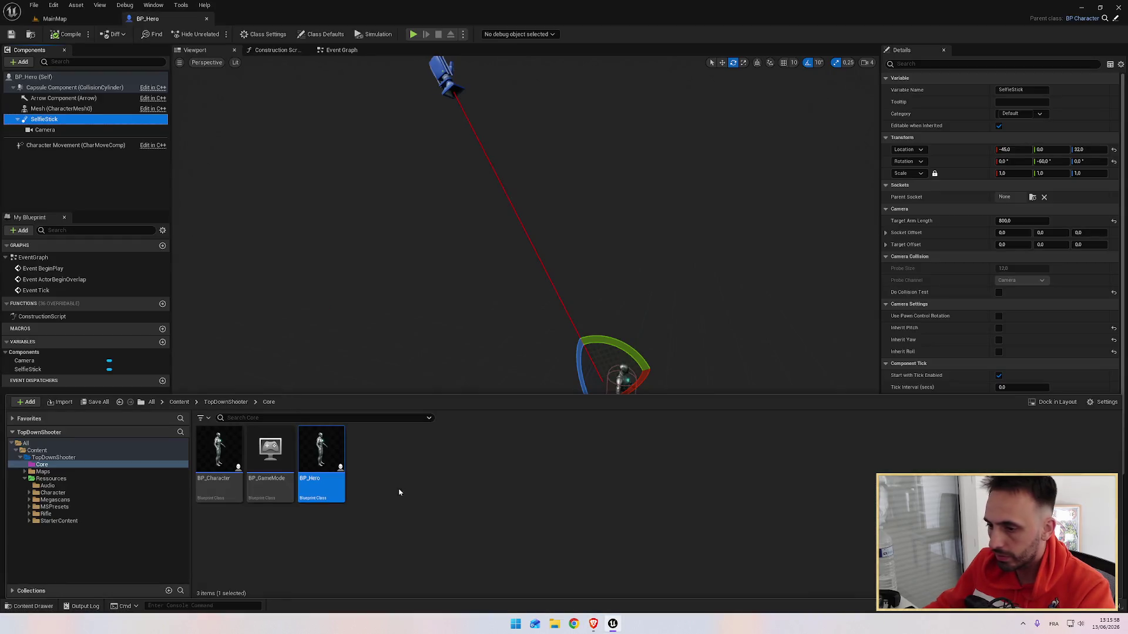
# Create a new folder named Inputs inside Core and open it.
pyautogui.click(399, 492)
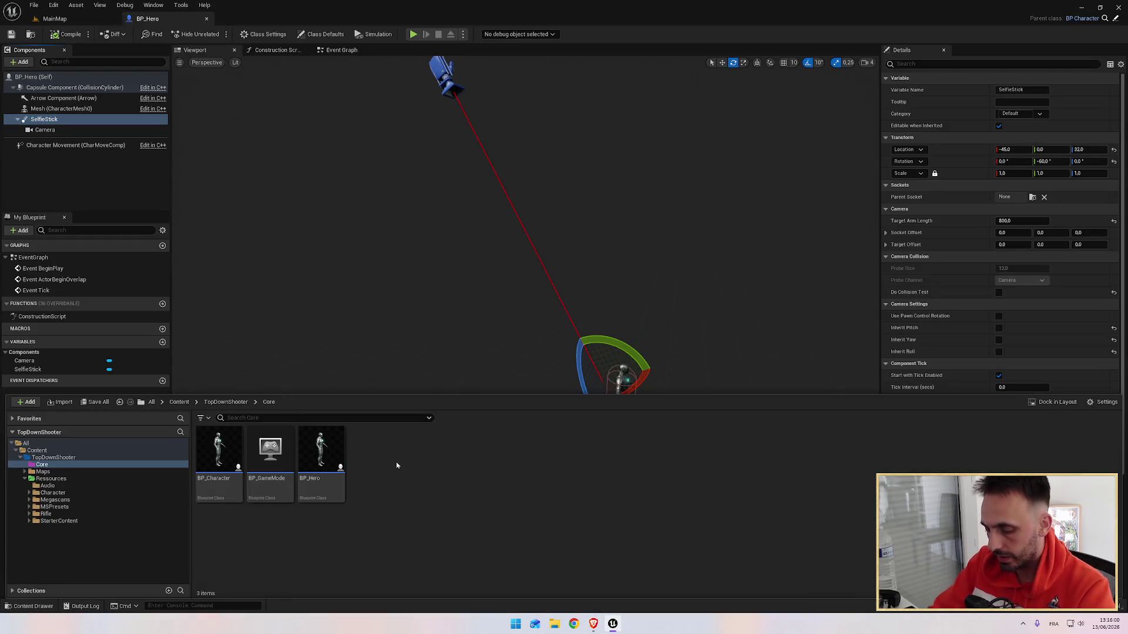
pyautogui.hotkey('ctrl', 'shift', 'n')
pyautogui.press('BackSpace')
pyautogui.write('Inputs')
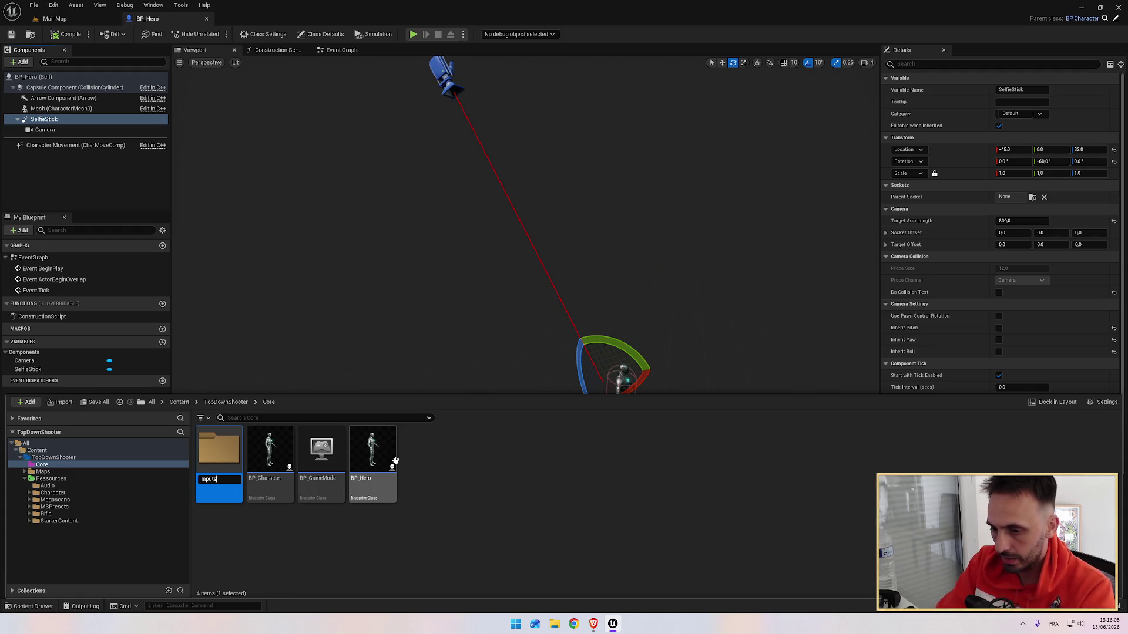
pyautogui.press('Return')
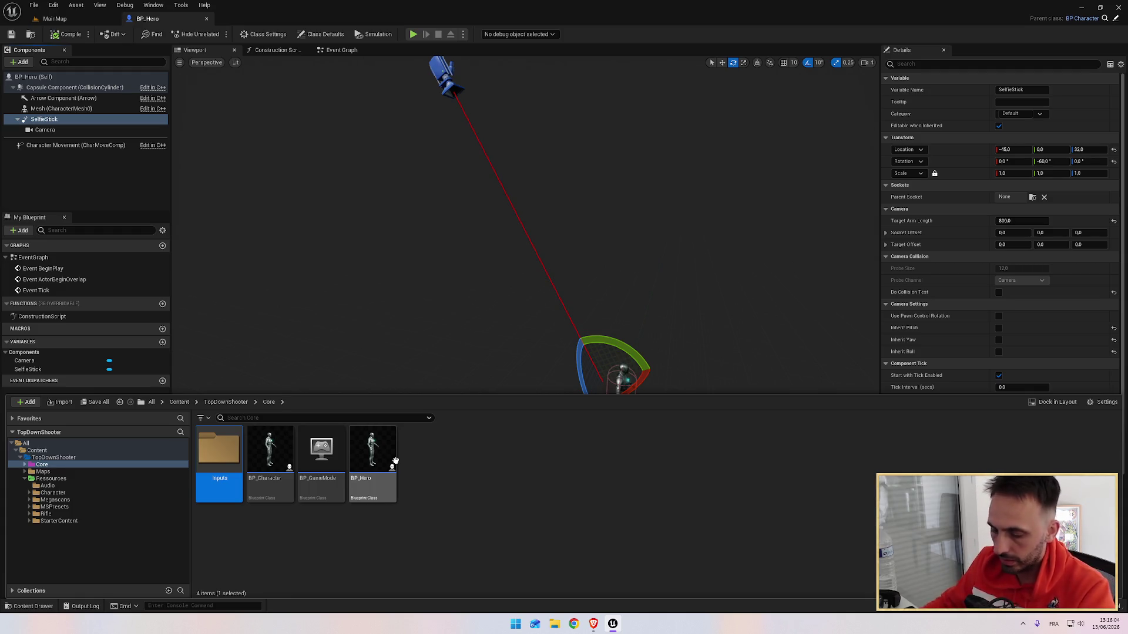
pyautogui.press('Return')
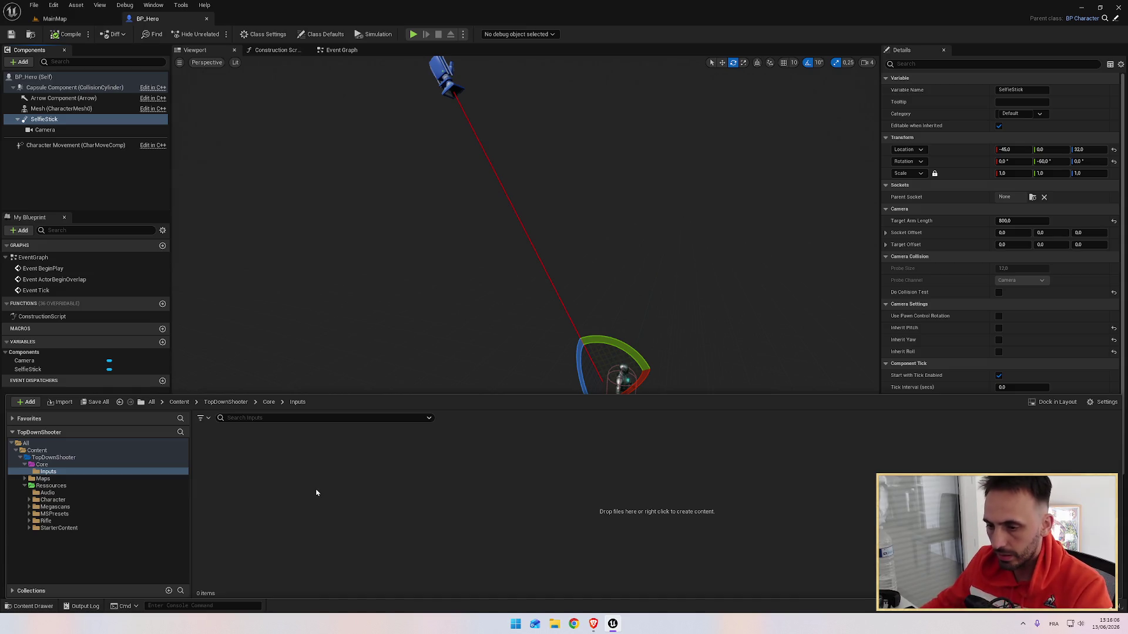
pyautogui.hotkey('alt', 'Tab')
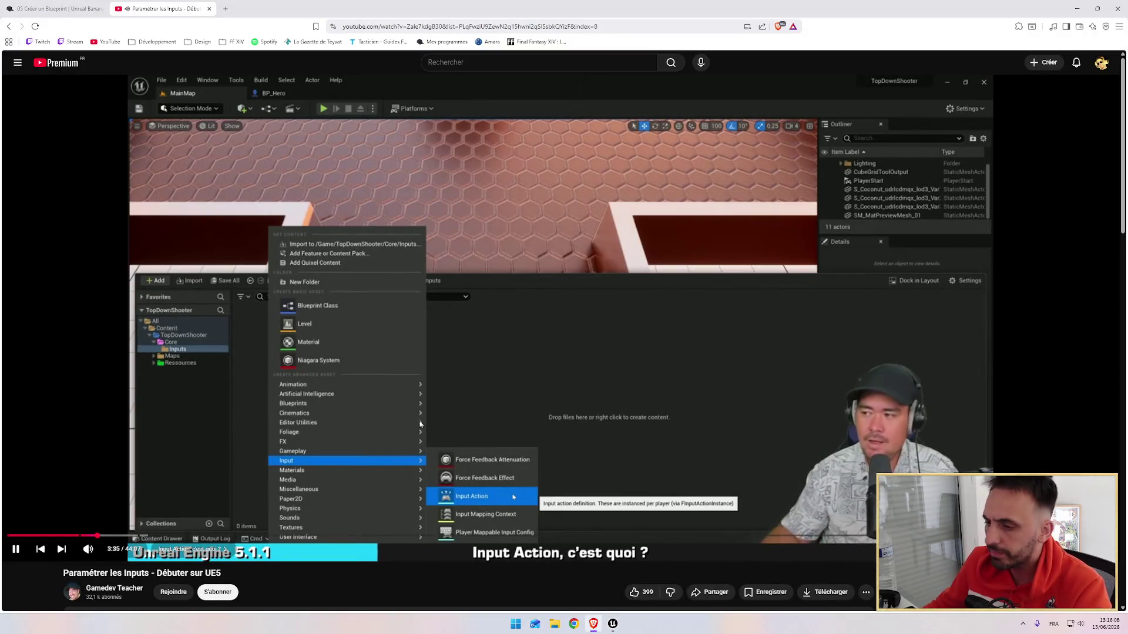
# Add an Input Action asset named INP_FireProjectile to the Inputs folder.
pyautogui.hotkey('alt', 'Tab')
pyautogui.rightClick(297, 458)
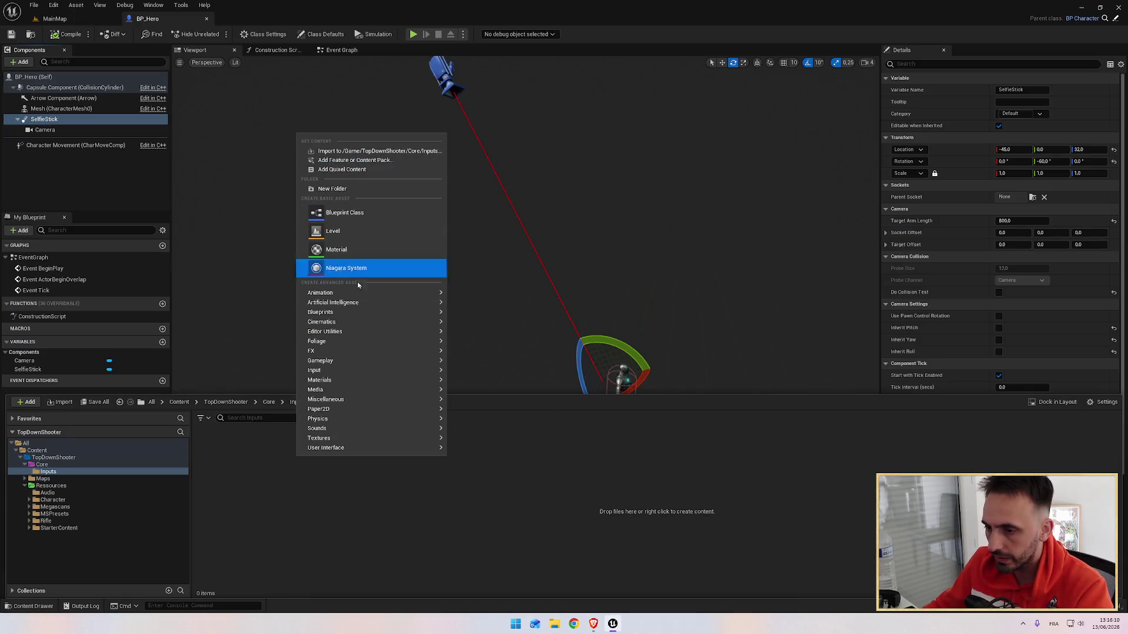
pyautogui.moveTo(369, 369)
pyautogui.click(500, 417)
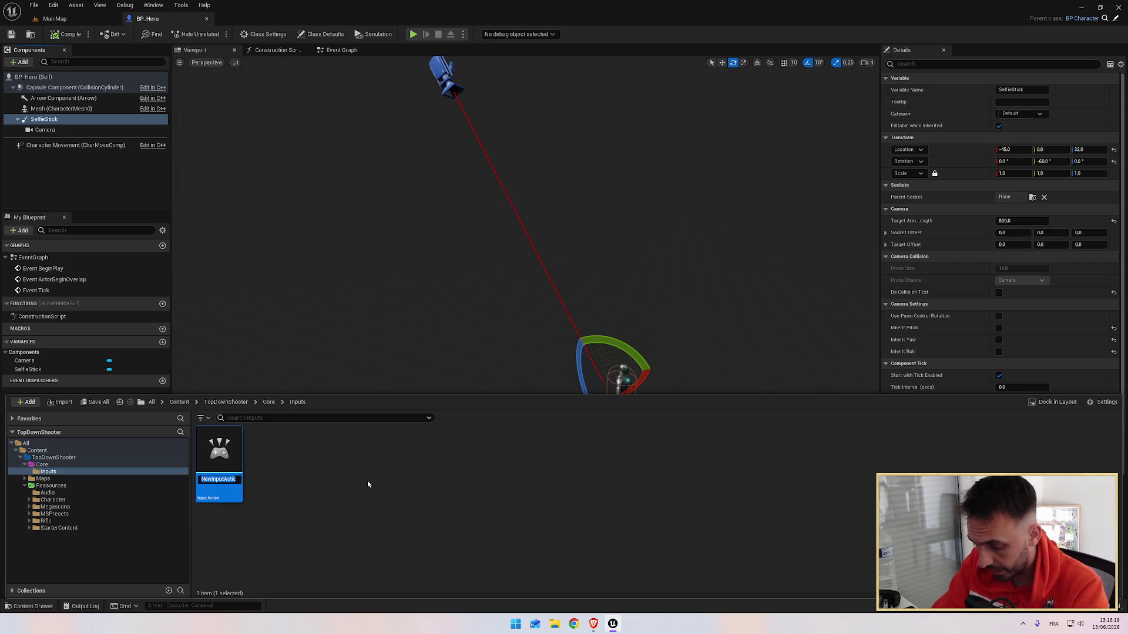
pyautogui.write('INP_FirePro')
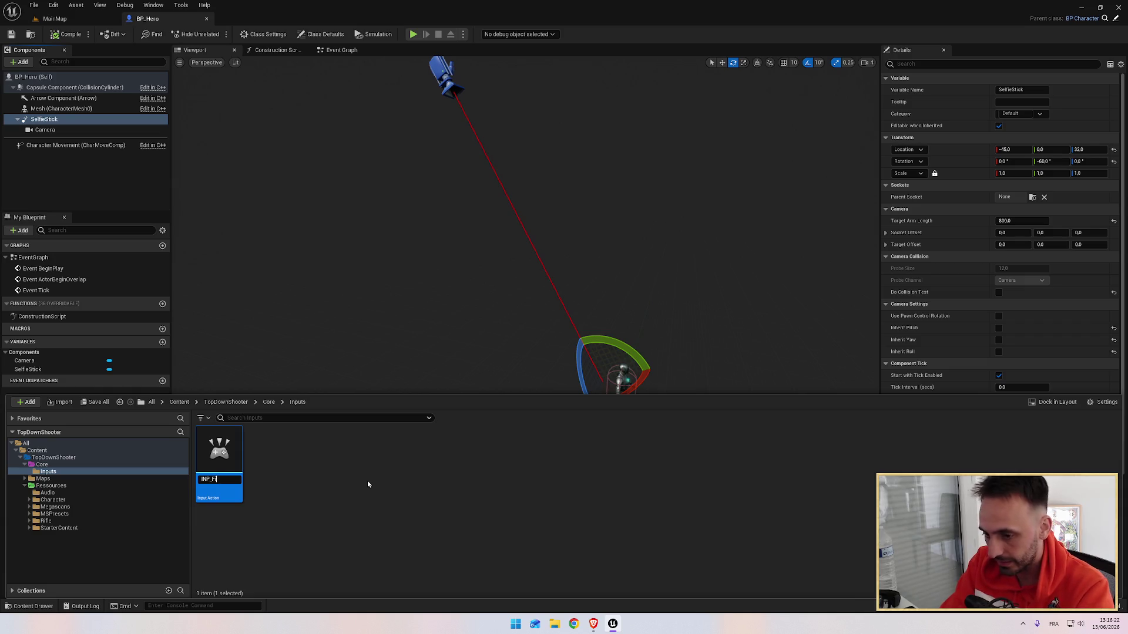
pyautogui.write('jectile')
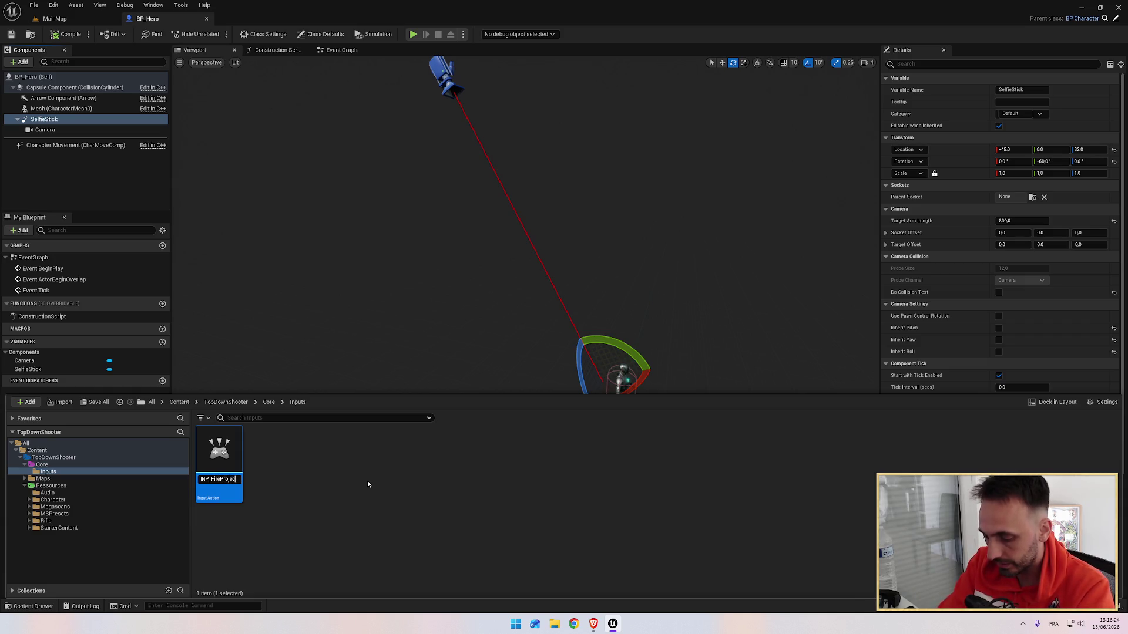
pyautogui.press('Return')
pyautogui.hotkey('alt', 'Tab')
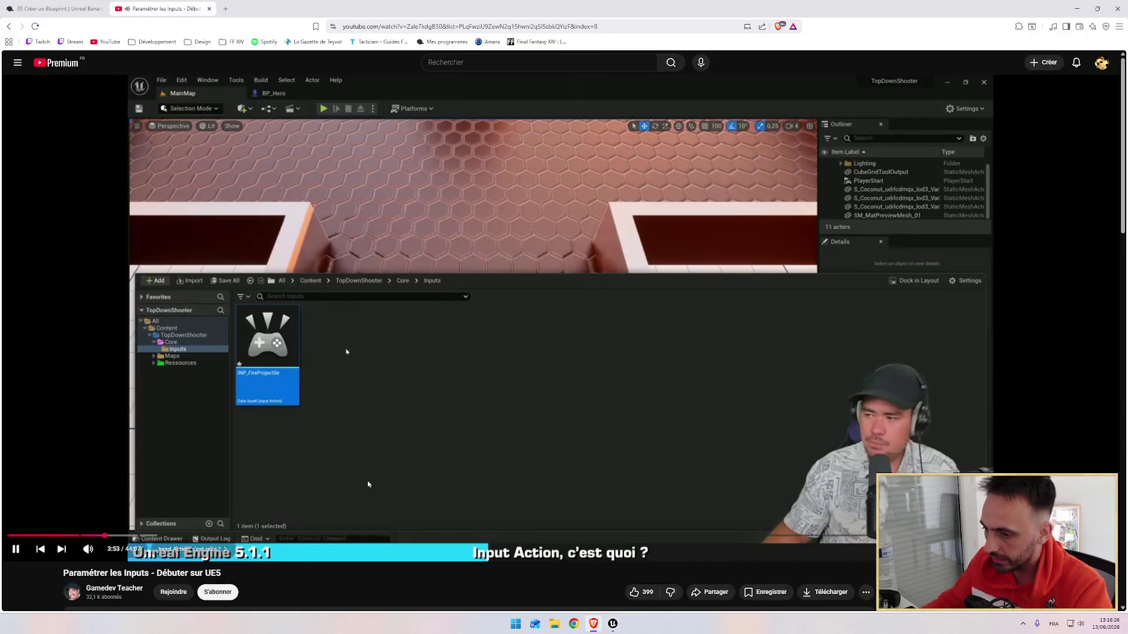
pyautogui.hotkey('alt', 'Tab')
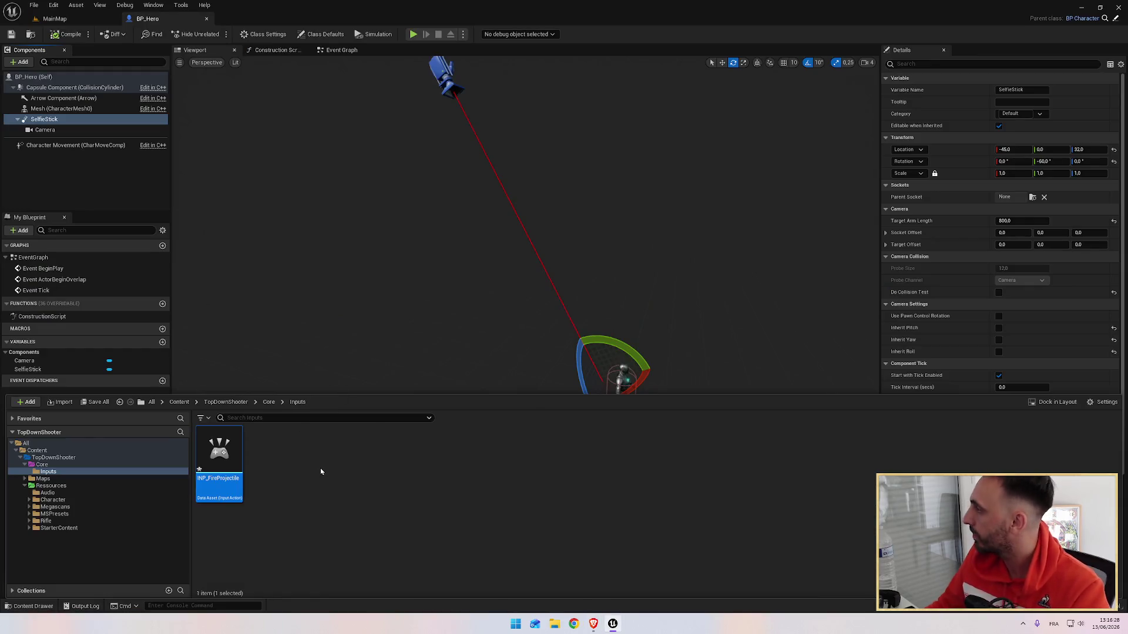
# Open INP_FireProjectile and follow the tutorial's explanation of its settings.
pyautogui.doubleClick(219, 457)
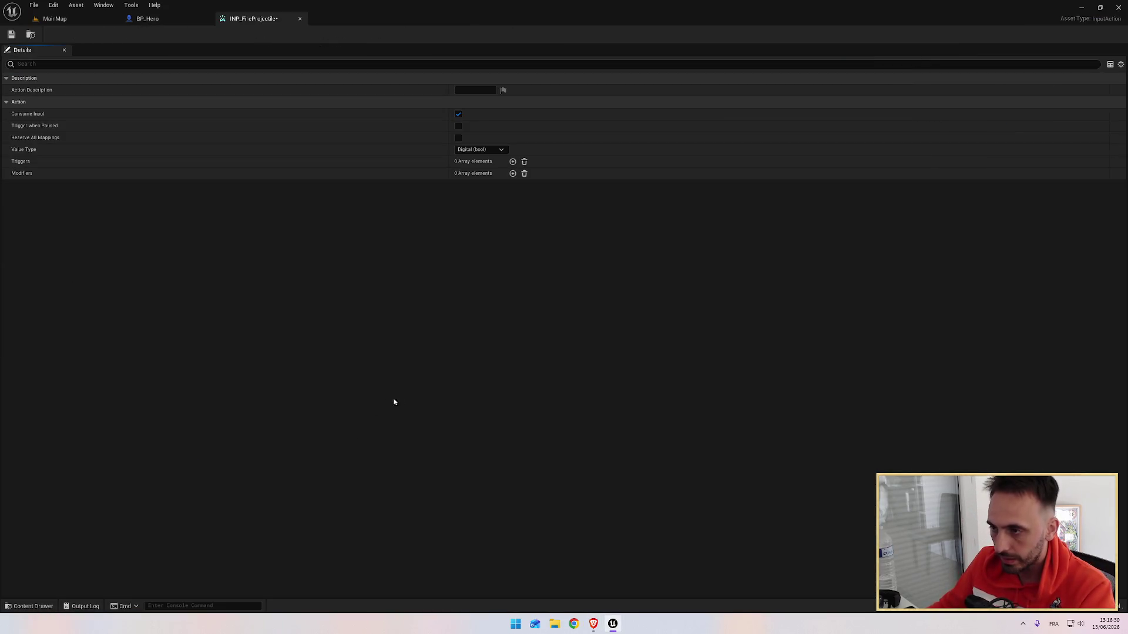
pyautogui.hotkey('alt', 'Tab')
pyautogui.click(448, 397)
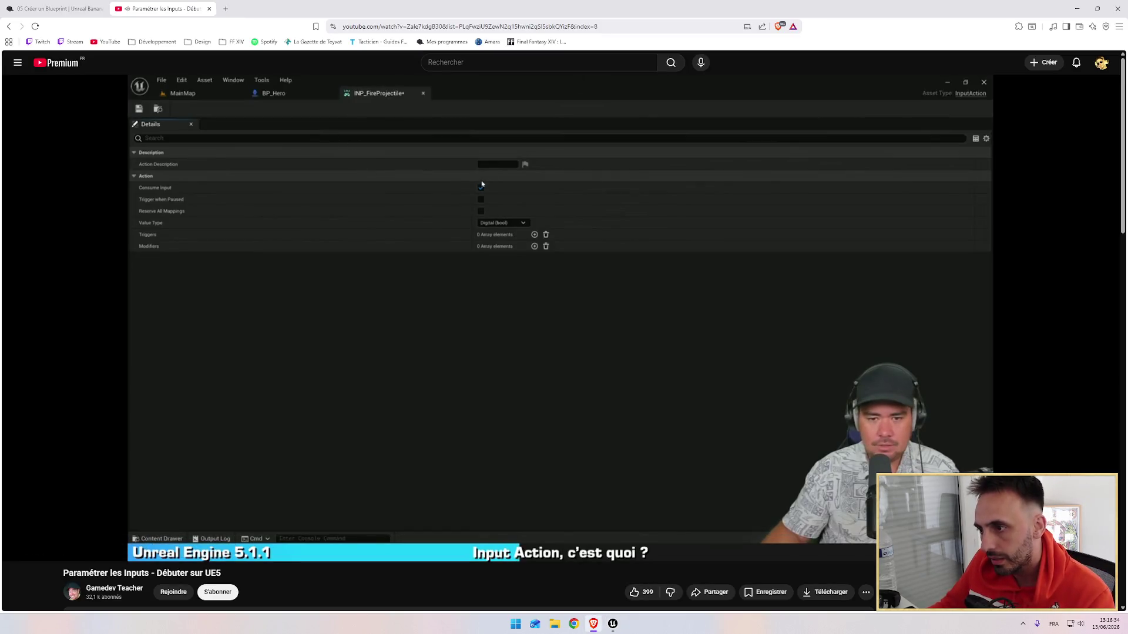
pyautogui.click(496, 361)
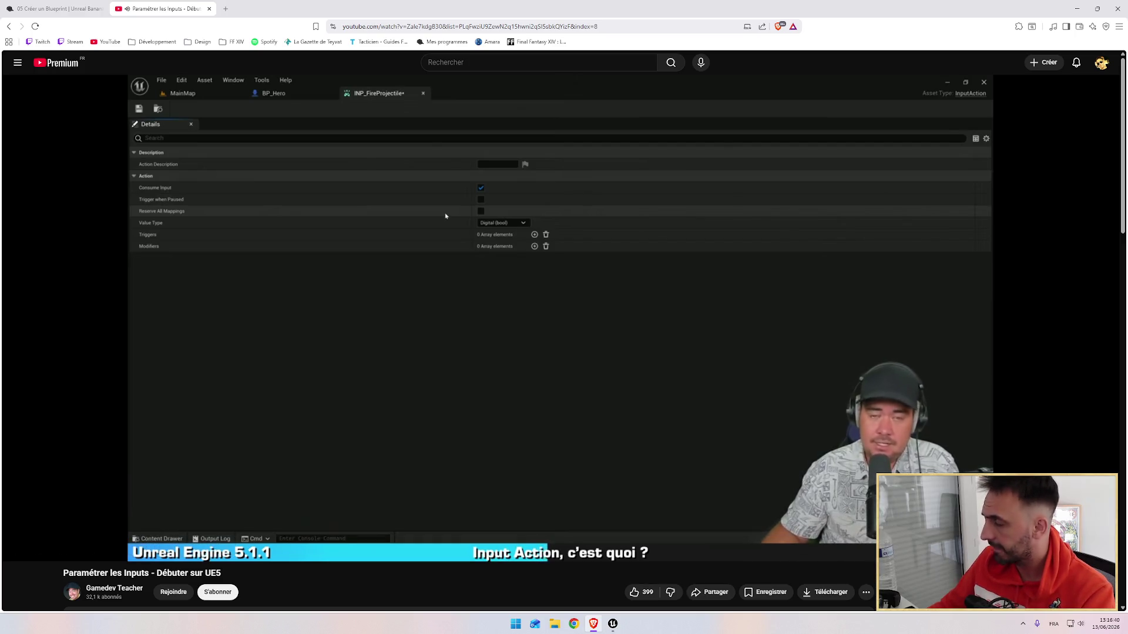
pyautogui.hotkey('alt', 'Tab')
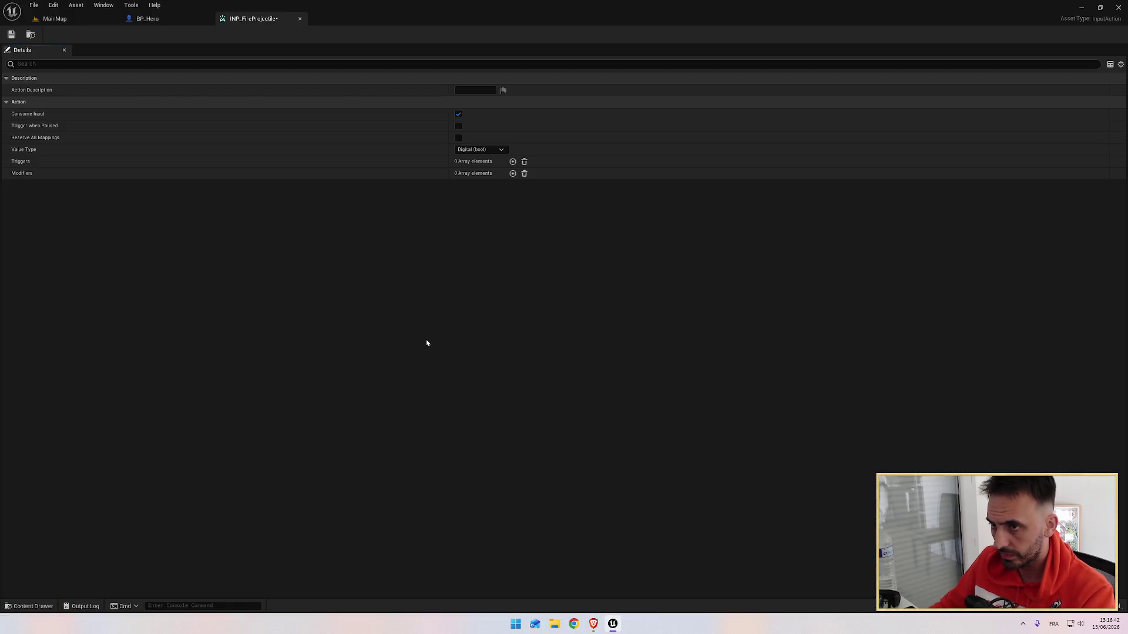
pyautogui.hotkey('alt', 'Tab')
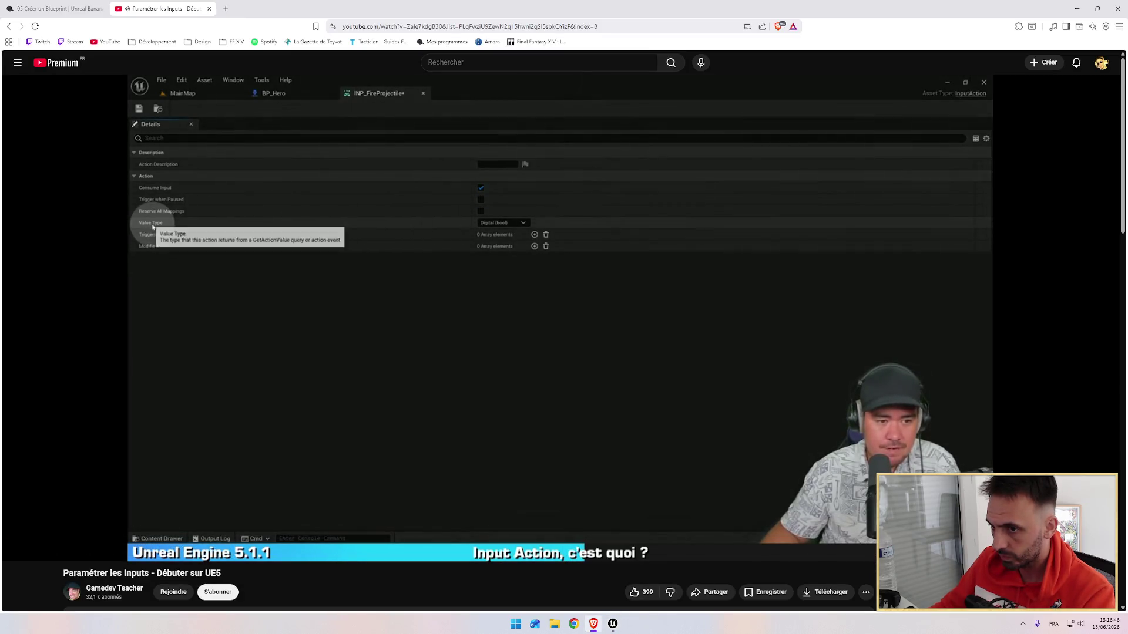
# Leave INP_FireProjectile's Value Type set to Digital (bool).
pyautogui.hotkey('alt', 'Tab')
pyautogui.click(496, 150)
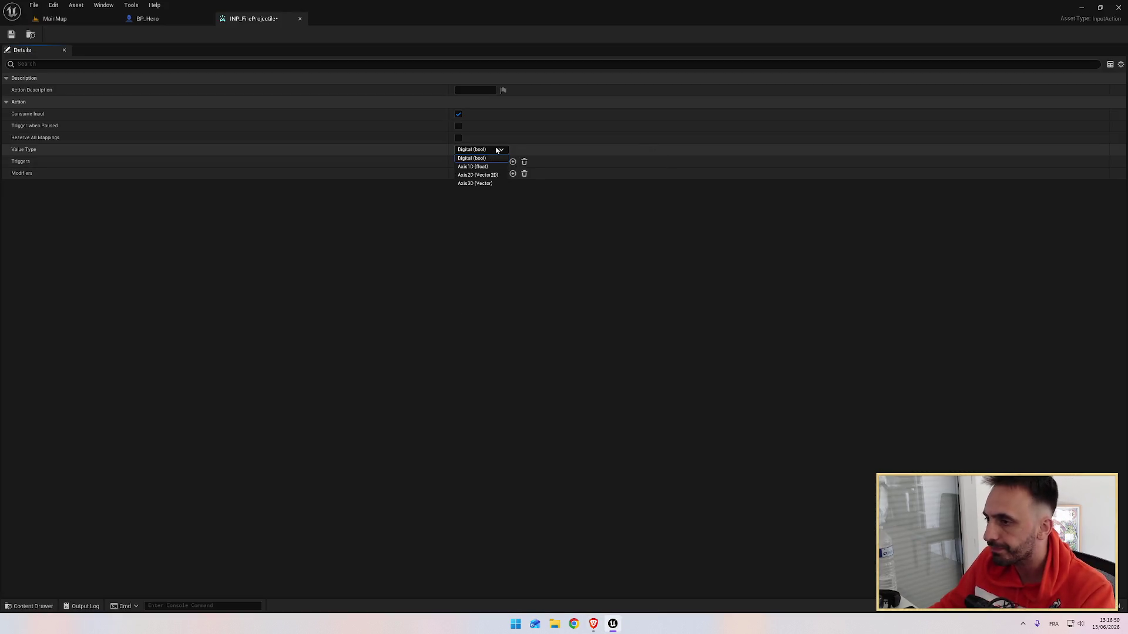
pyautogui.click(458, 278)
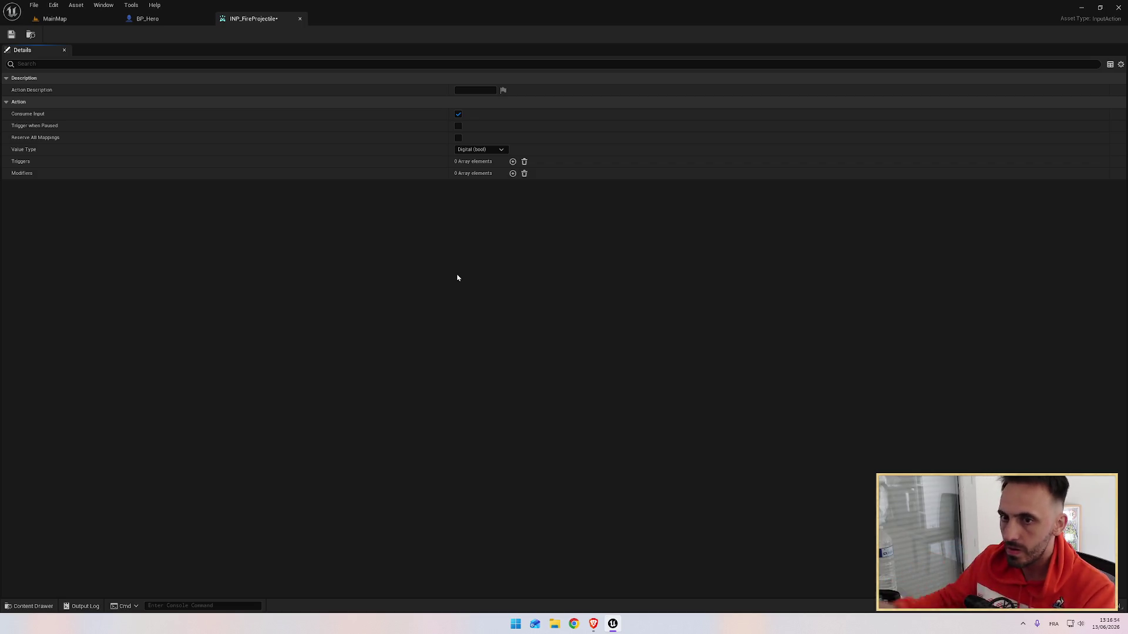
pyautogui.press('Escape')
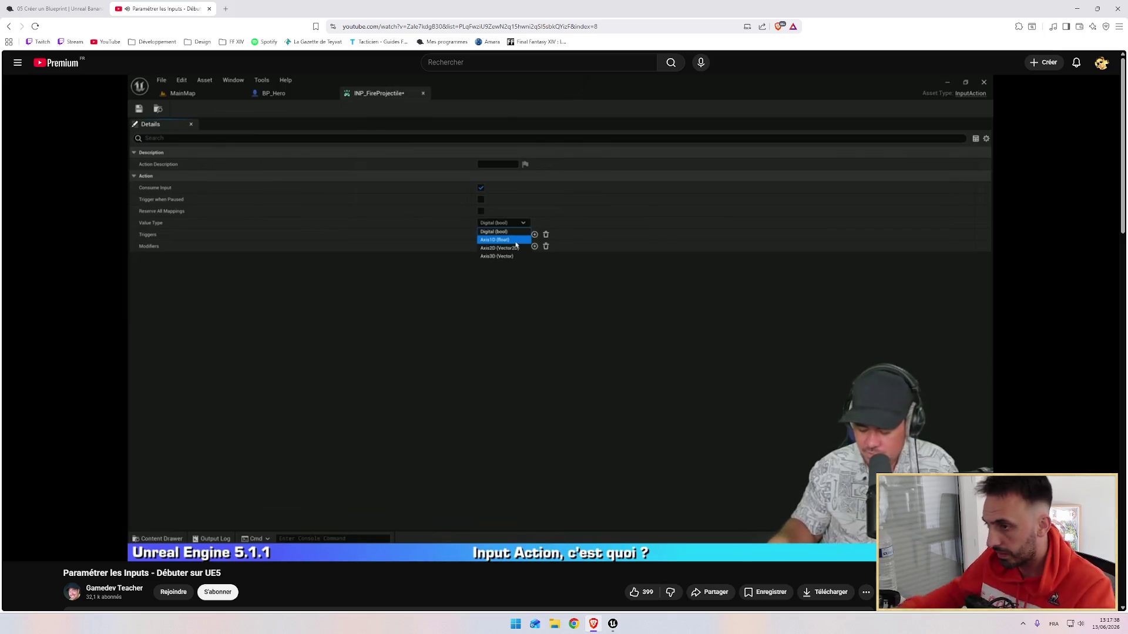
# Follow the tutorial's section on Digital, Axis1D, Axis2D and Axis3D value types, then return to Unreal.
pyautogui.hotkey('alt', 'Tab')
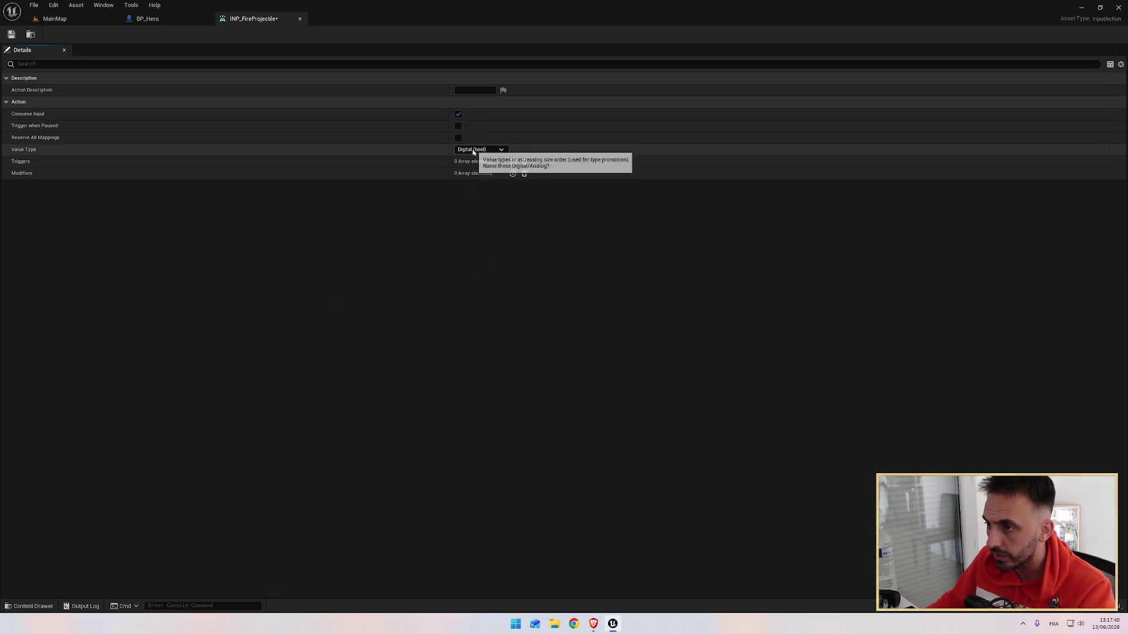
pyautogui.hotkey('alt', 'Tab')
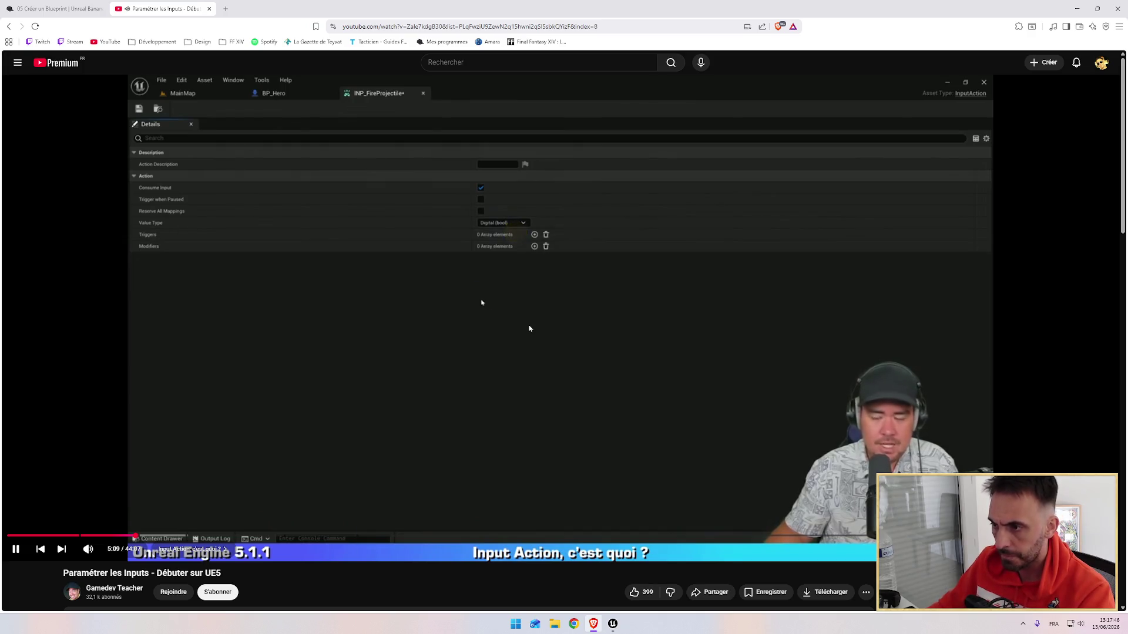
pyautogui.moveTo(531, 328)
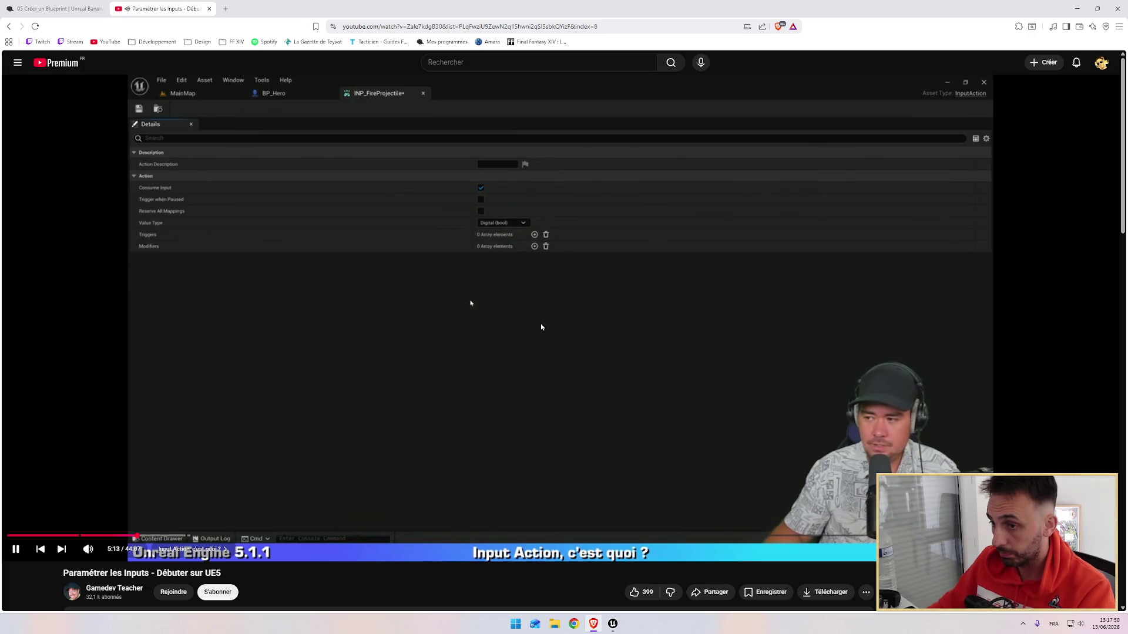
pyautogui.hotkey('alt', 'Tab')
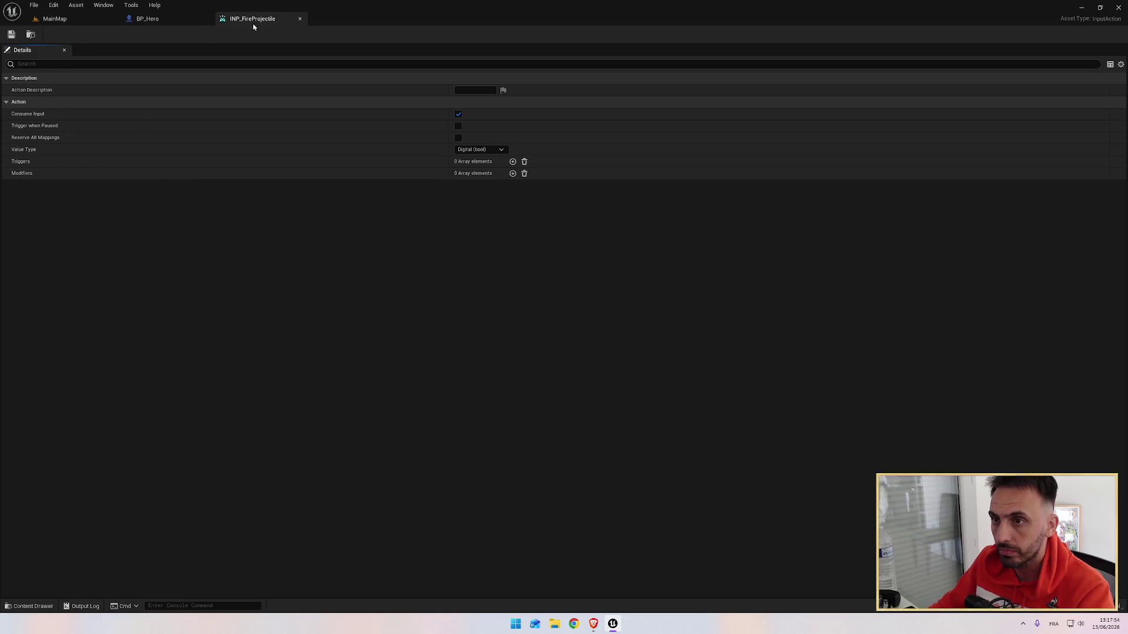
pyautogui.hotkey('alt', 'Tab')
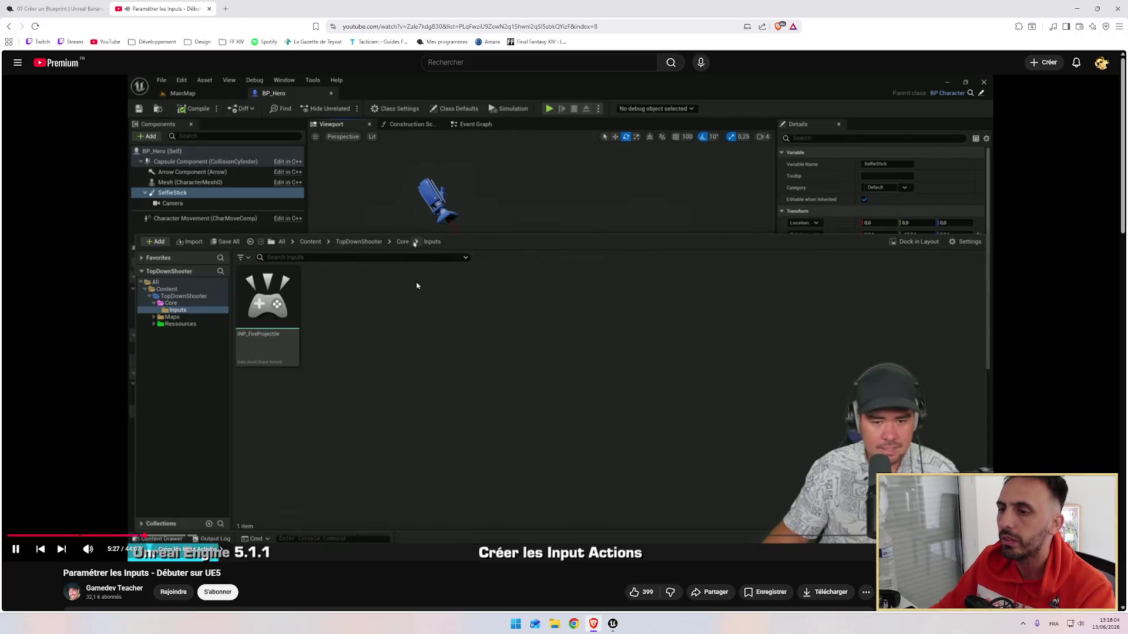
pyautogui.hotkey('alt', 'Tab')
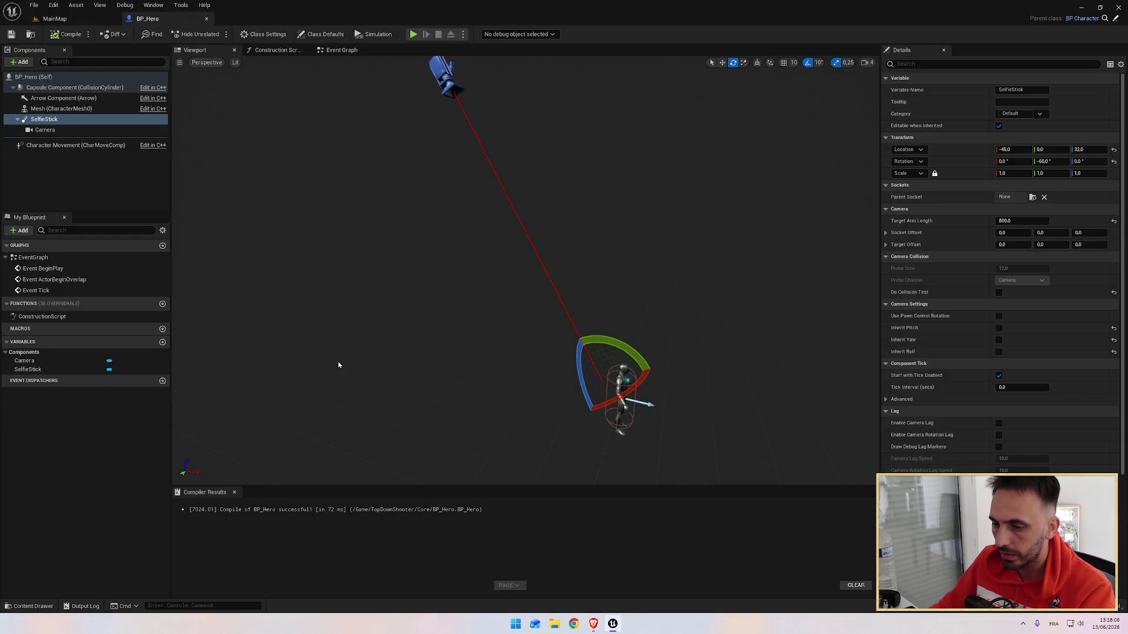
# Add another Input Action named INP_MoveAround to the Inputs folder.
pyautogui.hotkey('ctrl', 'space')
pyautogui.rightClick(294, 473)
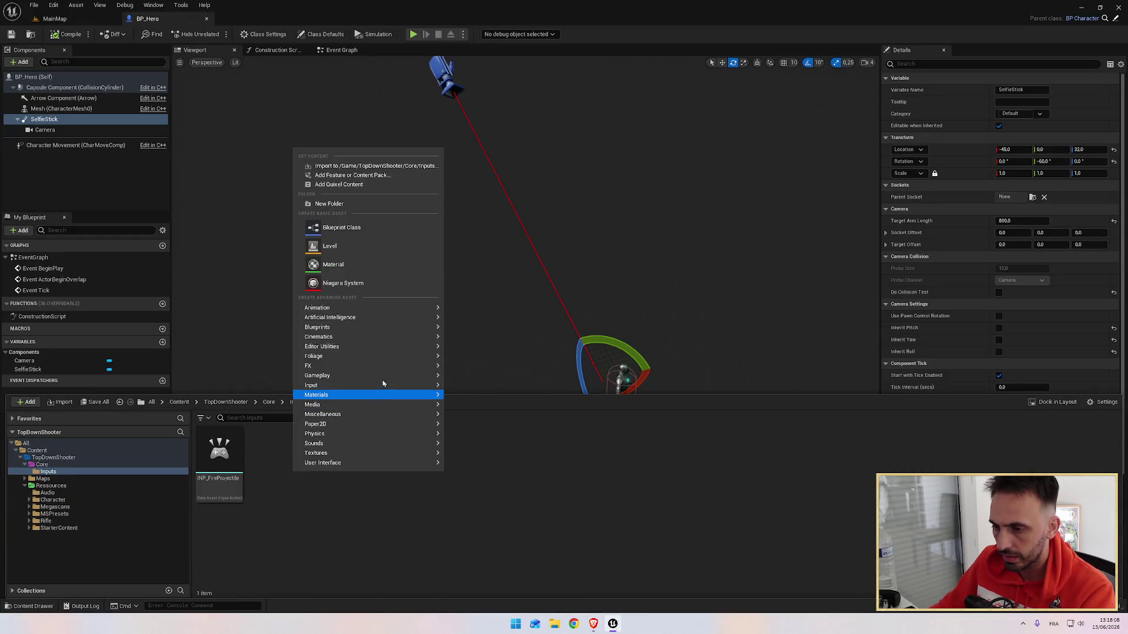
pyautogui.moveTo(390, 385)
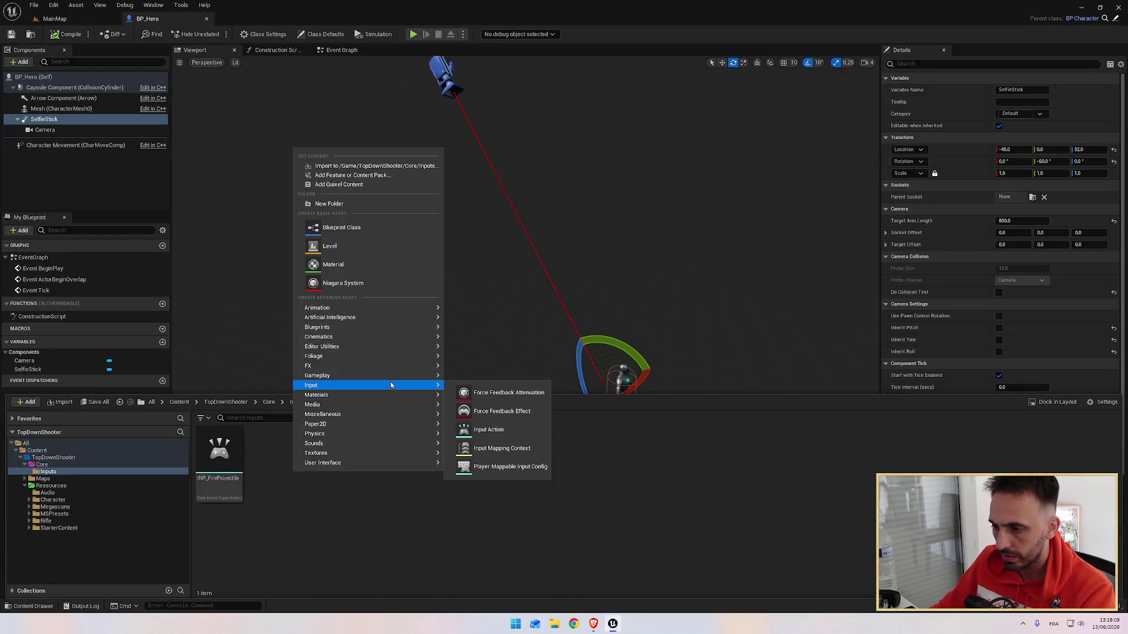
pyautogui.click(513, 431)
pyautogui.write('INP_Move')
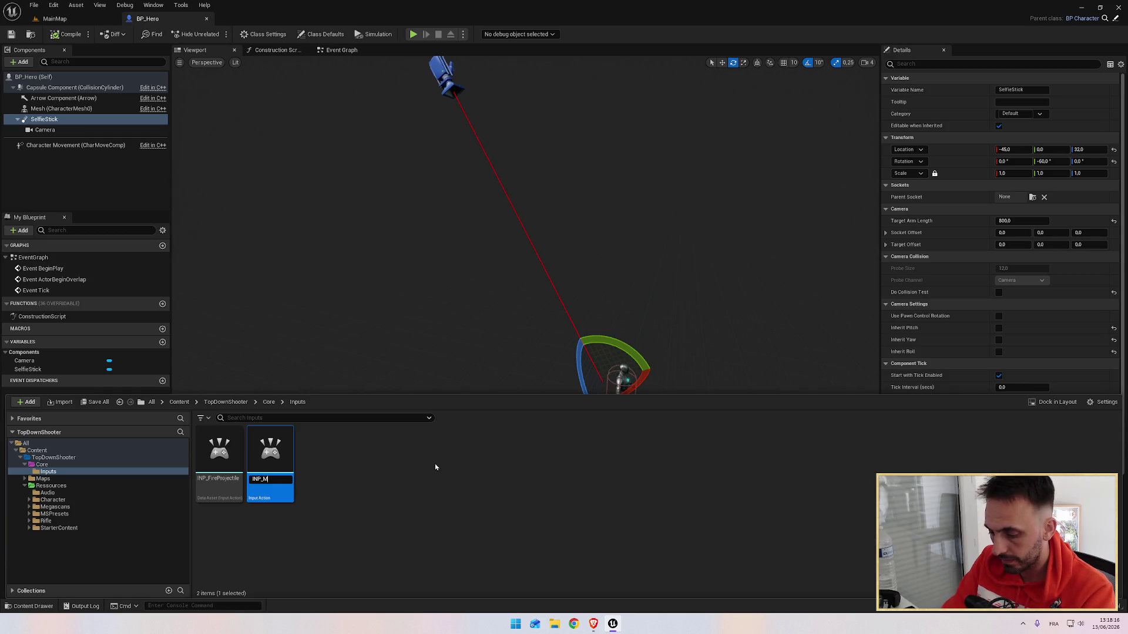
pyautogui.write('Around')
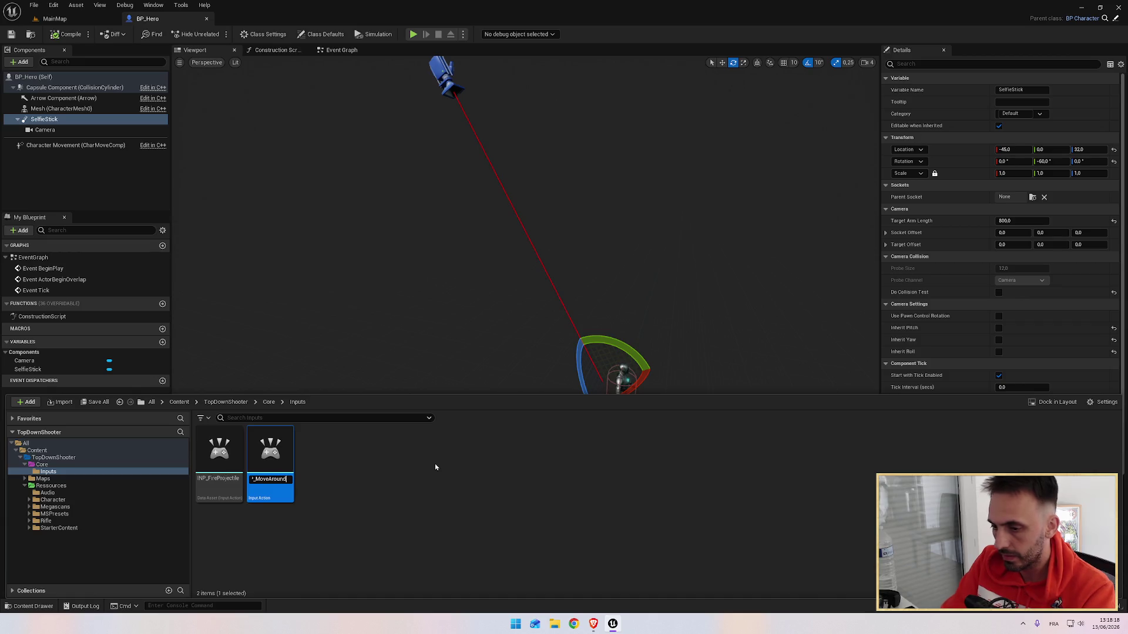
pyautogui.press('Return')
pyautogui.press('Return')
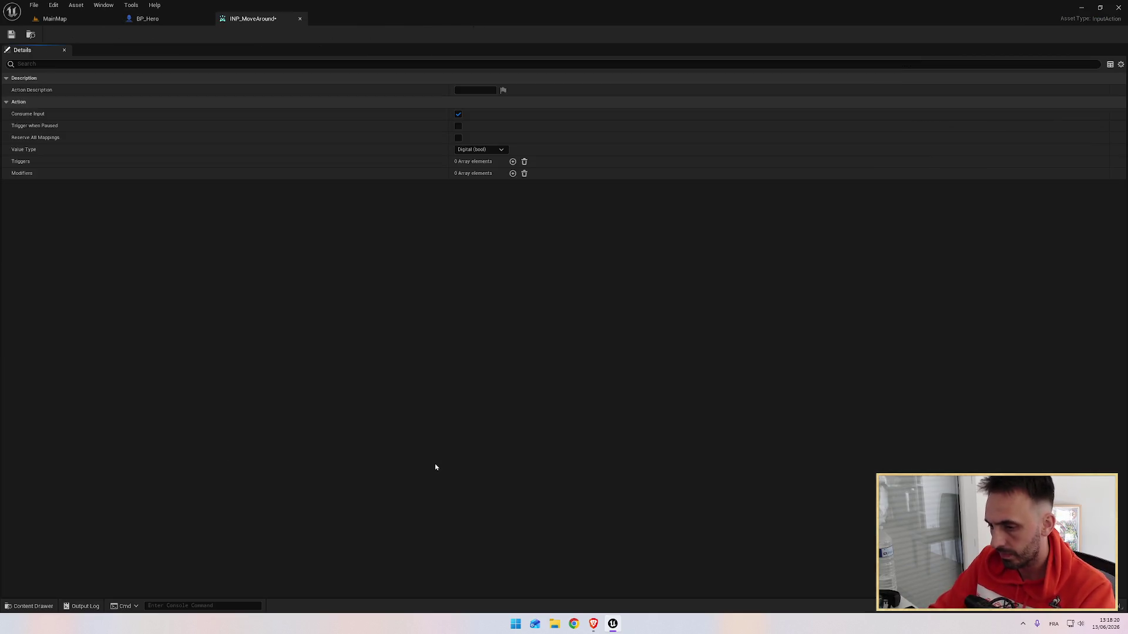
# Set INP_MoveAround's Value Type to Axis2D (Vector2D).
pyautogui.click(489, 151)
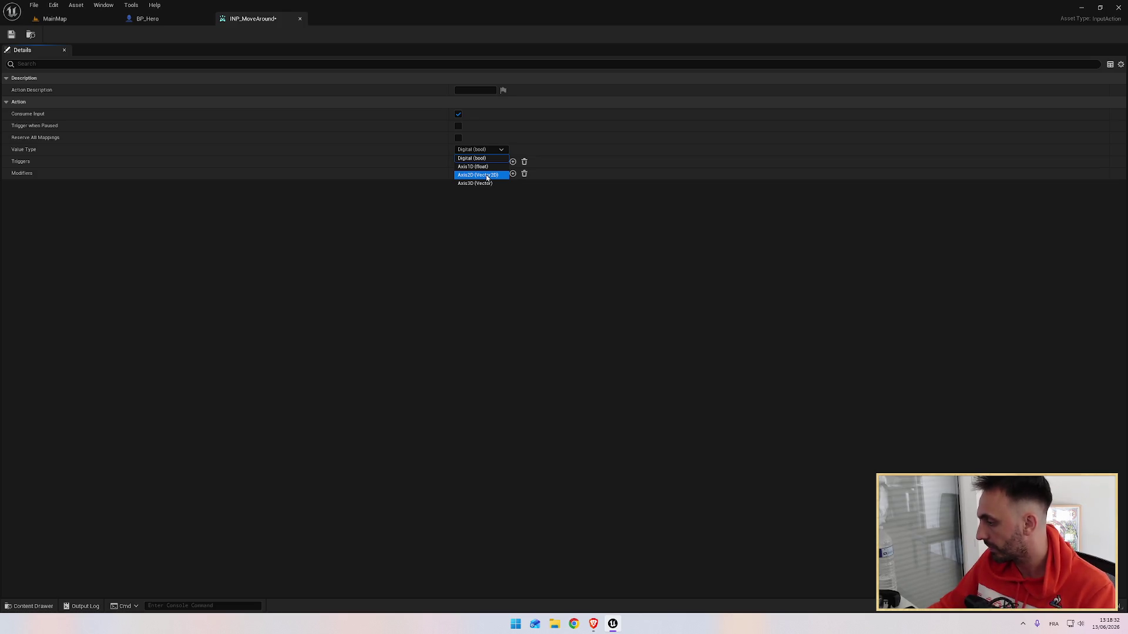
pyautogui.click(487, 175)
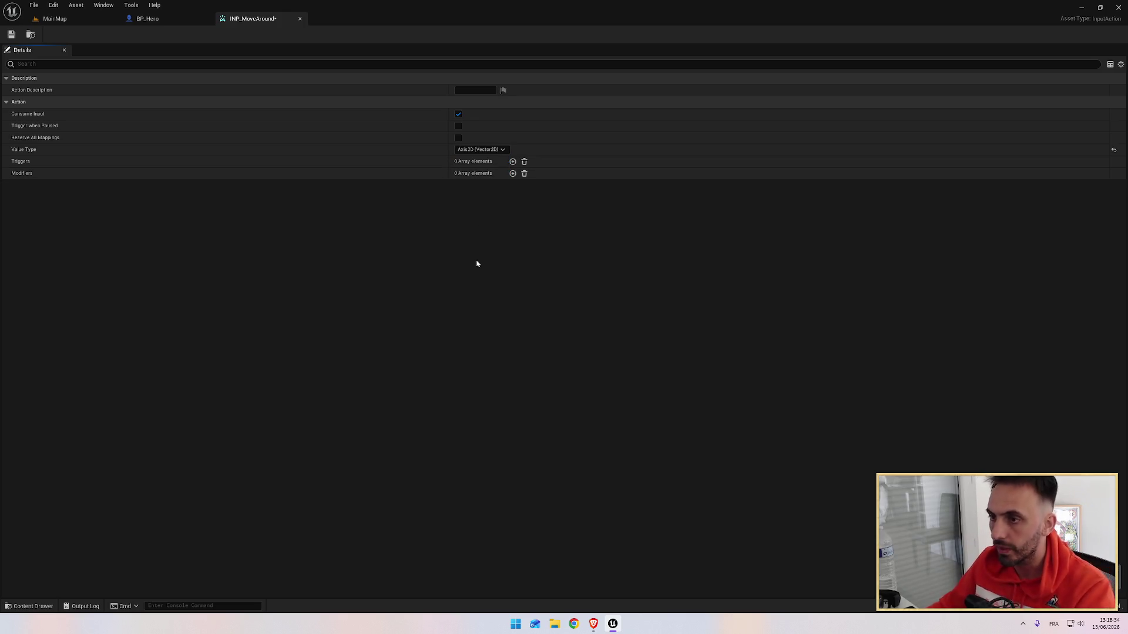
pyautogui.hotkey('alt', 'Tab')
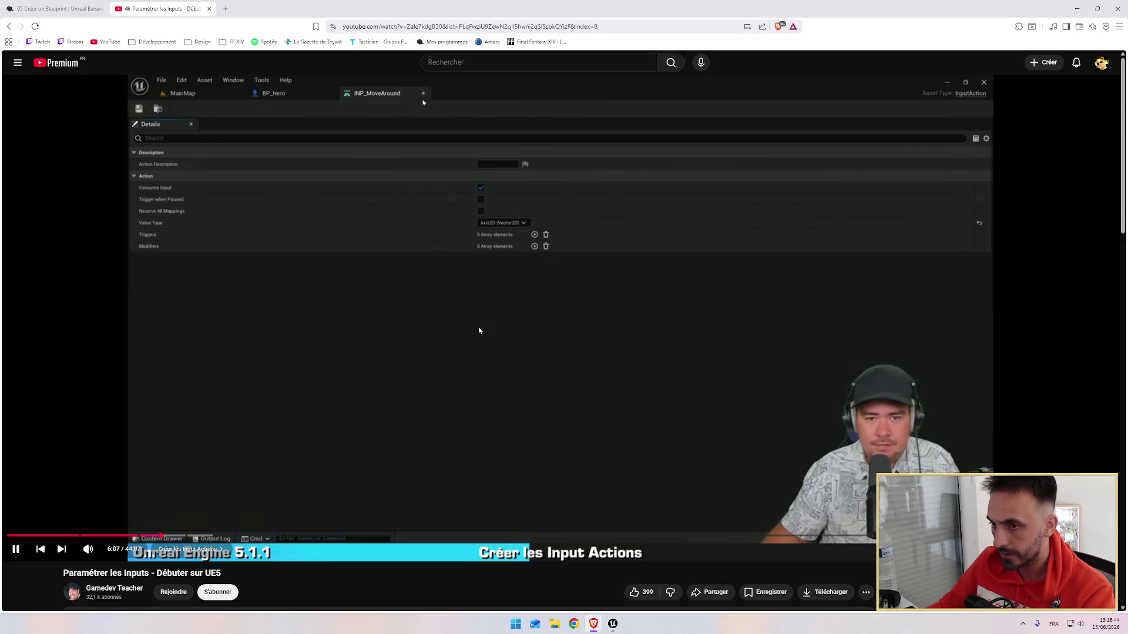
pyautogui.hotkey('alt', 'Tab')
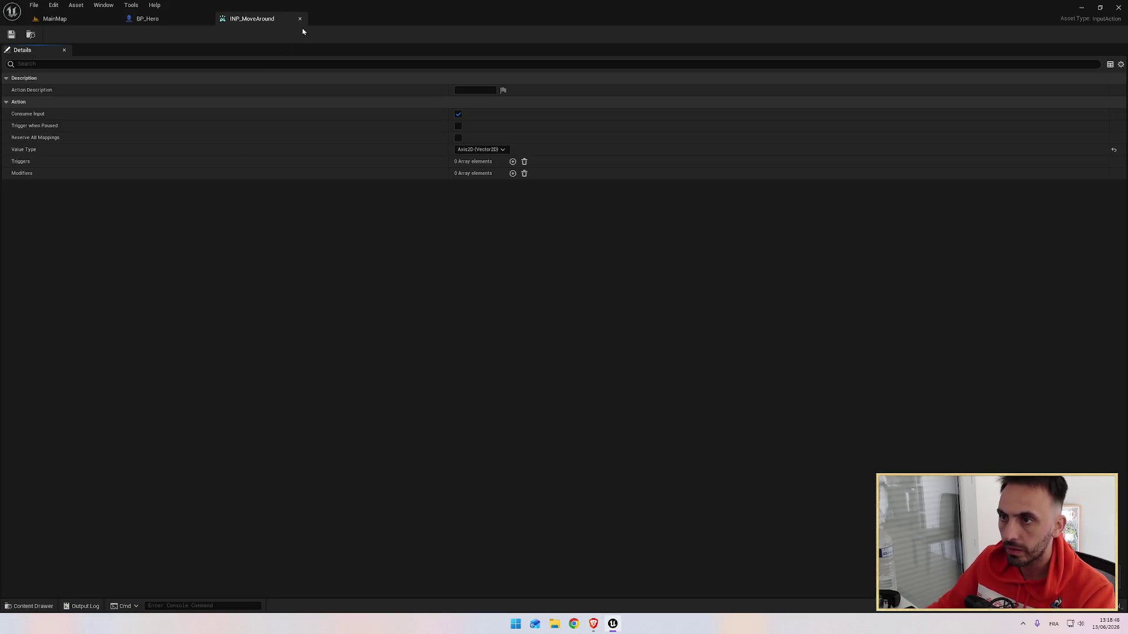
# Add a third Input Action named INP_AutoFire to the Inputs folder.
pyautogui.click(299, 19)
pyautogui.hotkey('ctrl', 'space')
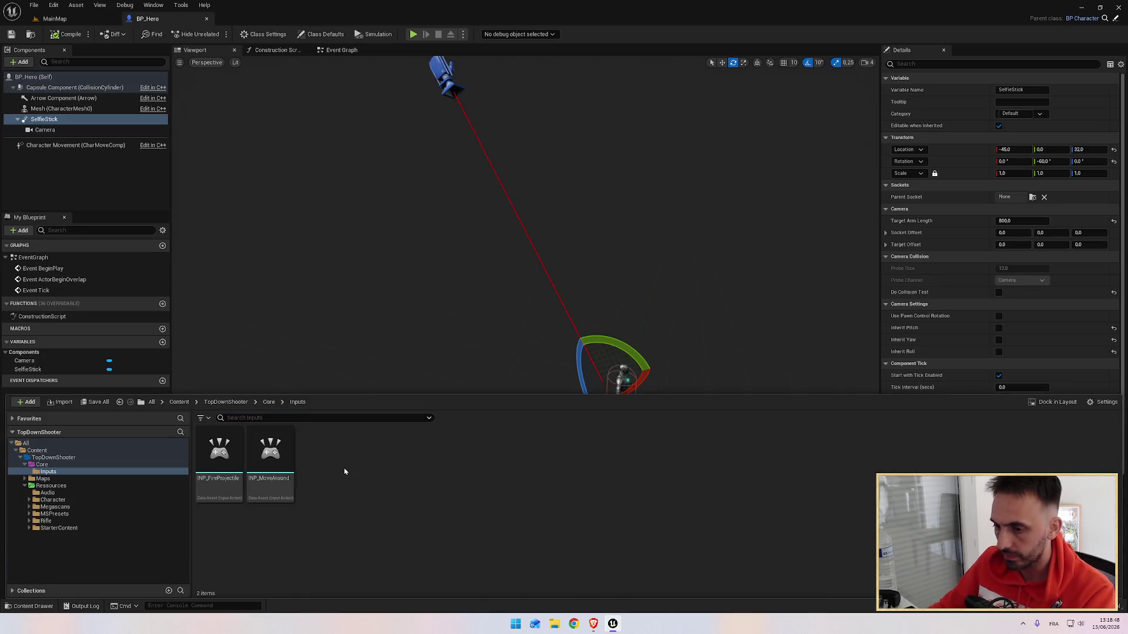
pyautogui.rightClick(337, 462)
pyautogui.moveTo(436, 378)
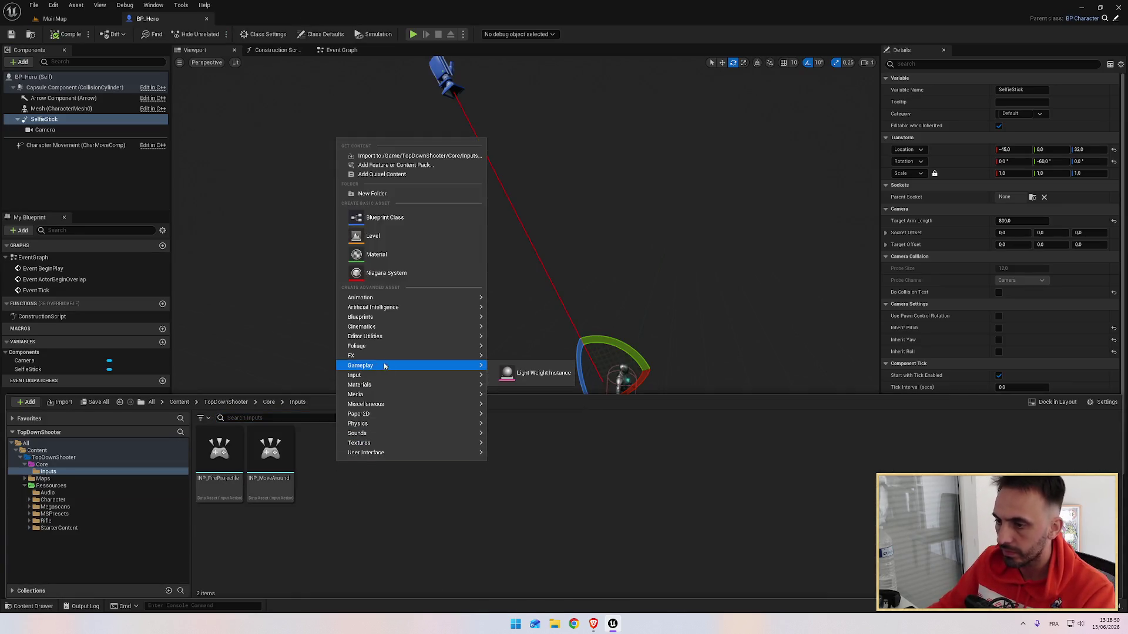
pyautogui.click(532, 420)
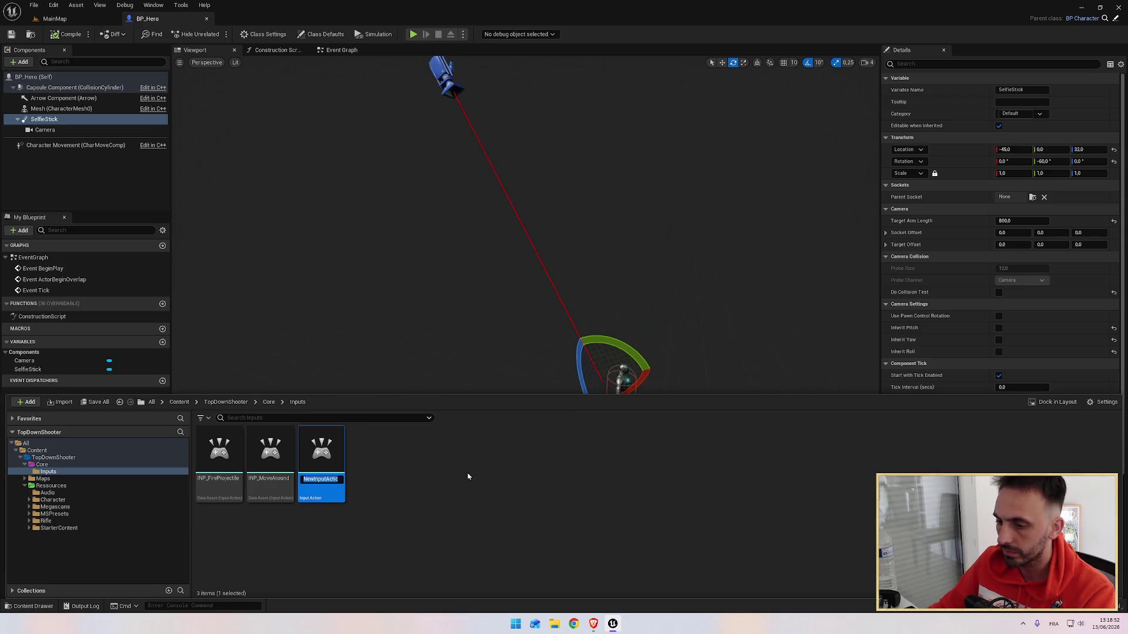
pyautogui.write('INP_AutoFire')
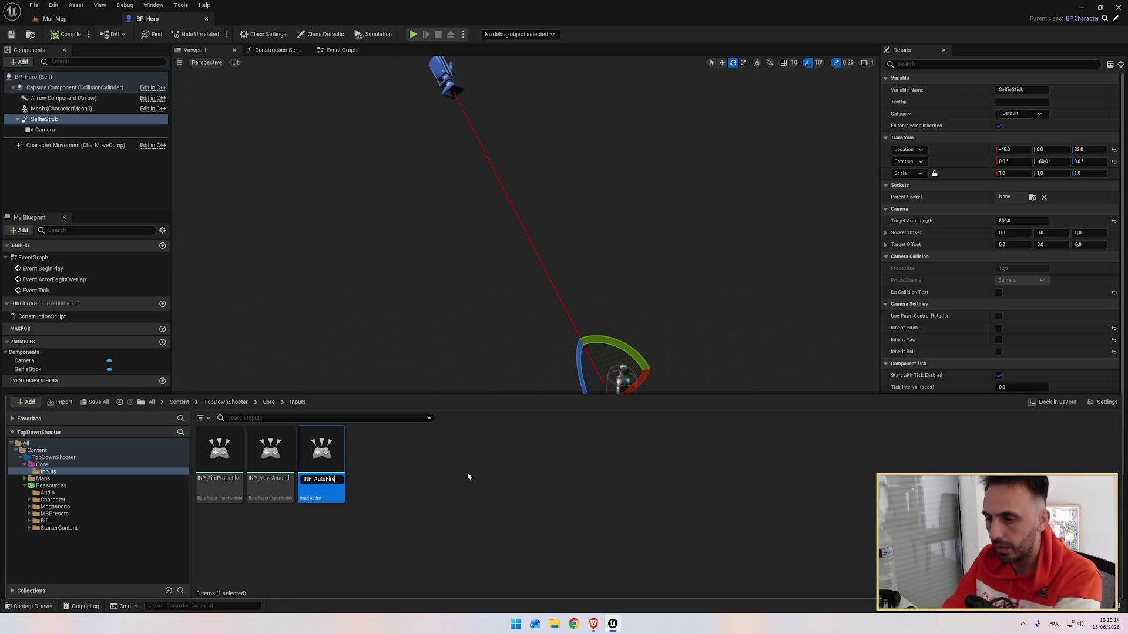
pyautogui.press('Return')
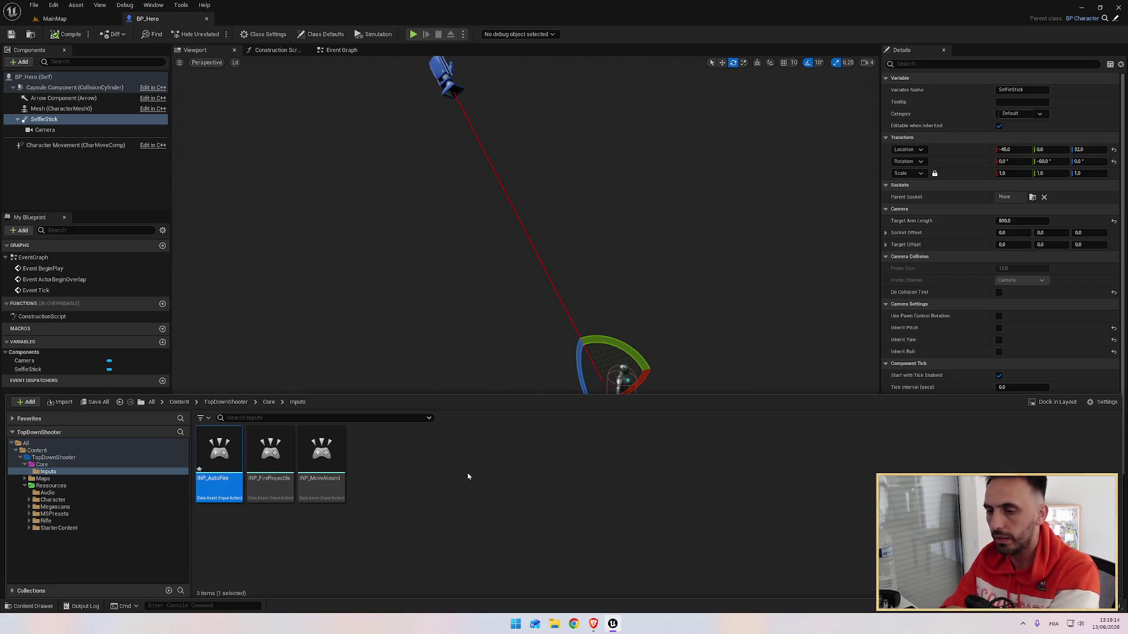
# Set INP_AutoFire's Value Type to Axis2D (Vector2D).
pyautogui.hotkey('alt', 'Tab')
pyautogui.press('space')
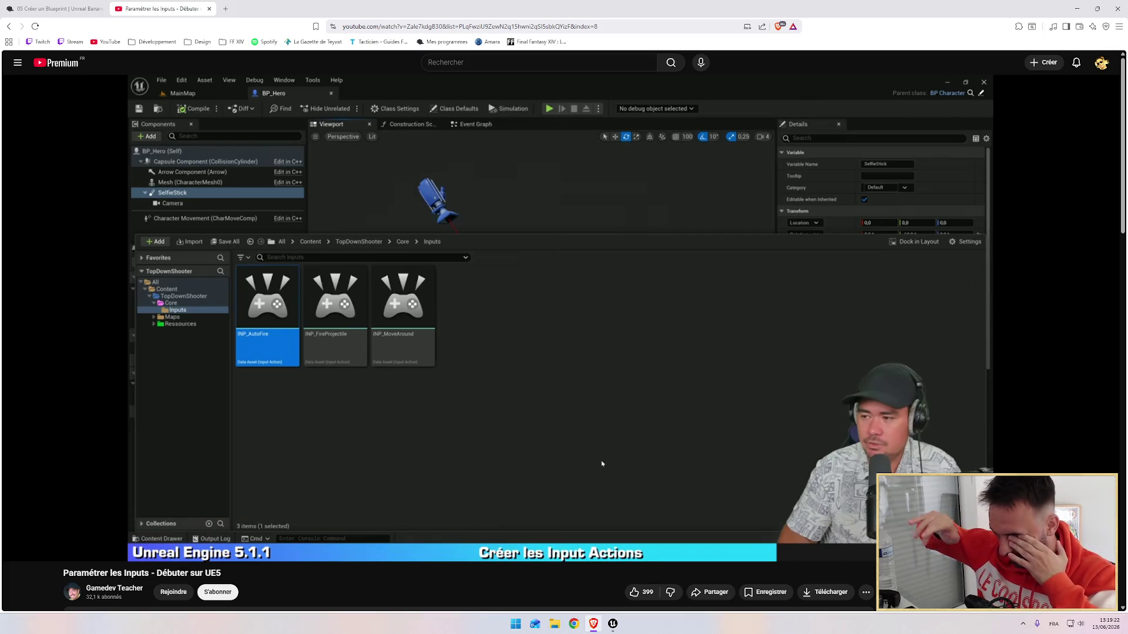
pyautogui.hotkey('alt', 'Tab')
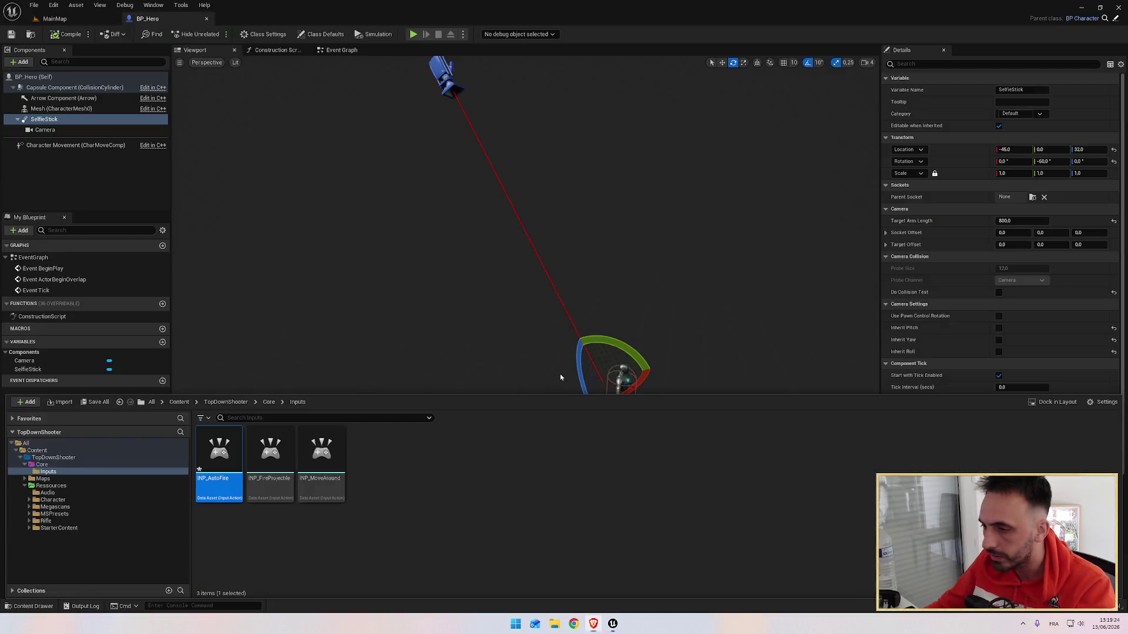
pyautogui.hotkey('alt', 'Tab')
pyautogui.hotkey('alt', 'Tab')
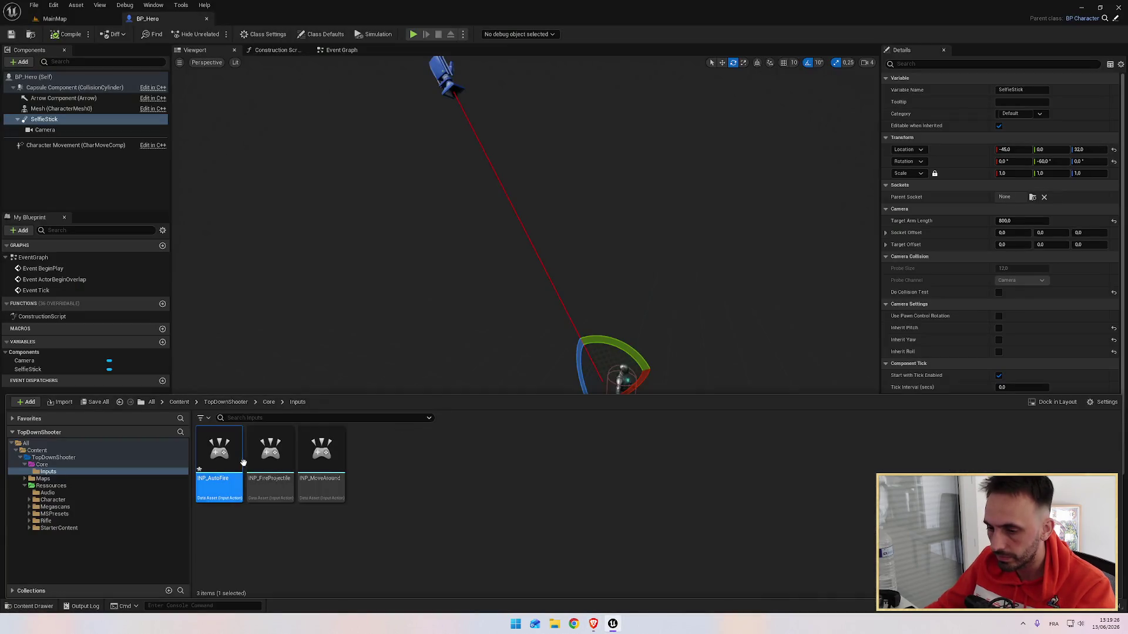
pyautogui.doubleClick(225, 458)
pyautogui.hotkey('alt', 'Tab')
pyautogui.click(602, 465)
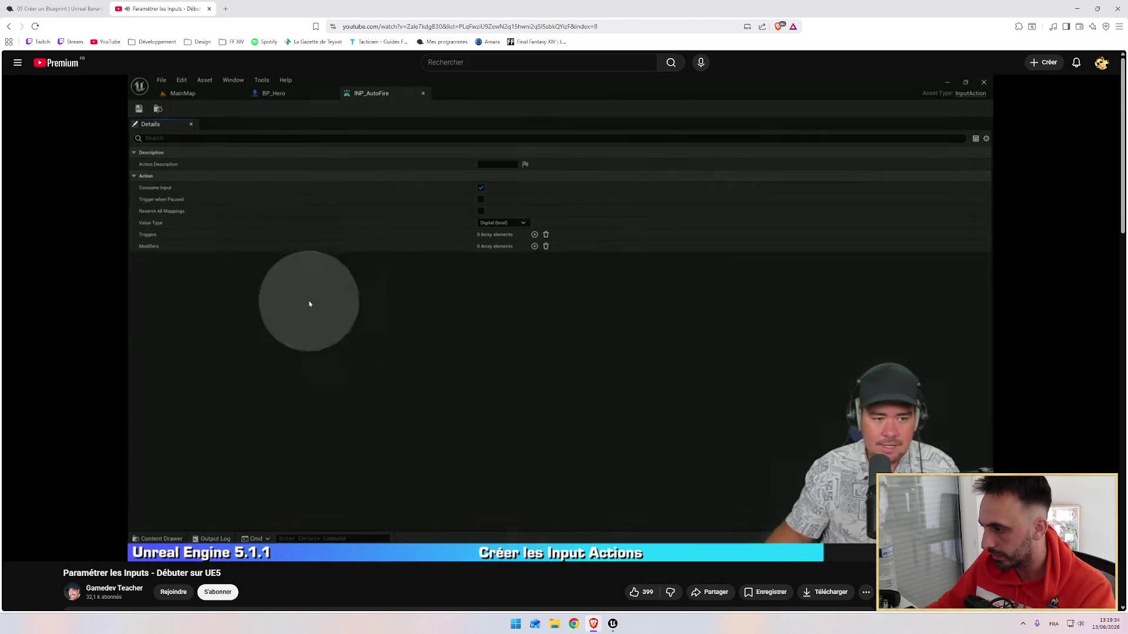
pyautogui.hotkey('alt', 'Tab')
pyautogui.hotkey('alt', 'Tab')
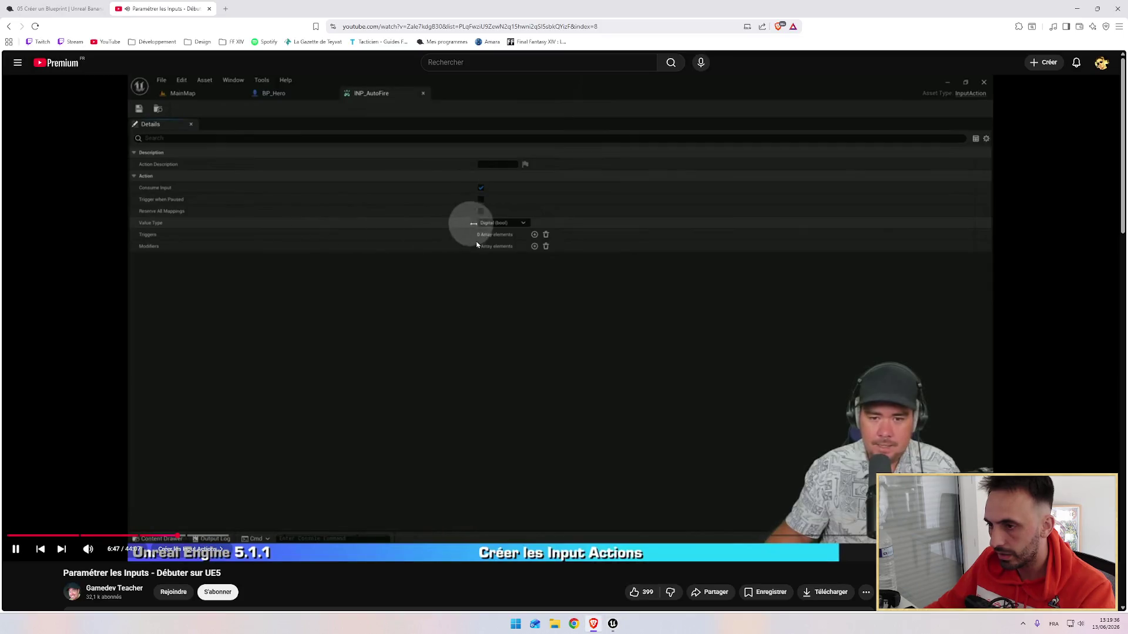
pyautogui.hotkey('alt', 'Tab')
pyautogui.click(486, 150)
pyautogui.click(478, 175)
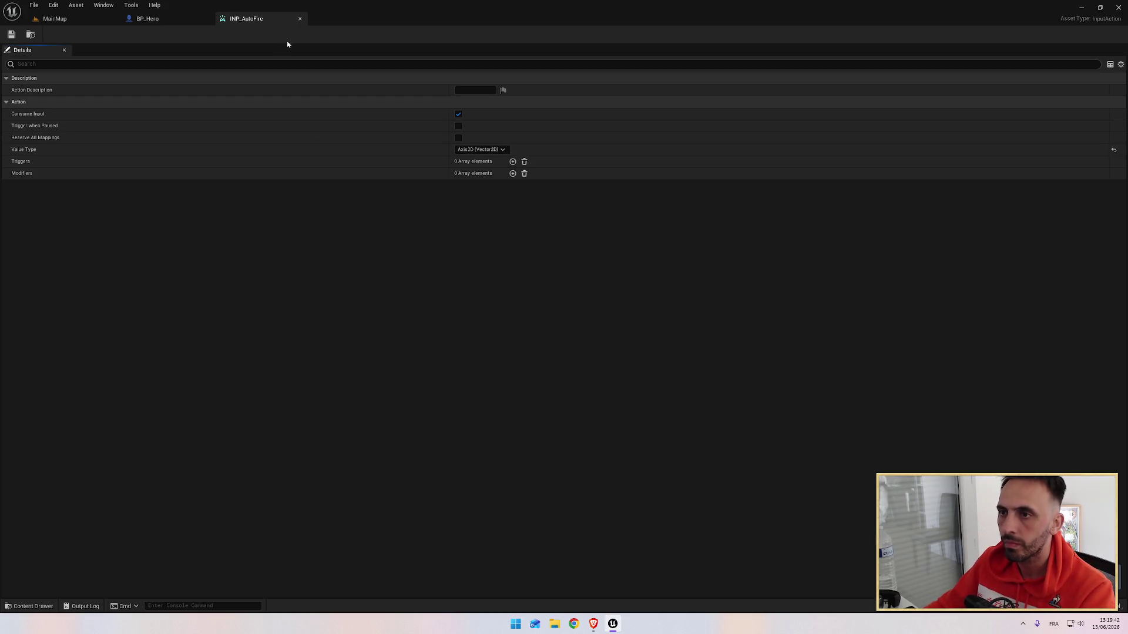
# Close the INP_AutoFire editor and return to the MainMap level viewport.
pyautogui.click(300, 18)
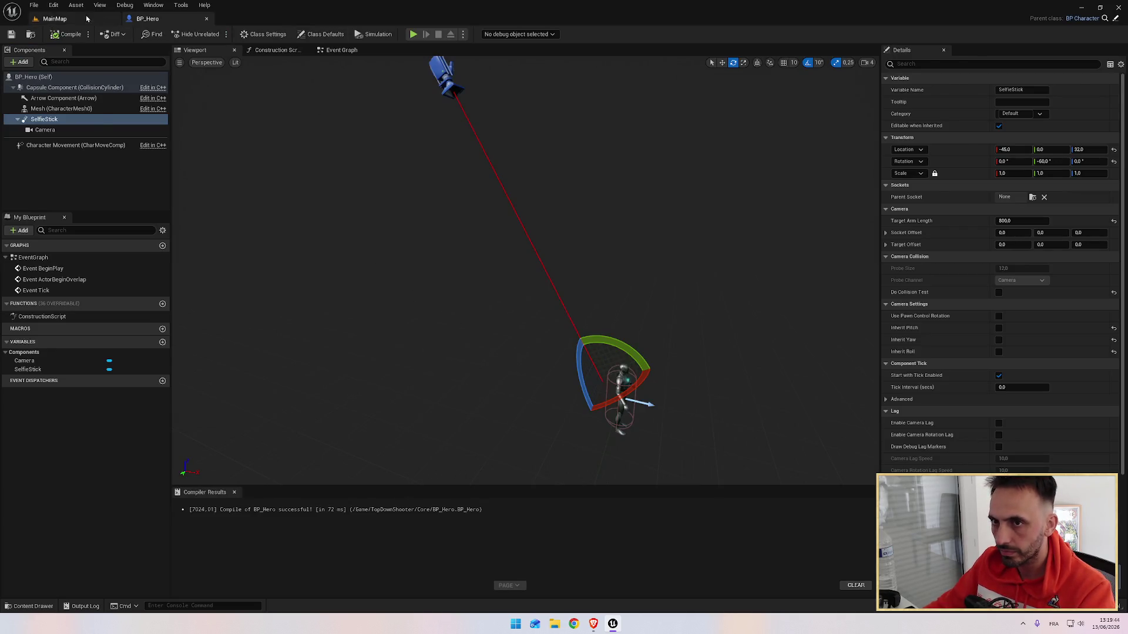
pyautogui.click(55, 18)
pyautogui.moveTo(364, 165); pyautogui.dragTo(363, 165)
pyautogui.moveTo(481, 227); pyautogui.dragTo(481, 228)
pyautogui.hotkey('alt', 'Tab')
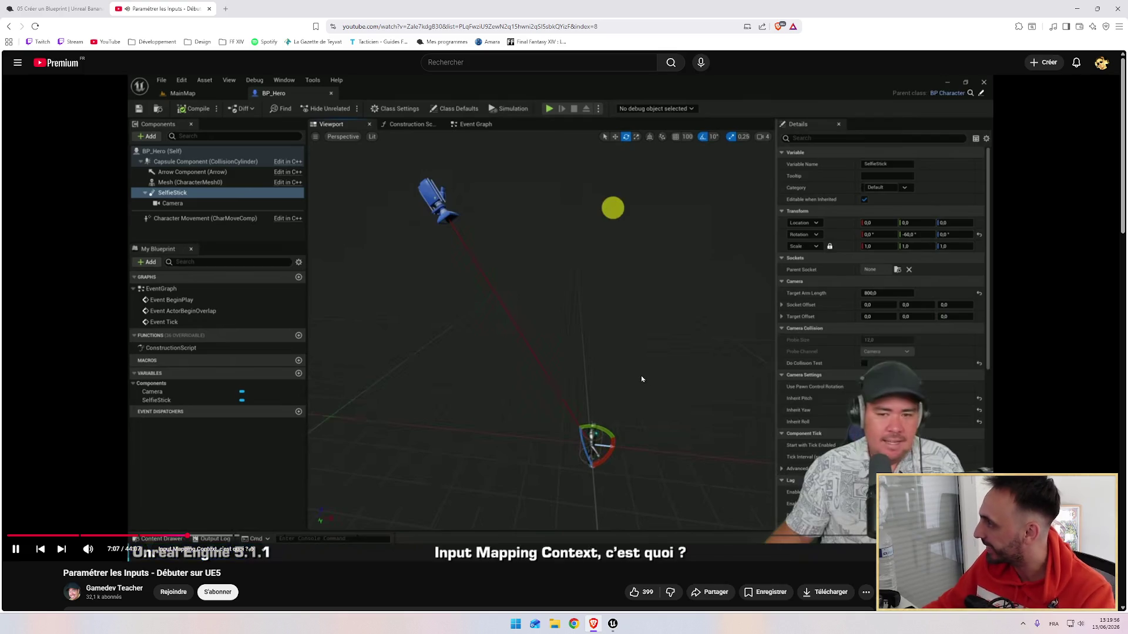
pyautogui.hotkey('alt', 'Tab')
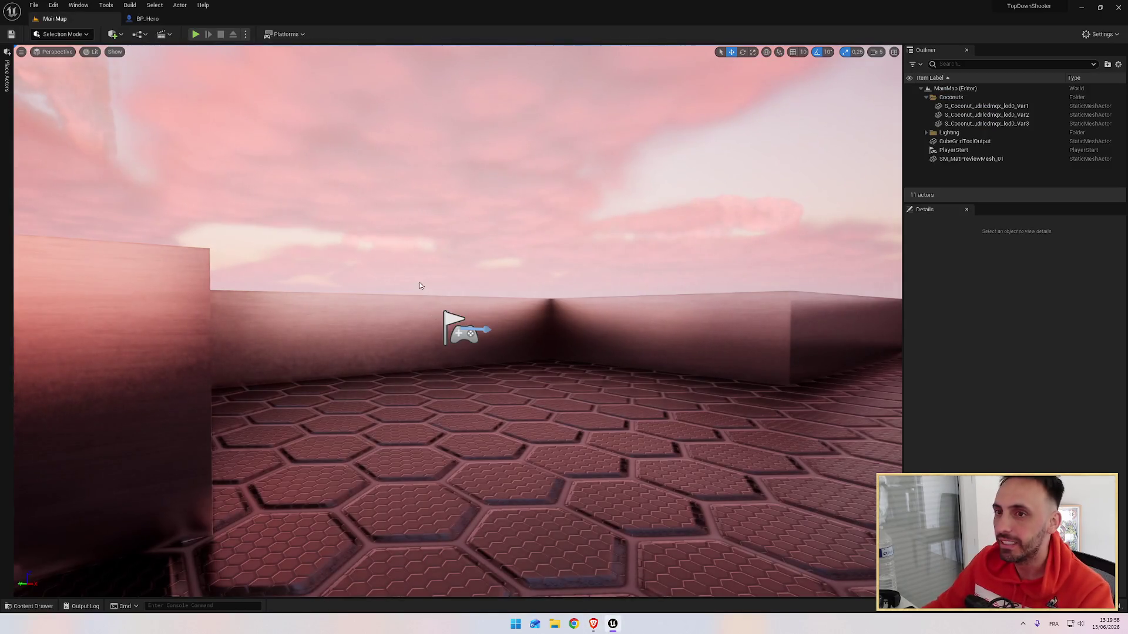
pyautogui.hotkey('alt', 'Tab')
pyautogui.hotkey('alt', 'Tab')
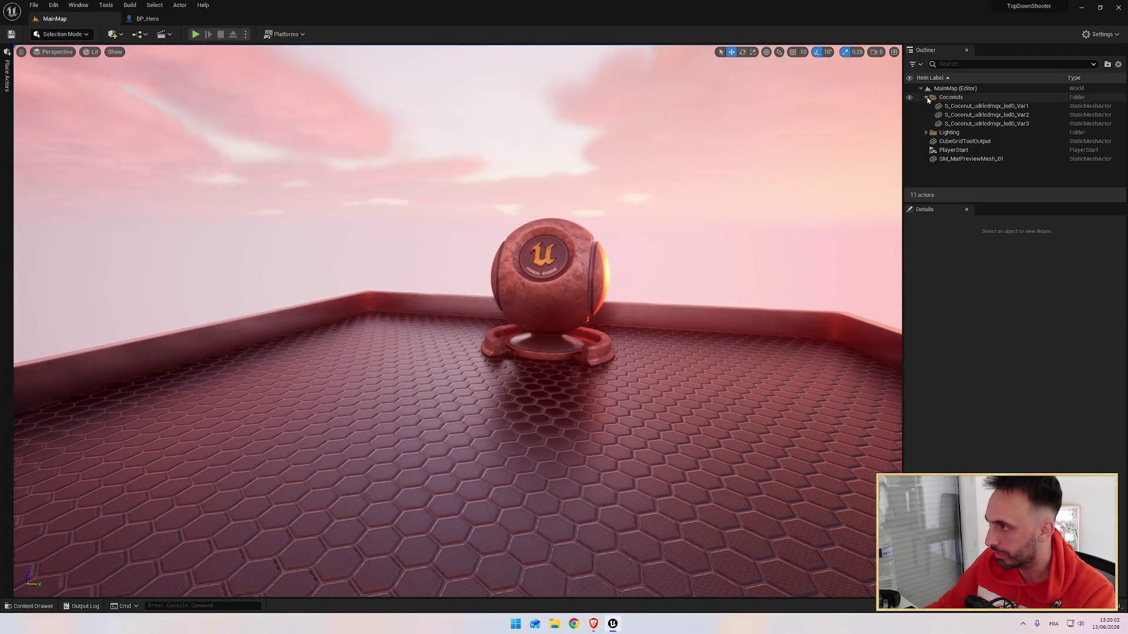
pyautogui.hotkey('alt', 'Tab')
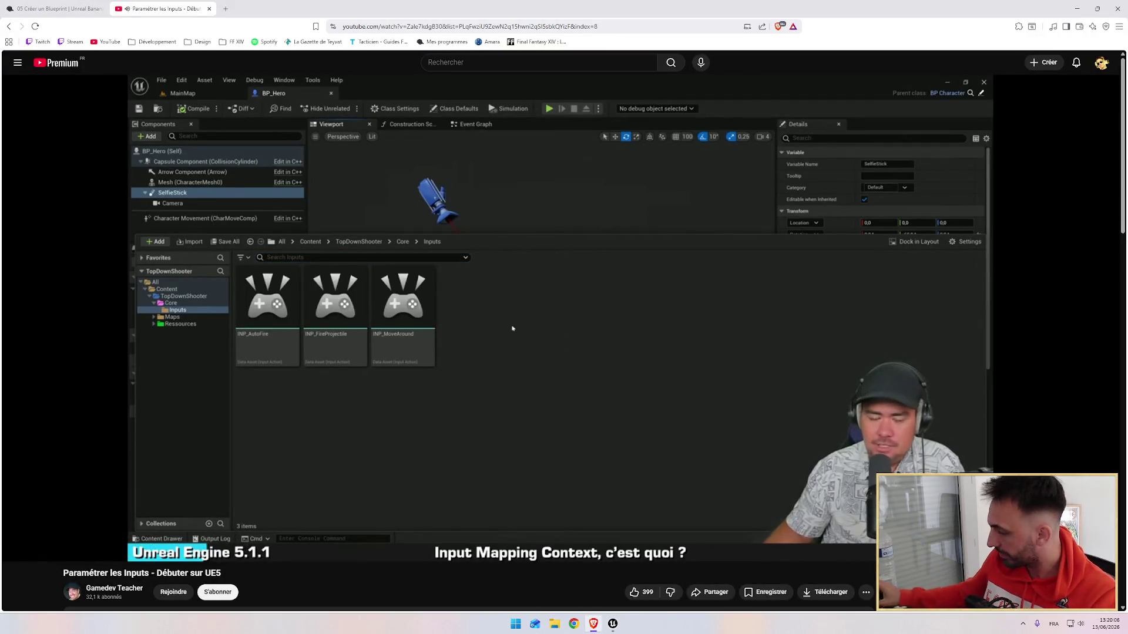
pyautogui.hotkey('alt', 'Tab')
pyautogui.hotkey('ctrl', 'space')
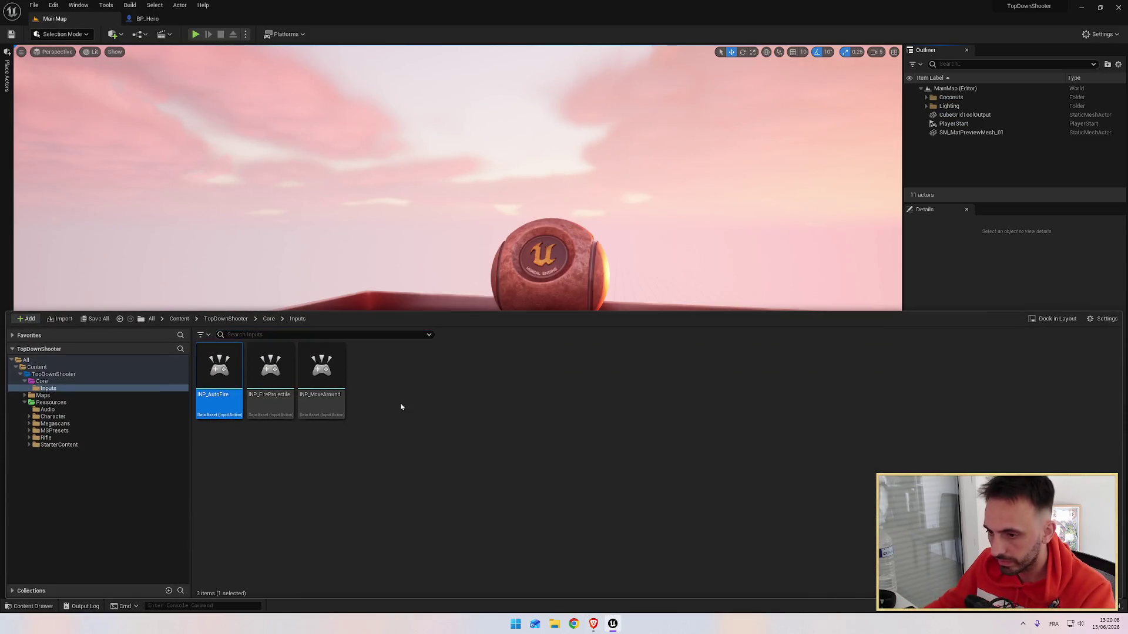
# Create an Input Mapping Context asset named IMC_TopDown in Core/Inputs.
pyautogui.rightClick(400, 405)
pyautogui.moveTo(491, 318)
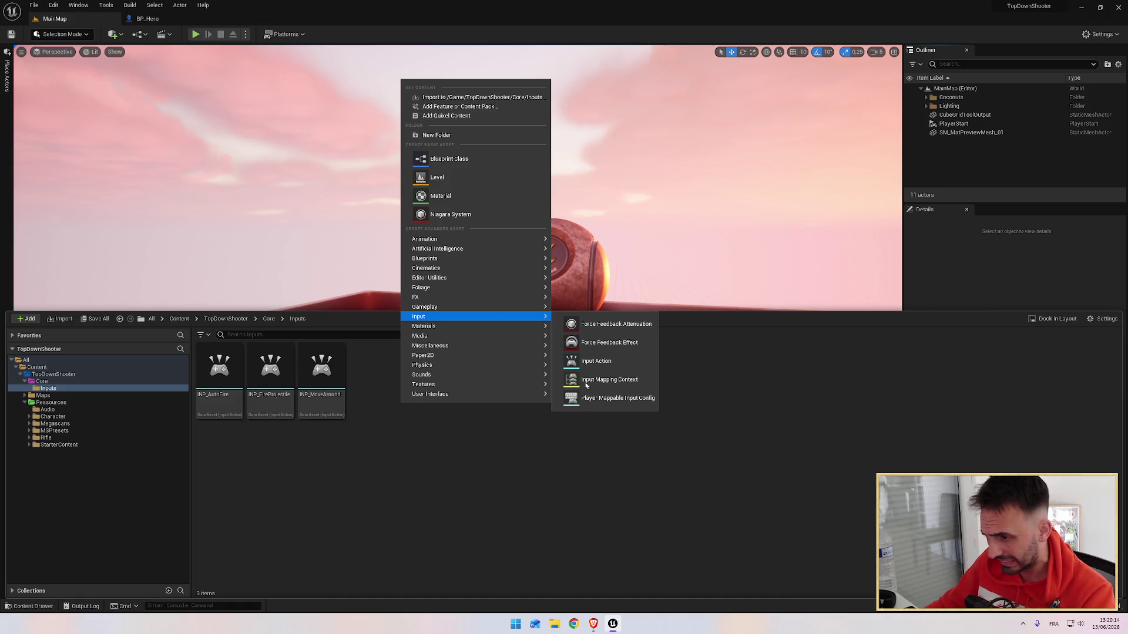
pyautogui.click(603, 381)
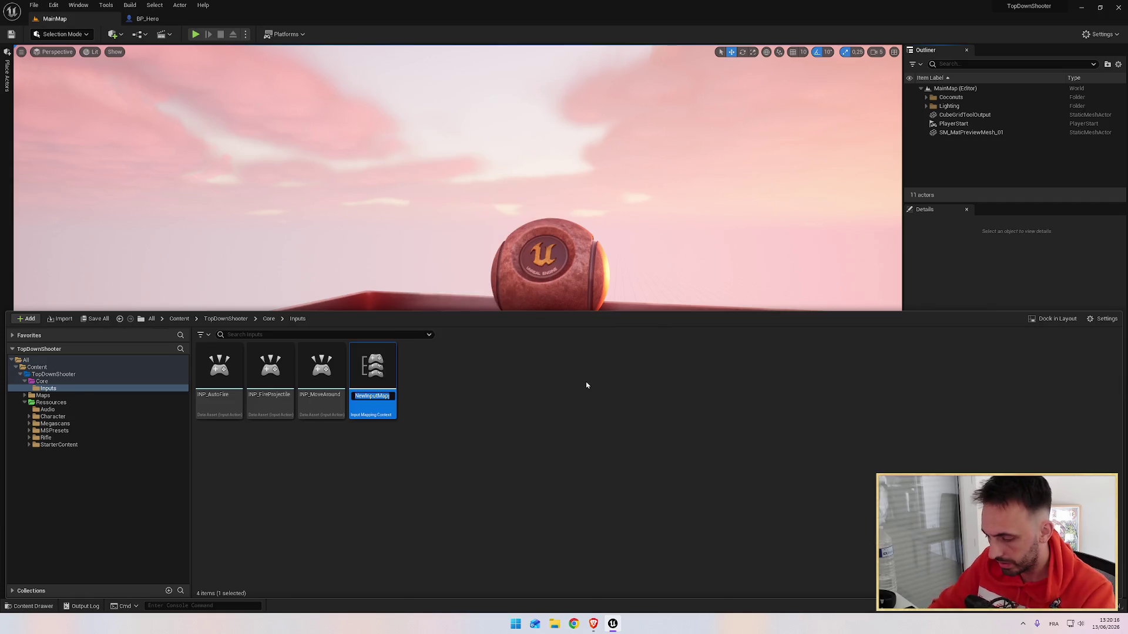
pyautogui.write('IMC_')
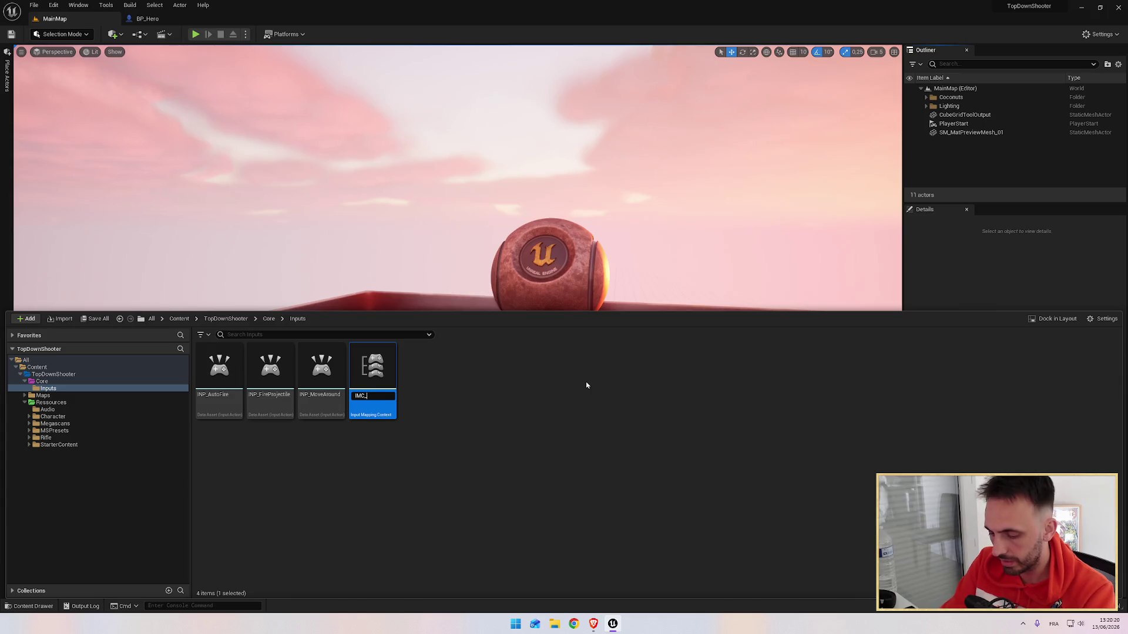
pyautogui.write('wn')
pyautogui.press('Return')
pyautogui.hotkey('alt', 'Tab')
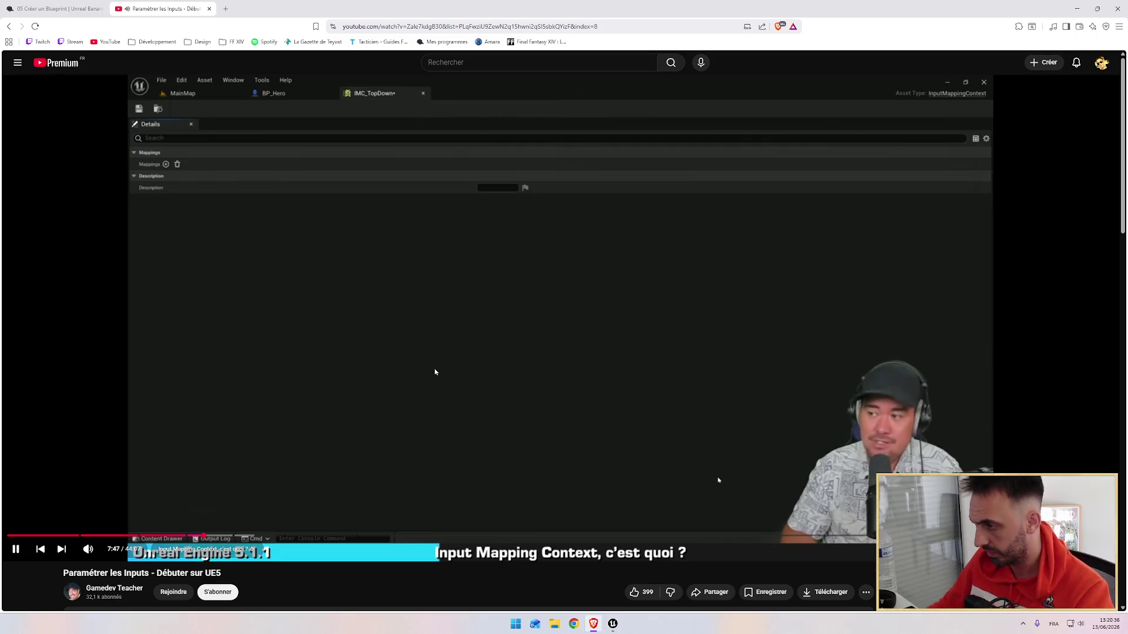
pyautogui.hotkey('alt', 'Tab')
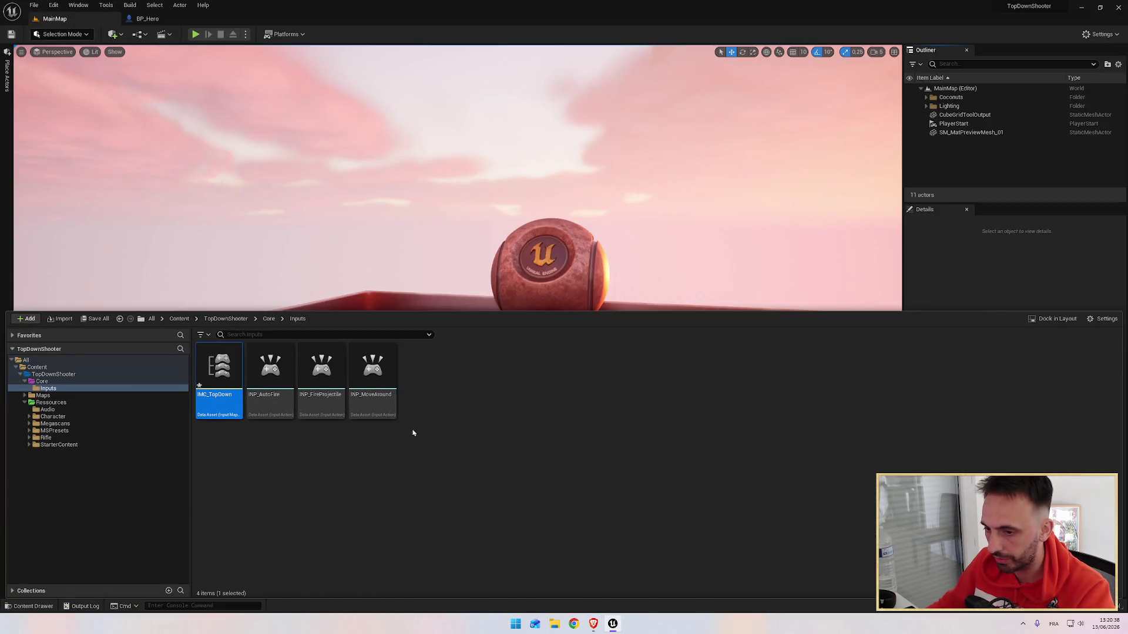
# Open IMC_TopDown, watch the tutorial's mapping explanation, and add a first empty mapping entry.
pyautogui.doubleClick(222, 378)
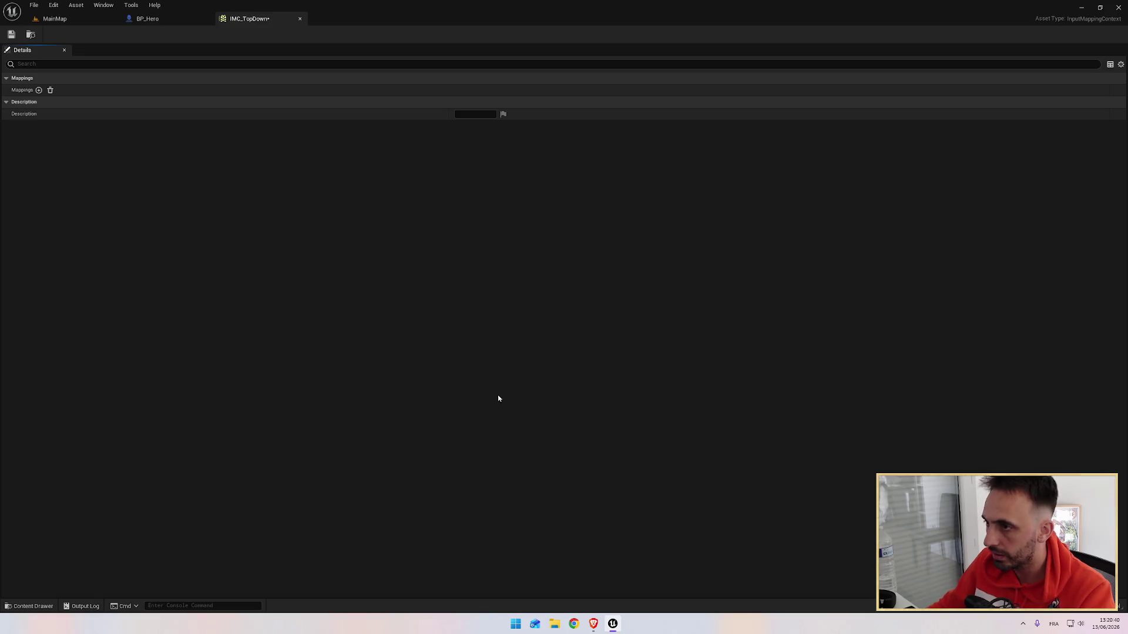
pyautogui.hotkey('alt', 'Tab')
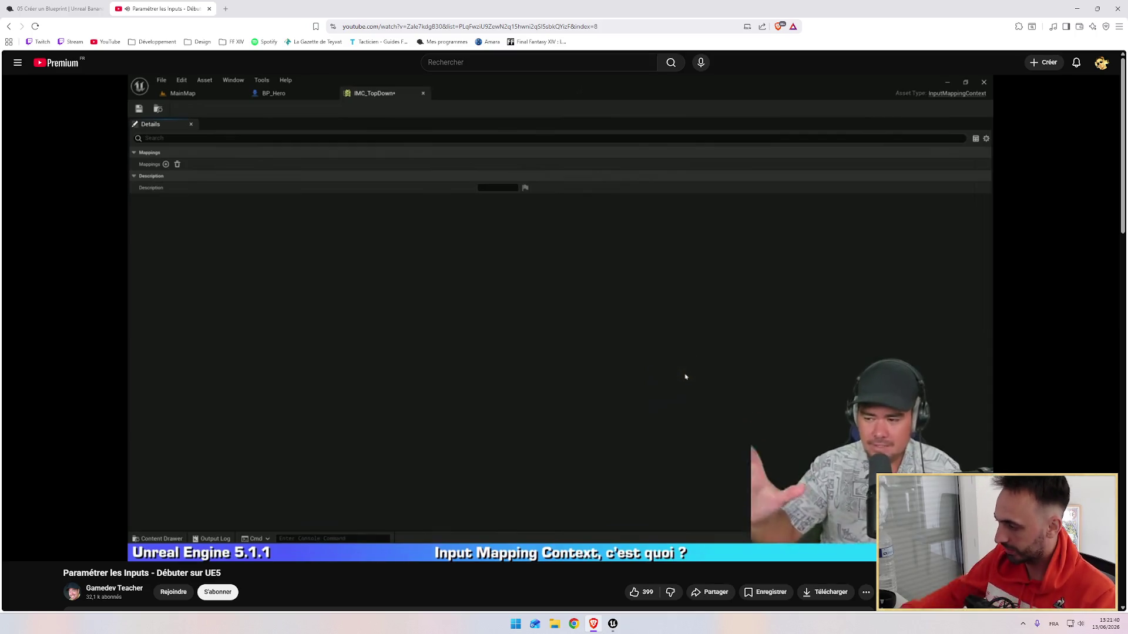
pyautogui.moveTo(547, 451)
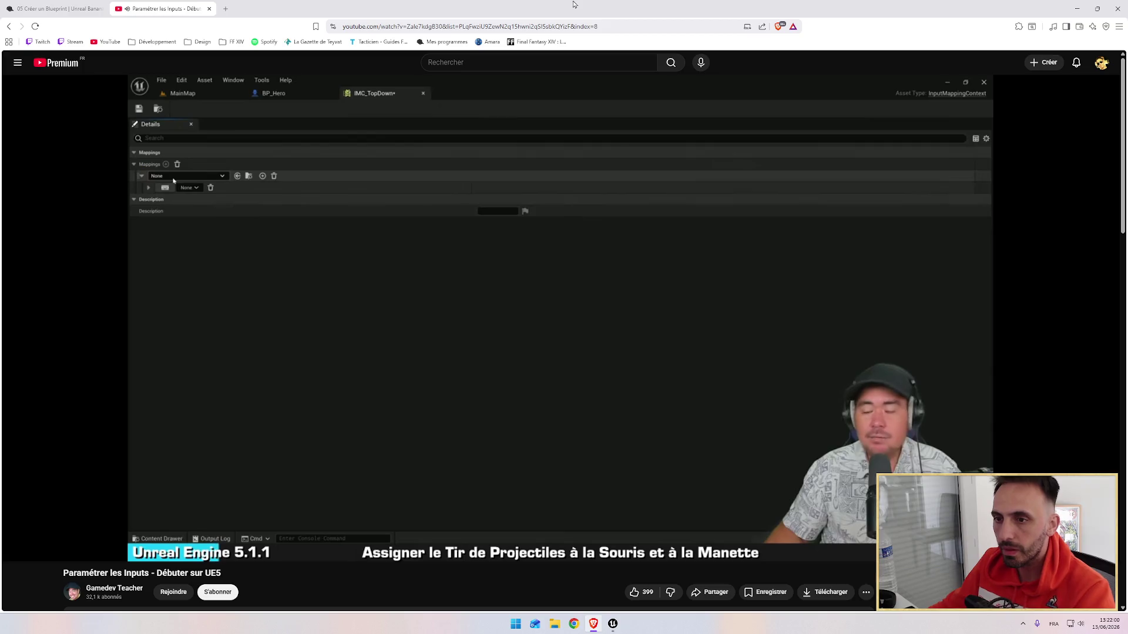
pyautogui.hotkey('alt', 'Tab')
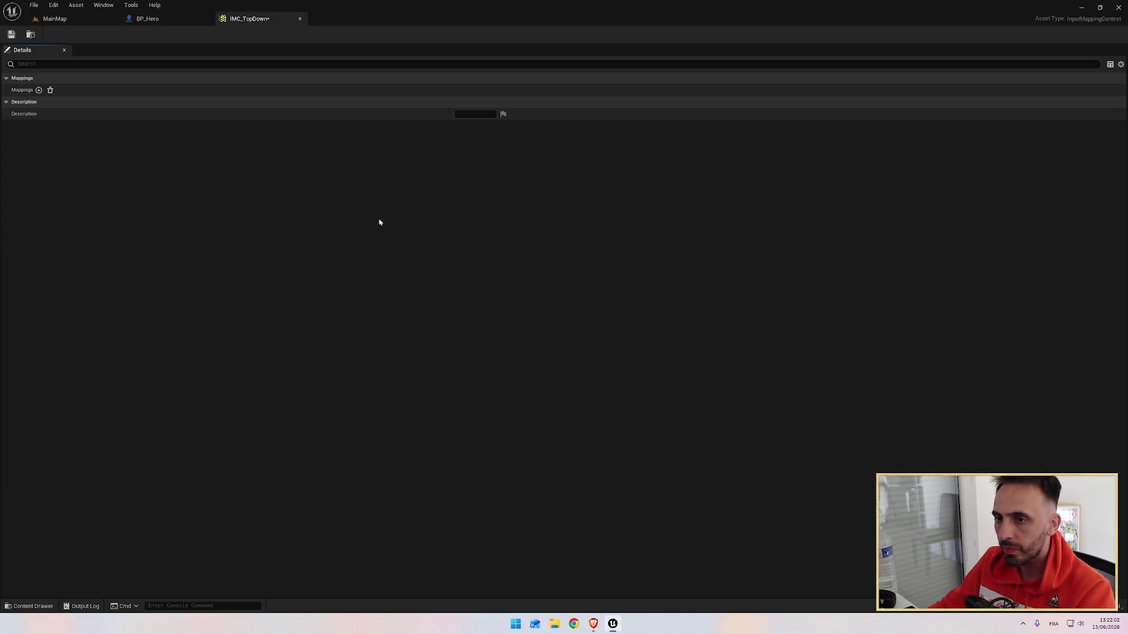
pyautogui.click(39, 90)
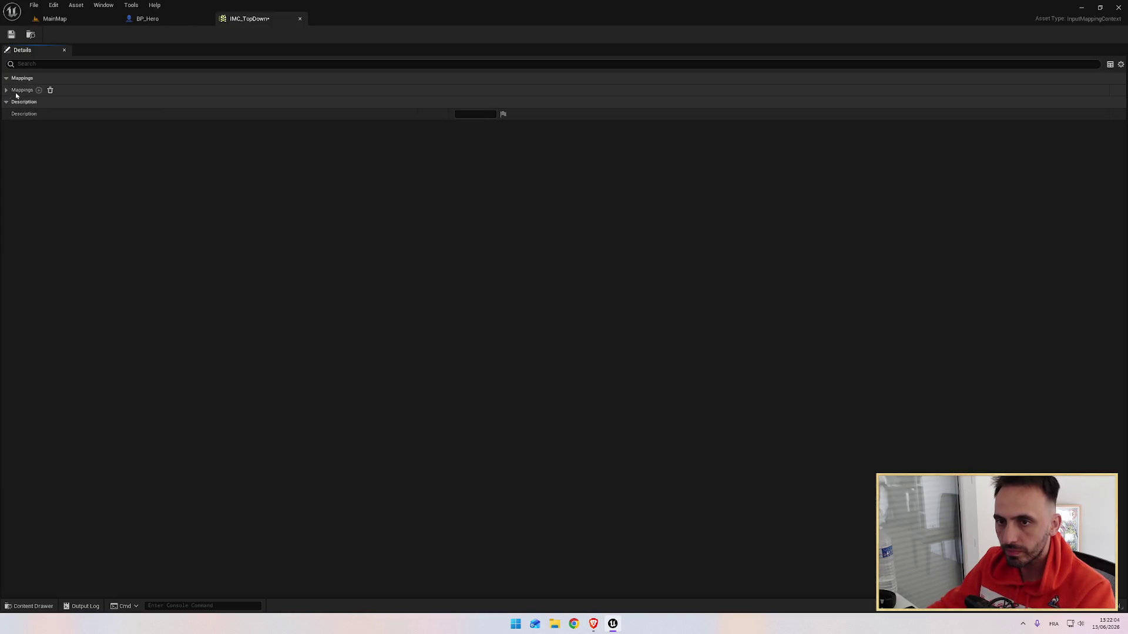
# Assign INP_FireProjectile to the new IMC_TopDown mapping entry.
pyautogui.click(95, 102)
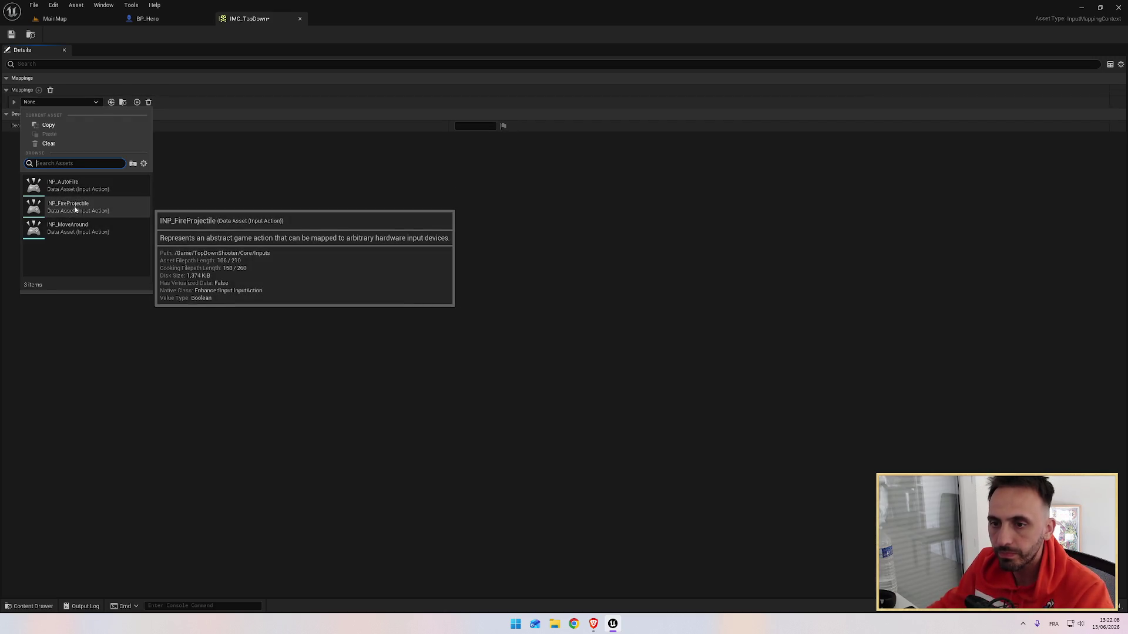
pyautogui.click(79, 207)
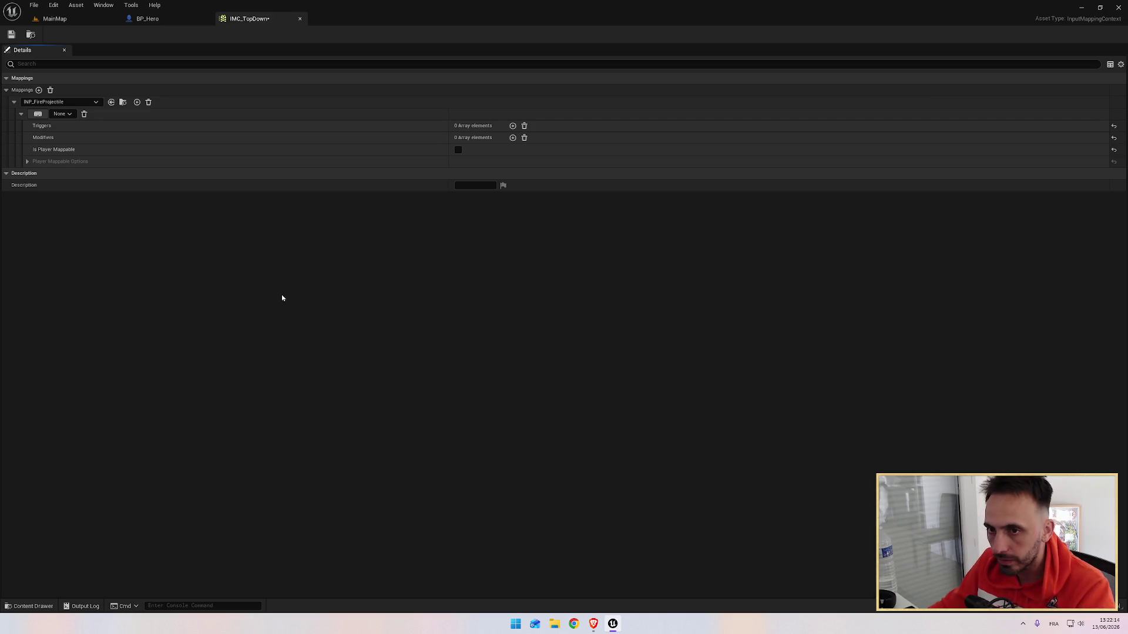
pyautogui.hotkey('alt', 'Tab')
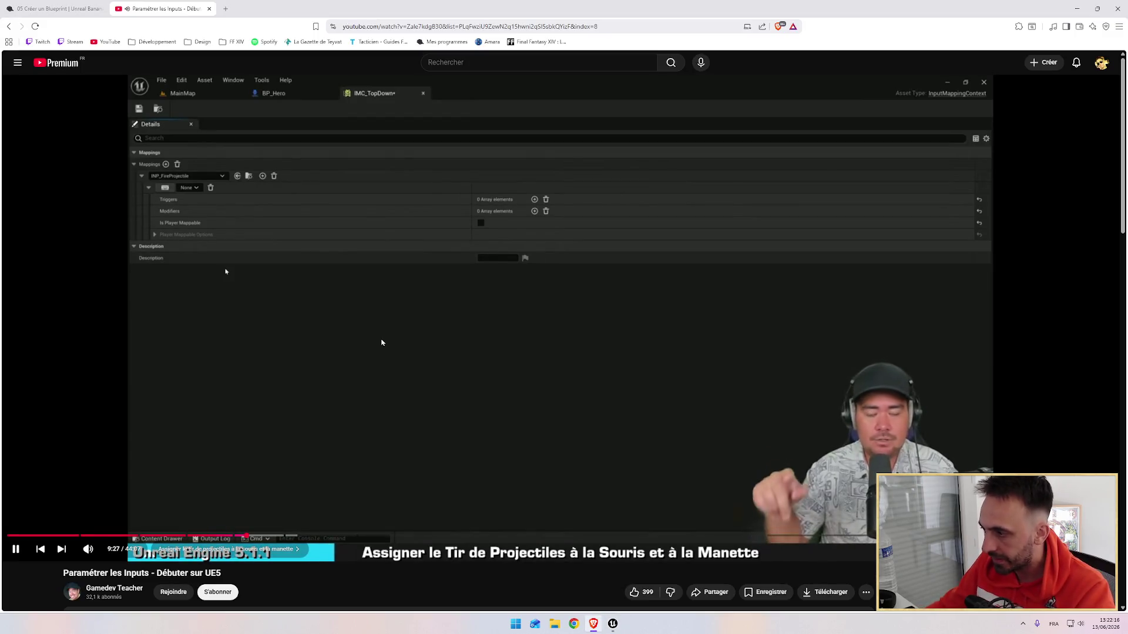
pyautogui.hotkey('alt', 'Tab')
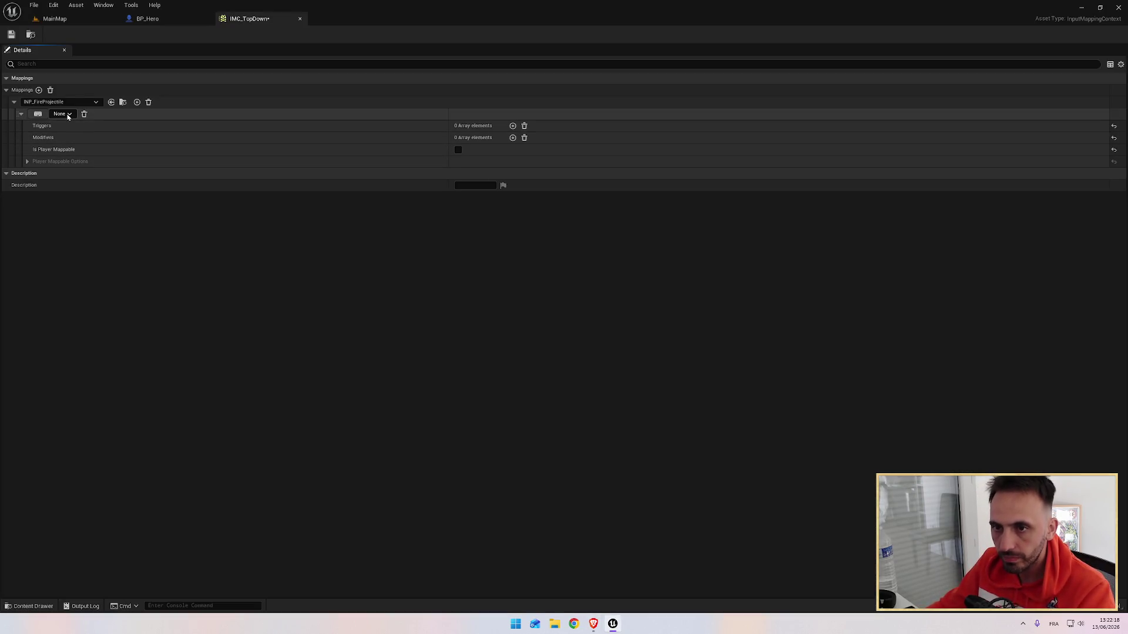
# Bind the INP_FireProjectile mapping to Mouse > Left Mouse Button.
pyautogui.click(61, 113)
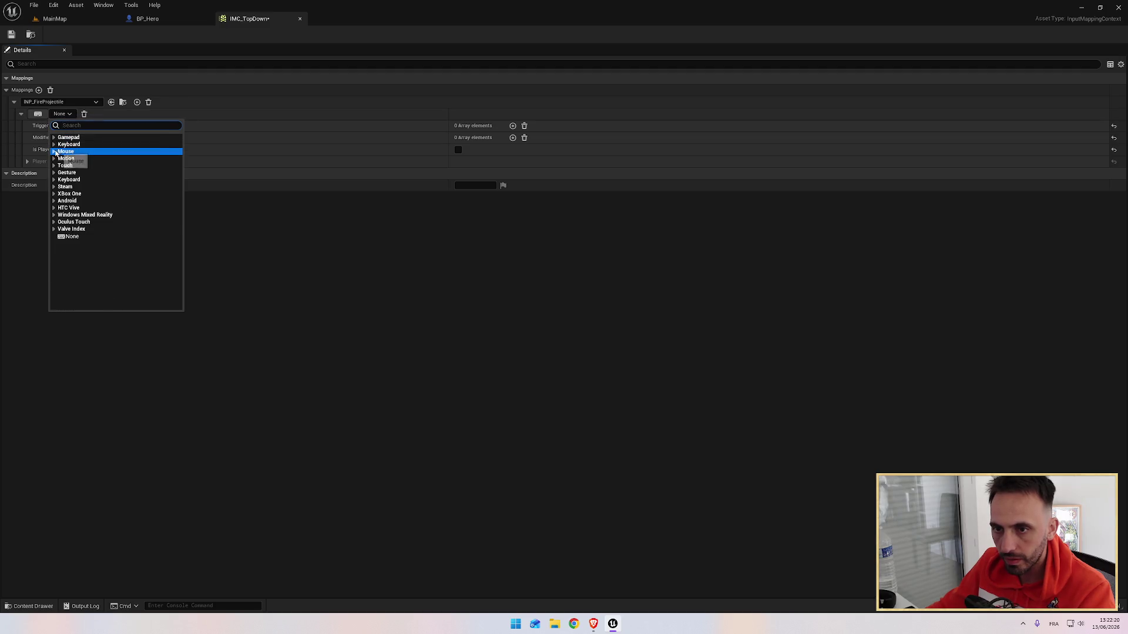
pyautogui.click(66, 151)
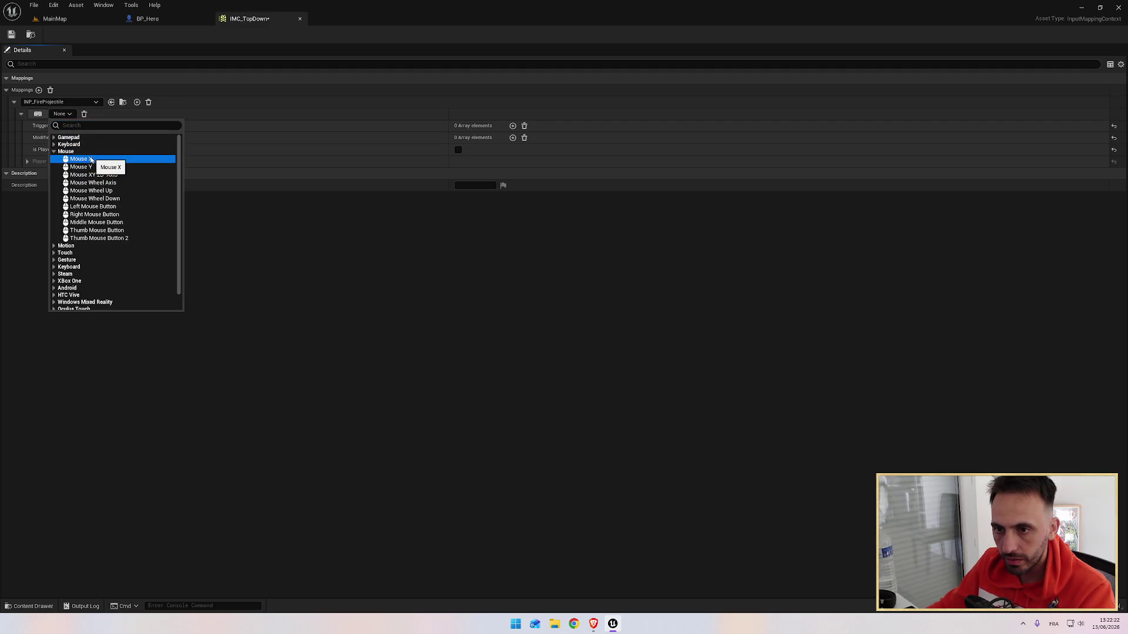
pyautogui.click(94, 207)
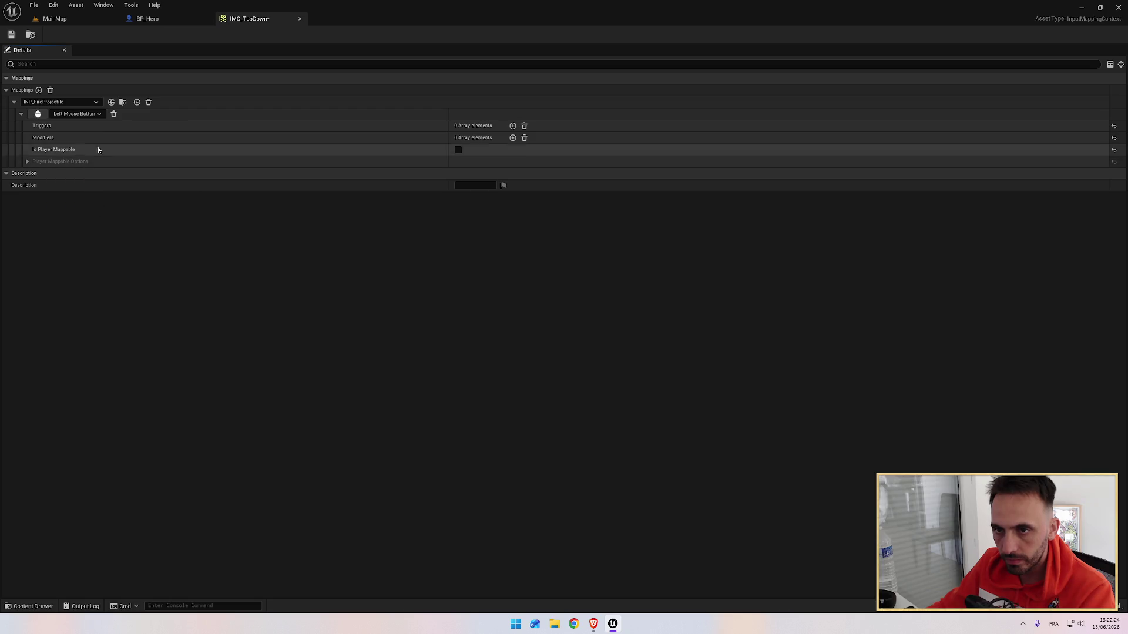
pyautogui.hotkey('alt', 'Tab')
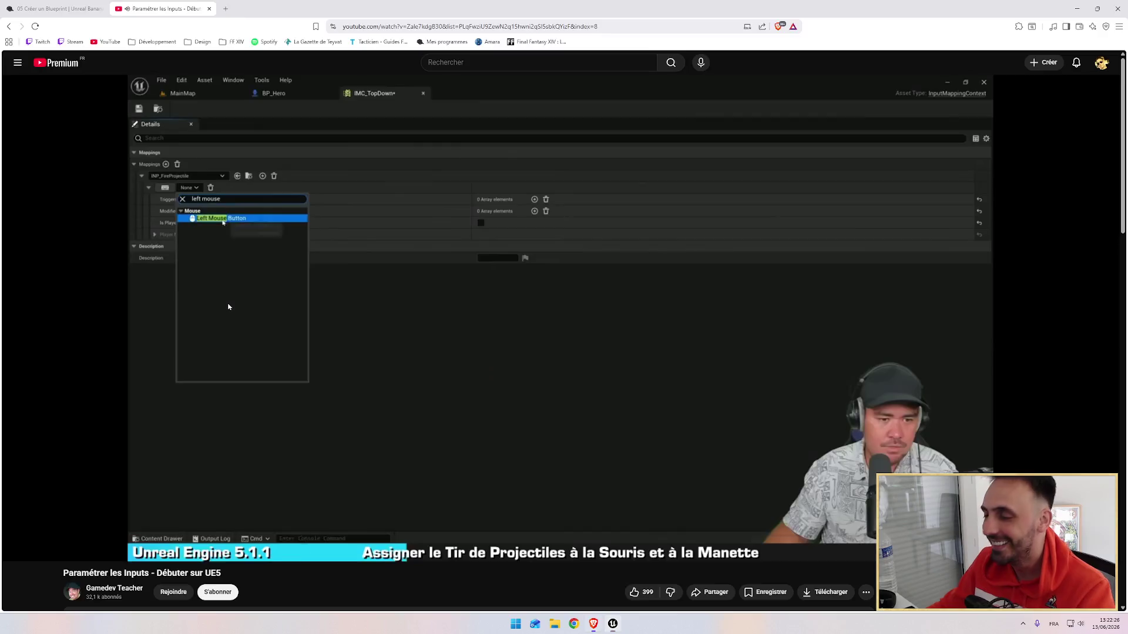
pyautogui.hotkey('alt', 'Tab')
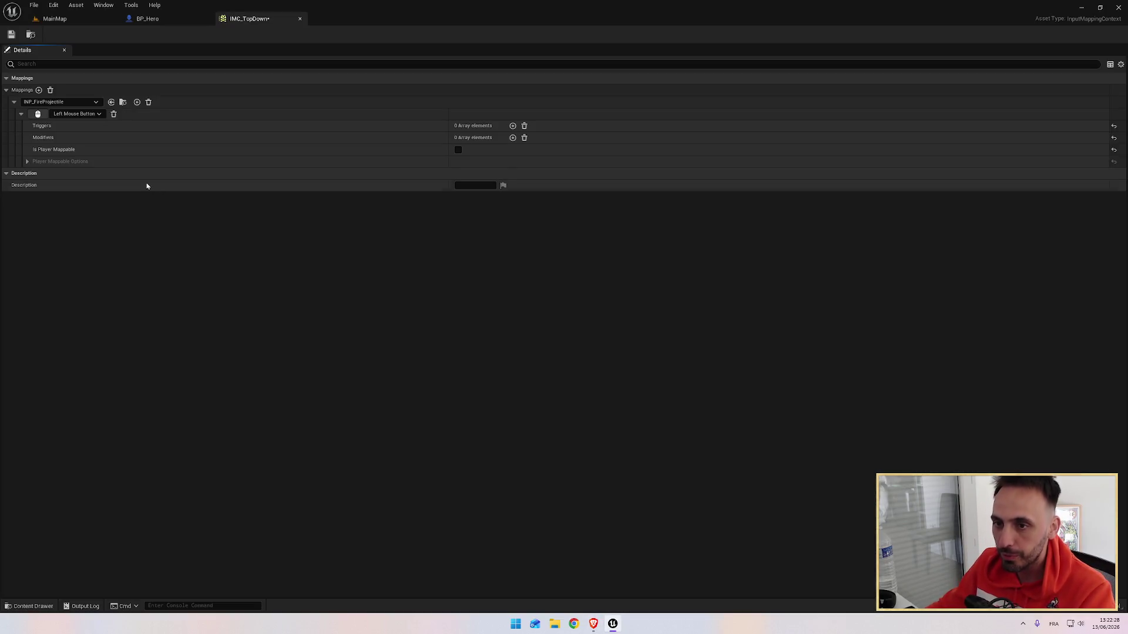
pyautogui.hotkey('alt', 'Tab')
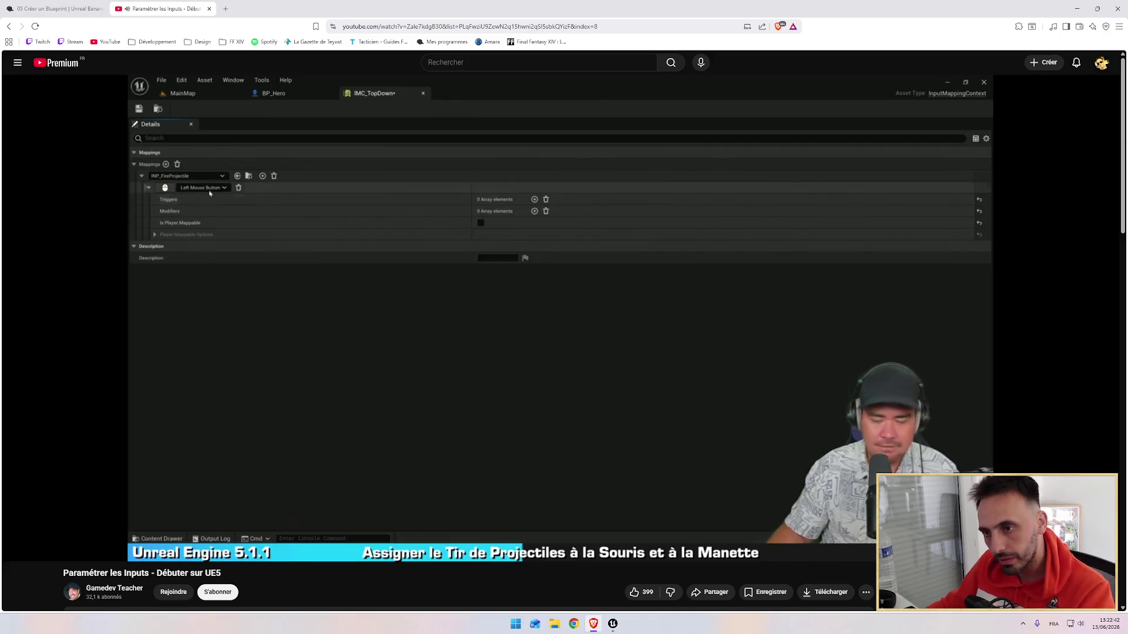
pyautogui.hotkey('alt', 'Tab')
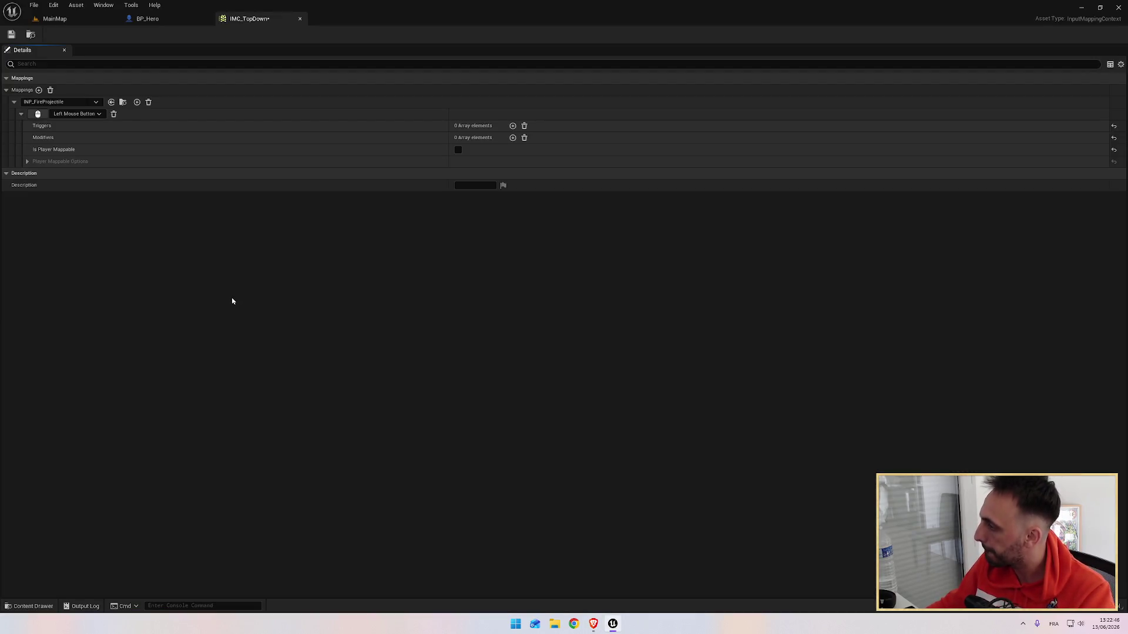
pyautogui.hotkey('alt', 'Tab')
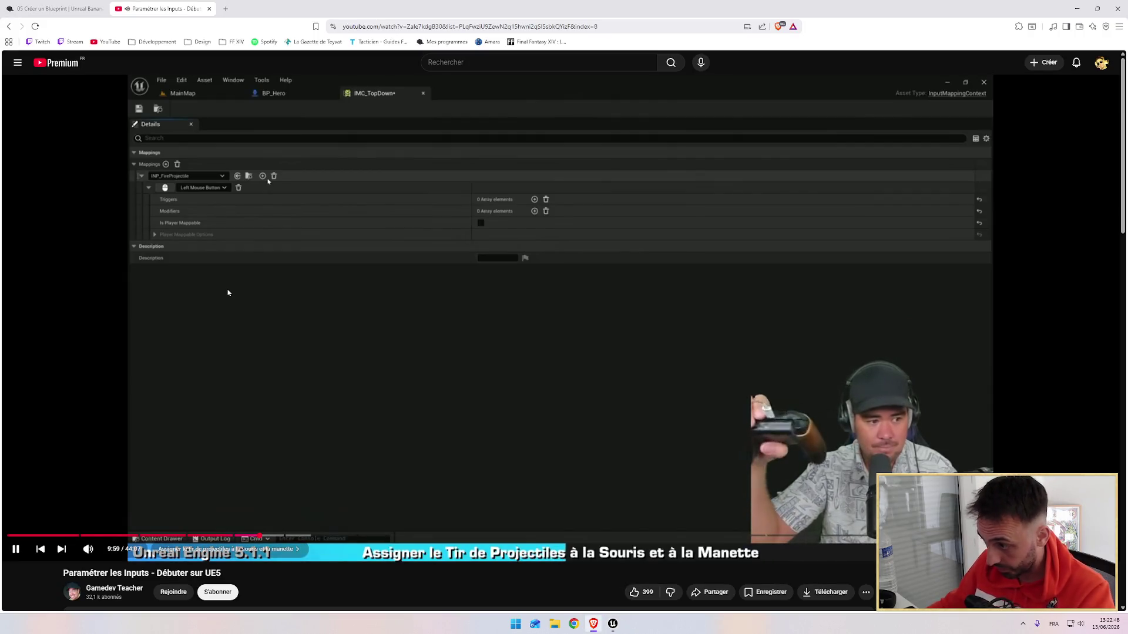
pyautogui.hotkey('alt', 'Tab')
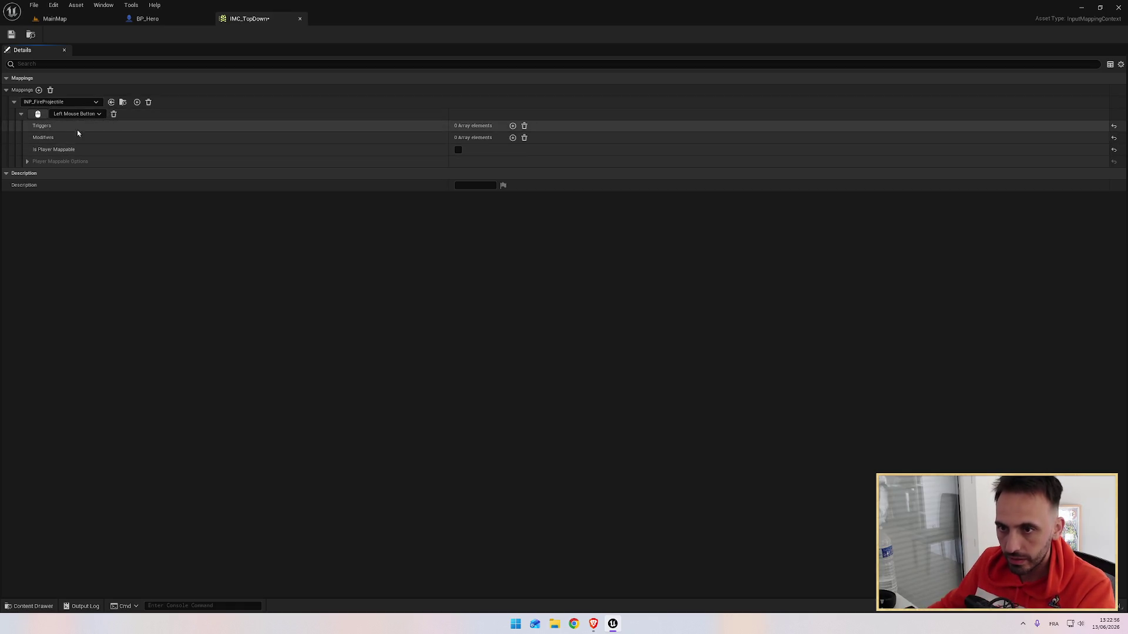
# Add a second INP_FireProjectile key set to a gamepad button (Gamepad Right Shoulder).
pyautogui.click(137, 102)
pyautogui.click(38, 126)
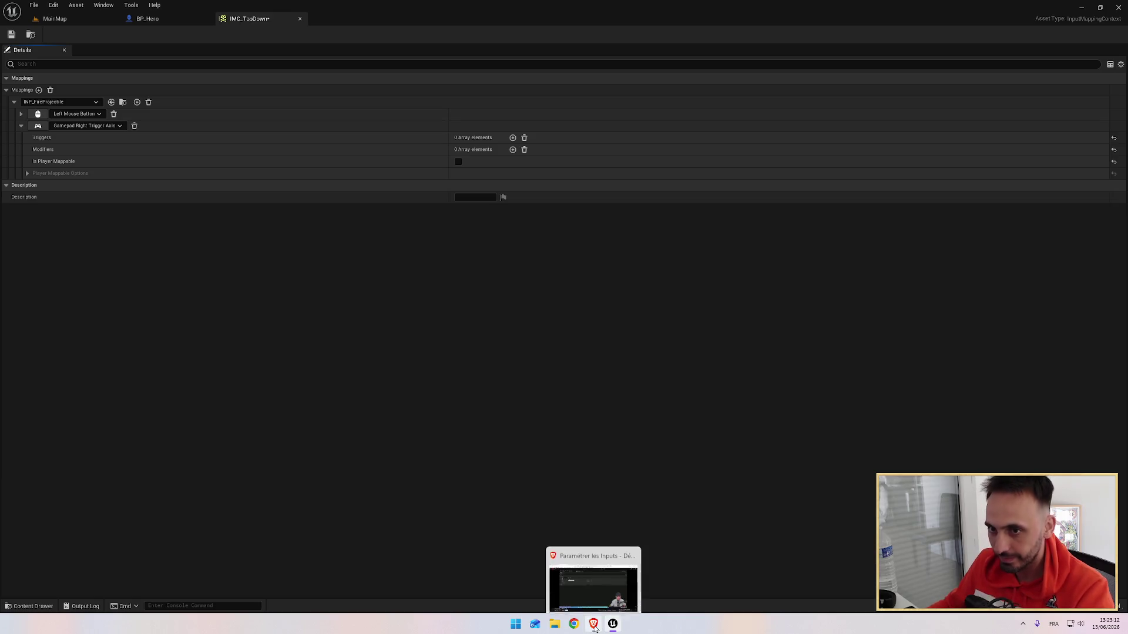
pyautogui.click(593, 626)
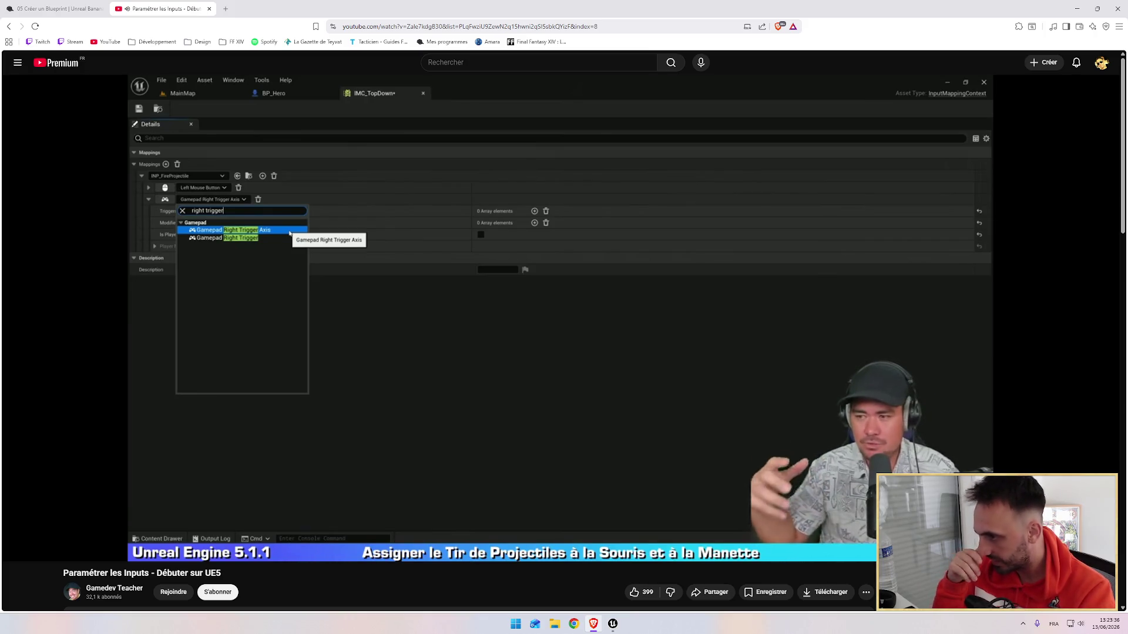
pyautogui.click(612, 624)
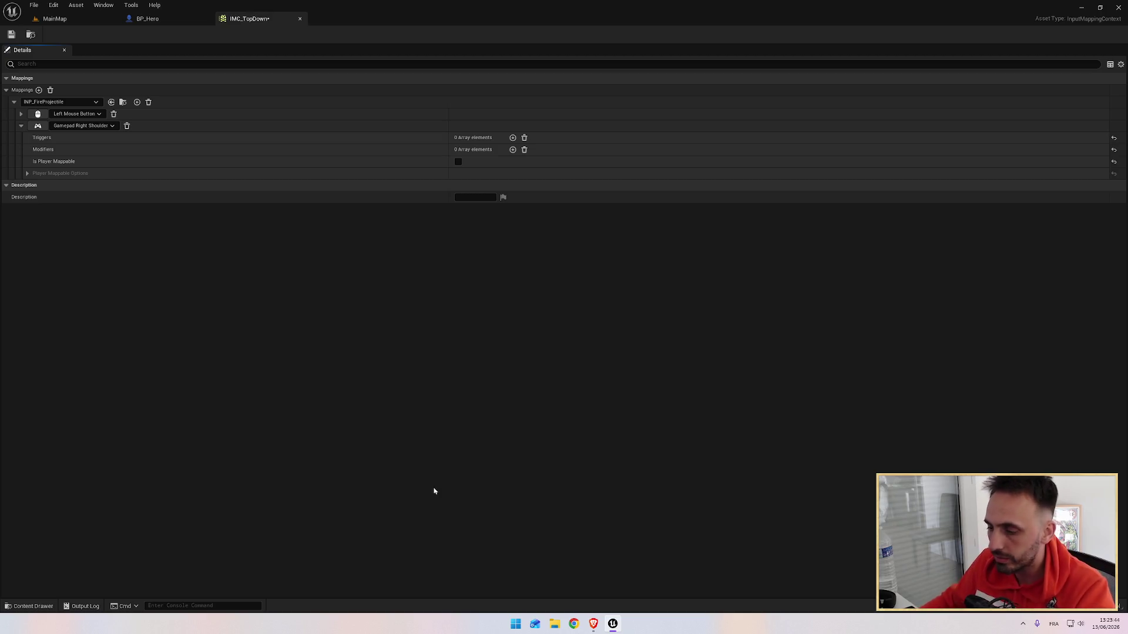
pyautogui.click(595, 622)
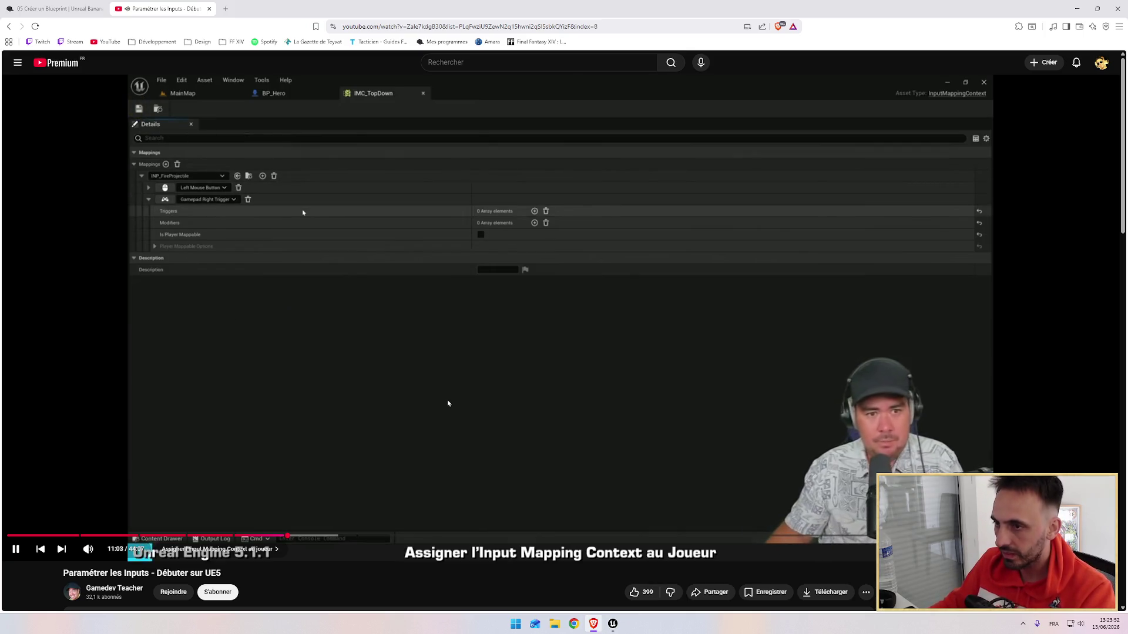
pyautogui.hotkey('alt', 'Tab')
pyautogui.hotkey('alt', 'Tab')
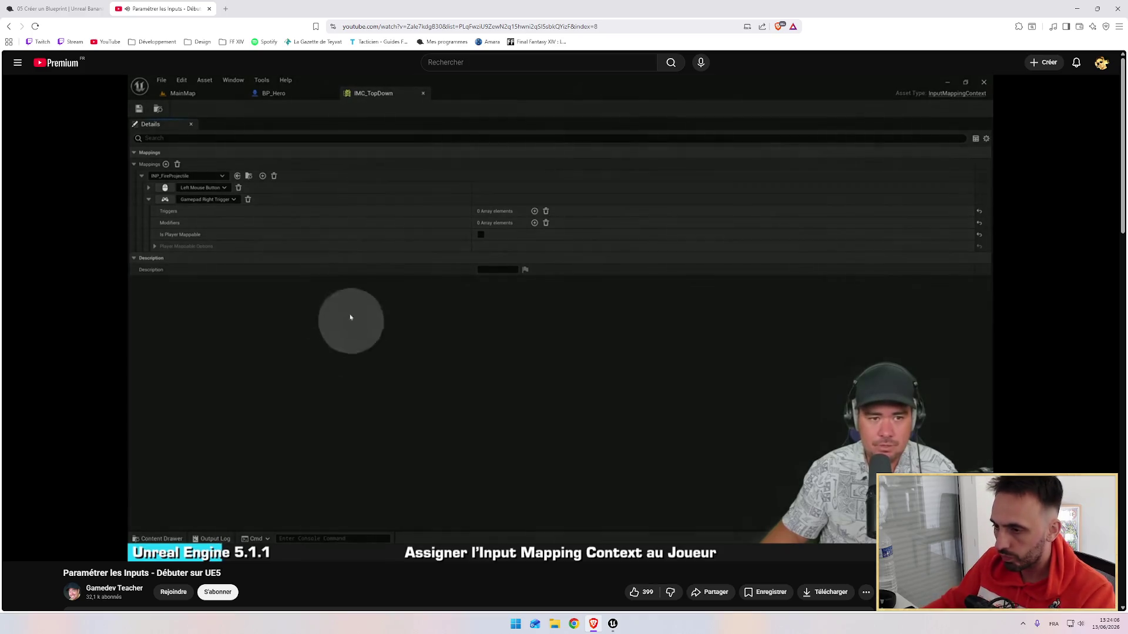
pyautogui.hotkey('alt', 'Tab')
# Bring up BP_Hero's Event Graph and move the BeginPlay nodes higher in the graph.
pyautogui.click(161, 22)
pyautogui.moveTo(162, 22); pyautogui.dragTo(282, 28)
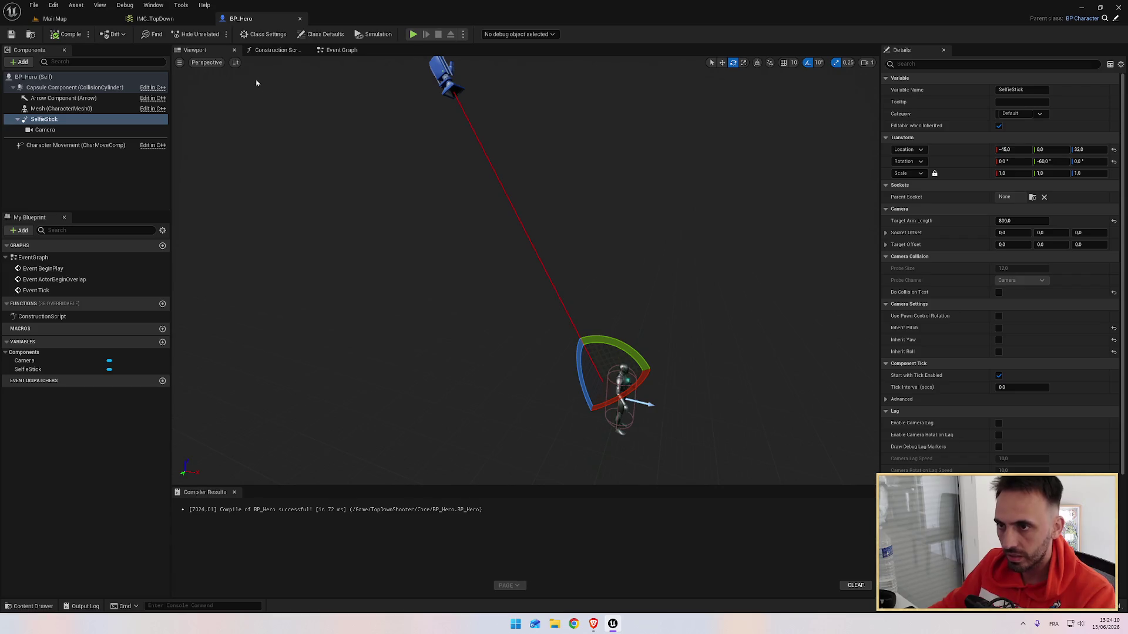
pyautogui.click(329, 51)
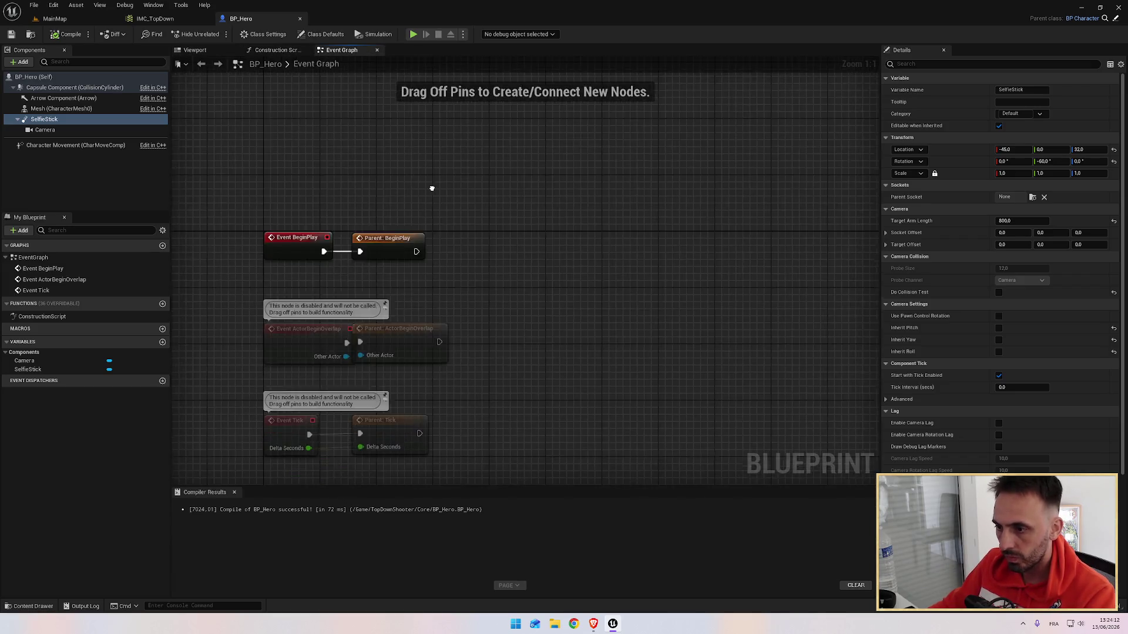
pyautogui.hotkey('alt', 'Tab')
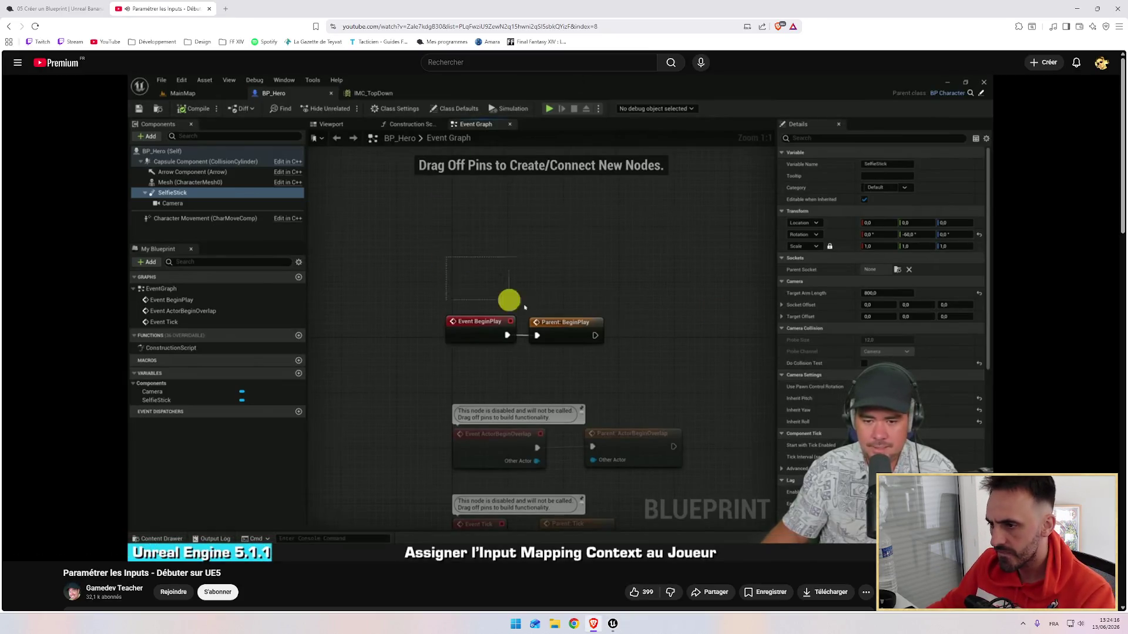
pyautogui.hotkey('alt', 'Tab')
pyautogui.moveTo(229, 181)
pyautogui.mouseDown()
pyautogui.moveTo(376, 205)
pyautogui.moveTo(376, 253)
pyautogui.mouseUp()
pyautogui.moveTo(471, 355)
pyautogui.mouseDown()
pyautogui.moveTo(471, 140)
pyautogui.moveTo(399, 348)
pyautogui.moveTo(424, 352)
pyautogui.mouseUp()
pyautogui.hotkey('alt', 'Tab')
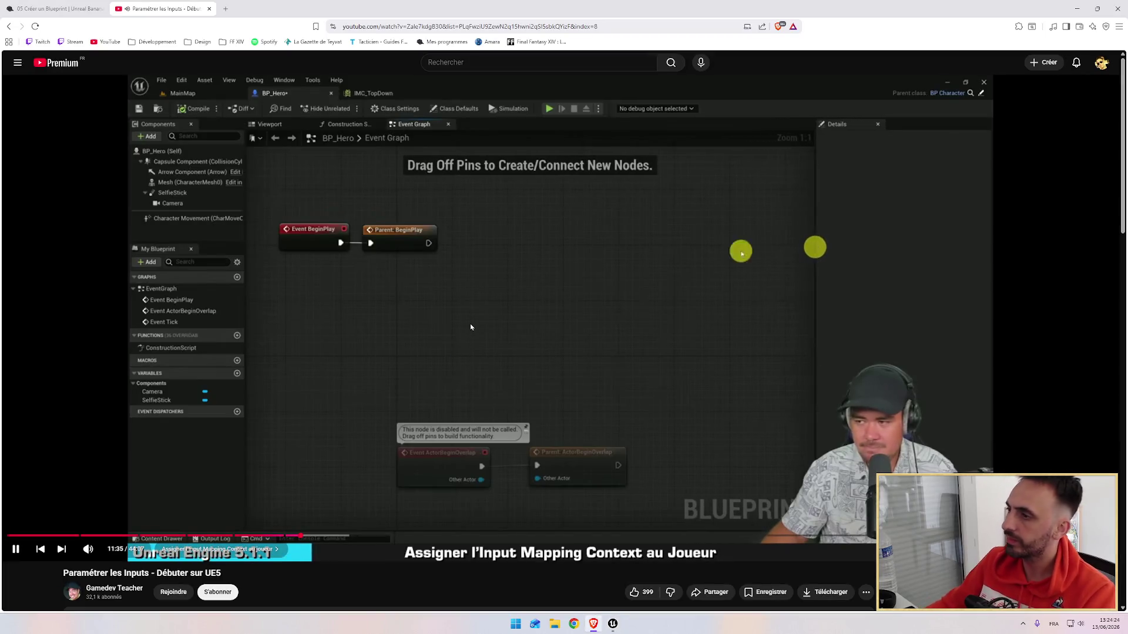
pyautogui.hotkey('alt', 'Tab')
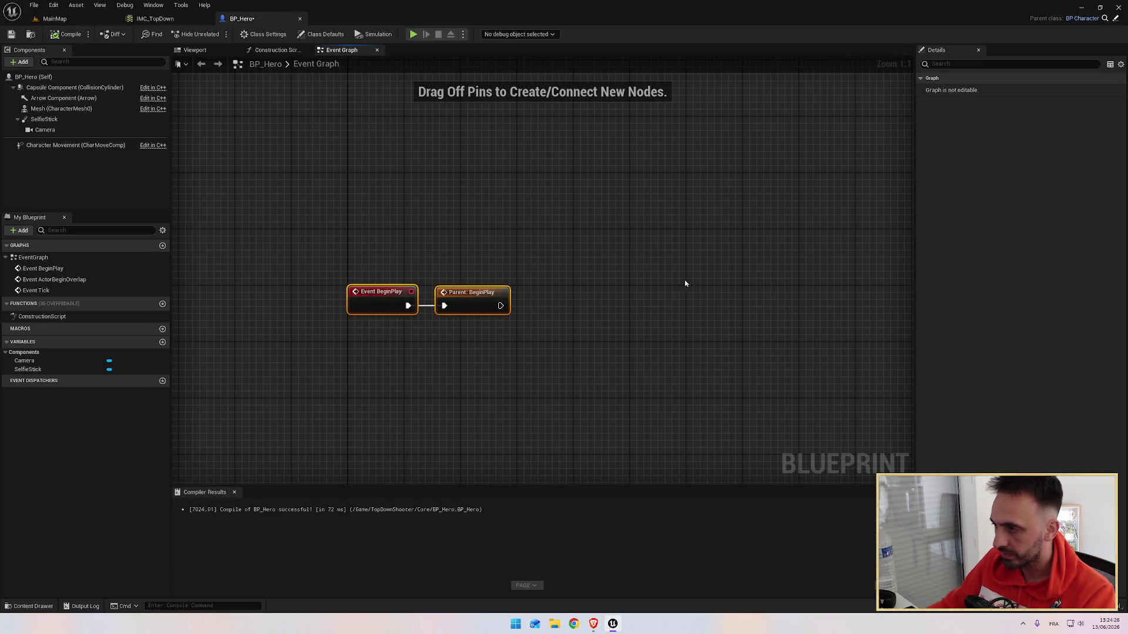
pyautogui.hotkey('alt', 'Tab')
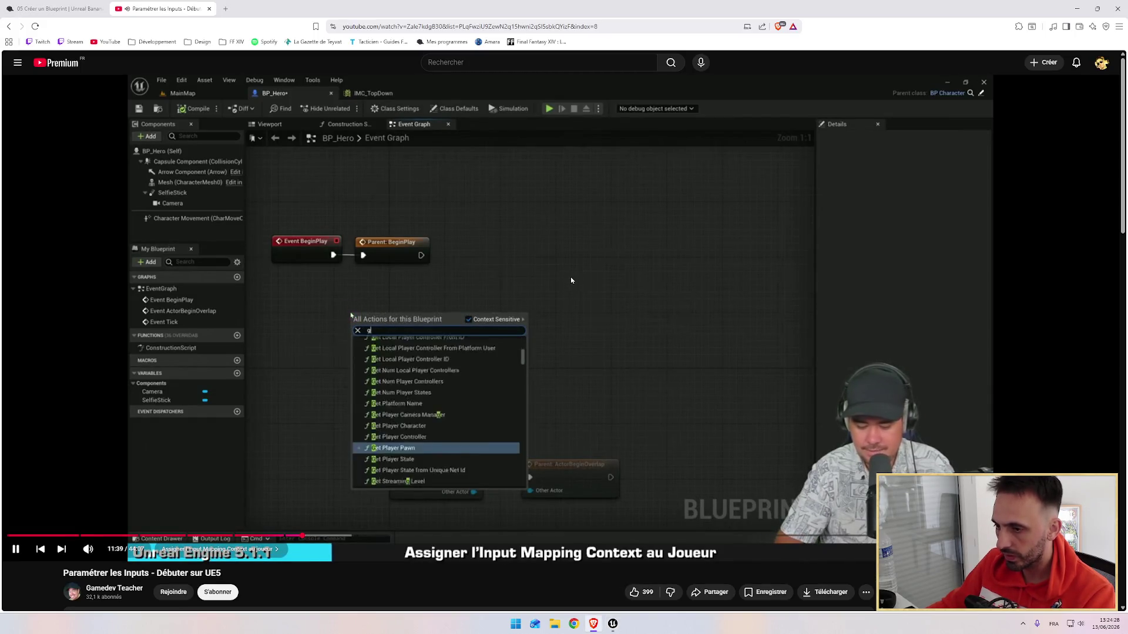
pyautogui.hotkey('alt', 'Tab')
# Add a Get Player Controller node below the BeginPlay nodes.
pyautogui.rightClick(428, 345)
pyautogui.click(407, 349)
pyautogui.click(408, 349)
pyautogui.rightClick(436, 349)
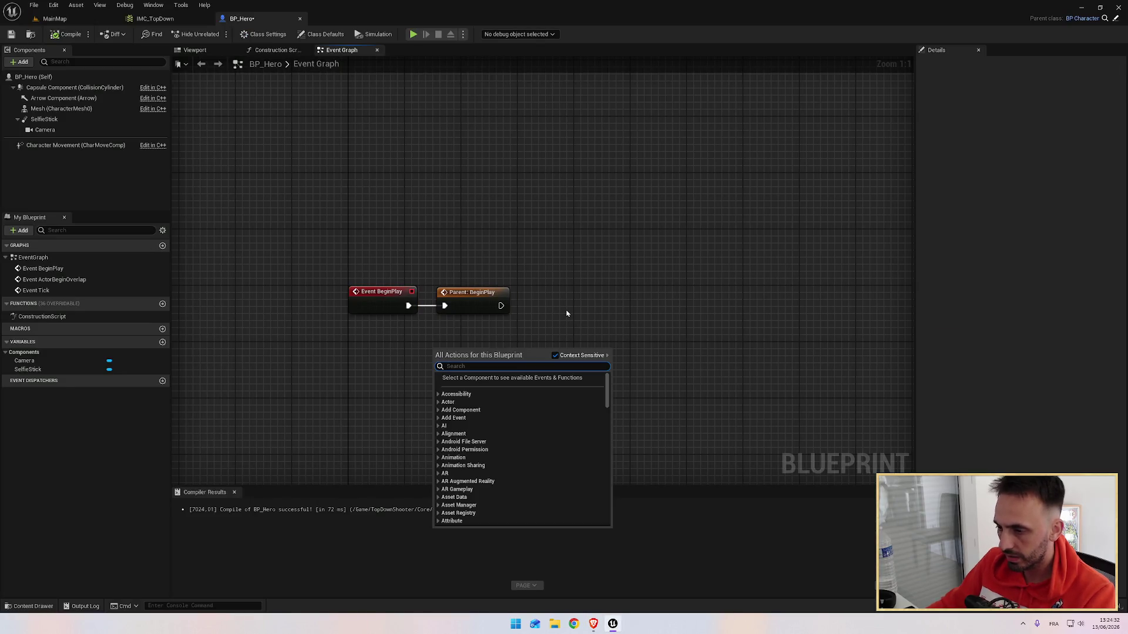
pyautogui.write('get player contr')
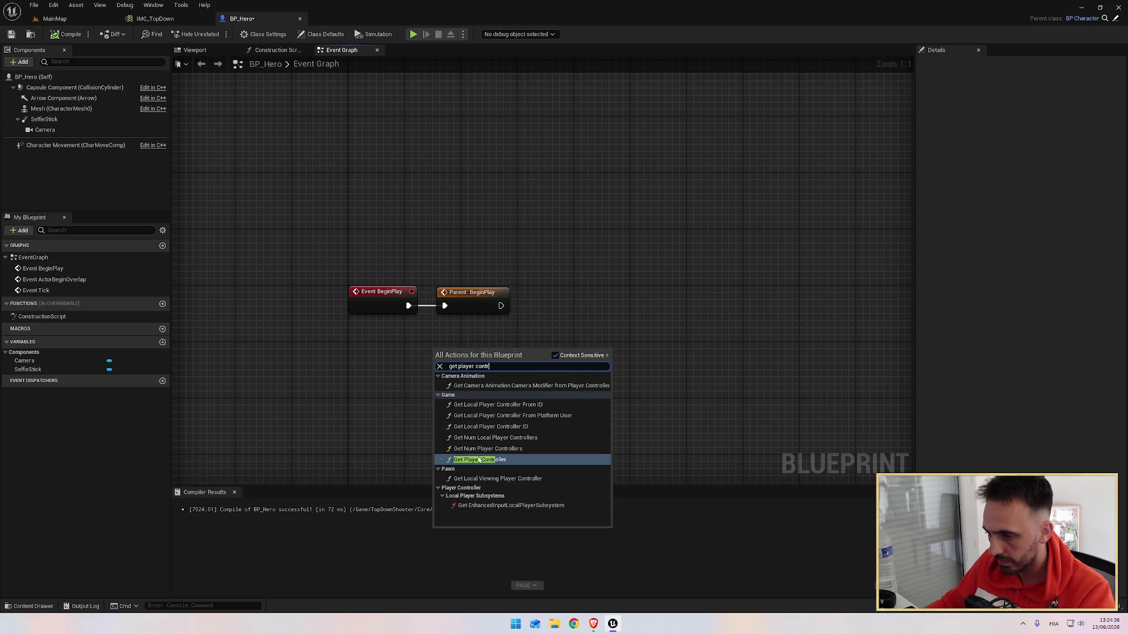
pyautogui.press('Return')
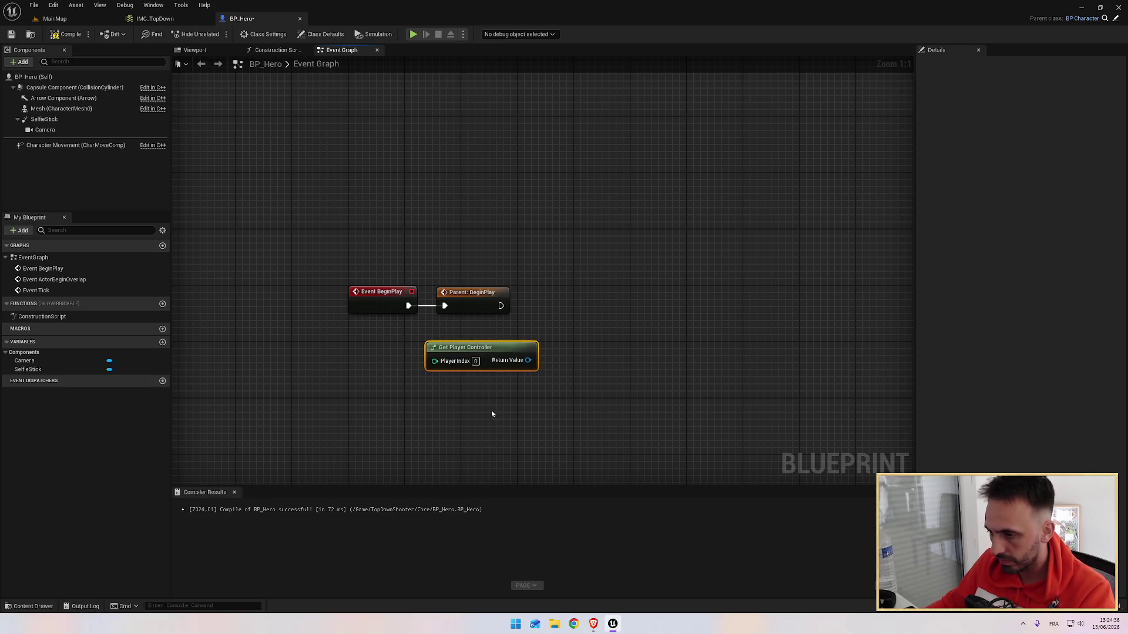
# From Get Player Controller's Return Value, add a Get EnhancedInputLocalPlayerSubsystem node.
pyautogui.hotkey('alt', 'Tab')
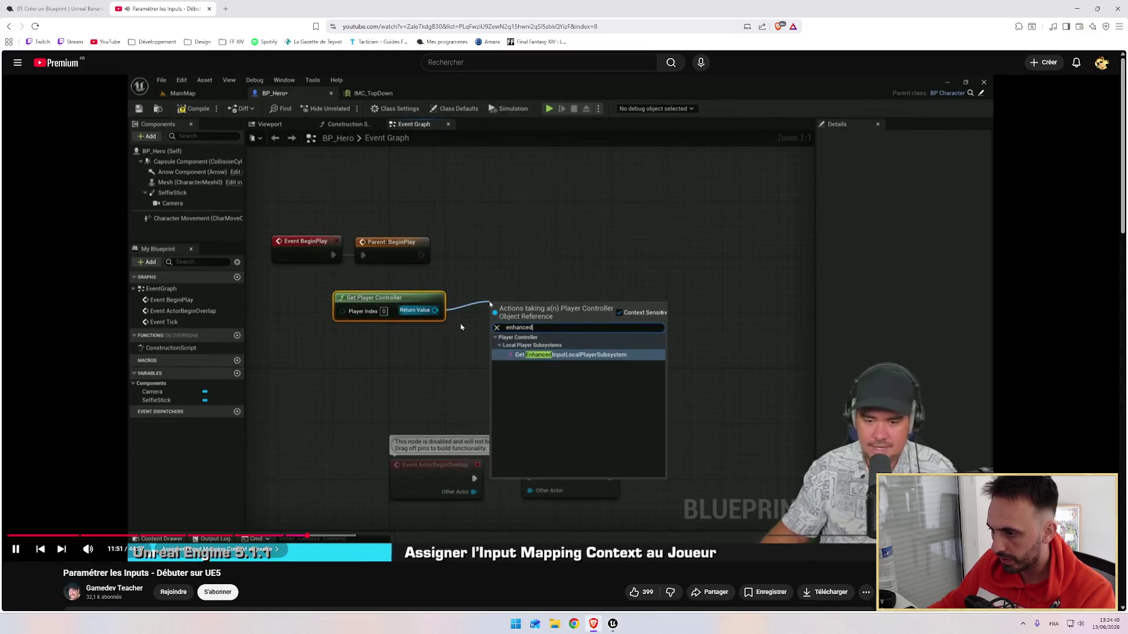
pyautogui.hotkey('alt', 'Tab')
pyautogui.moveTo(493, 361); pyautogui.dragTo(606, 302)
pyautogui.write('enhanced')
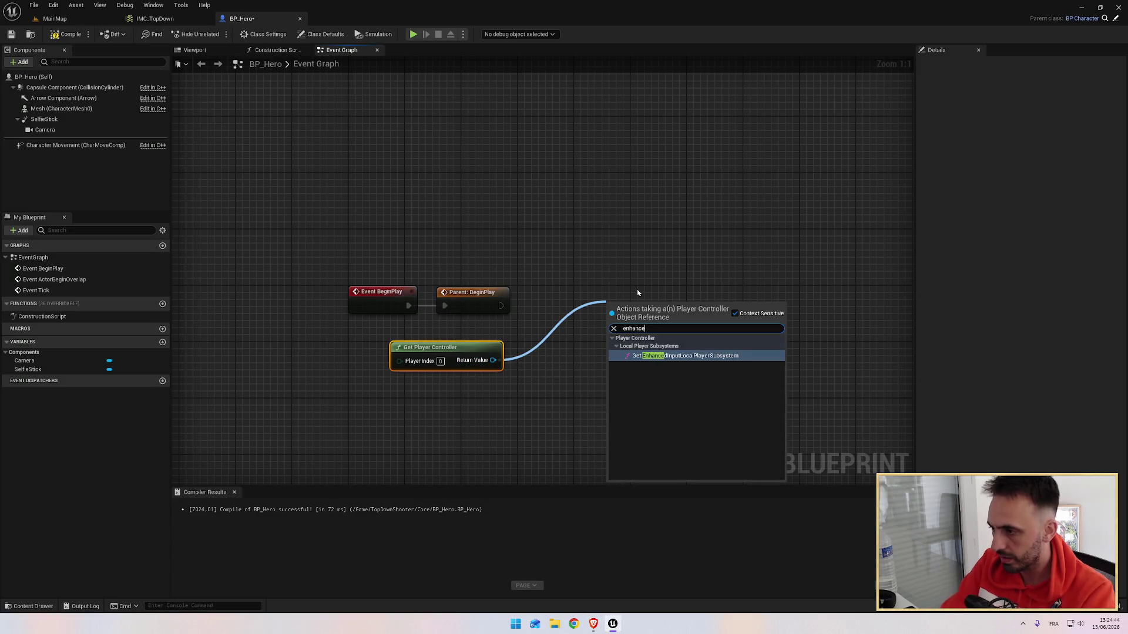
pyautogui.press('Return')
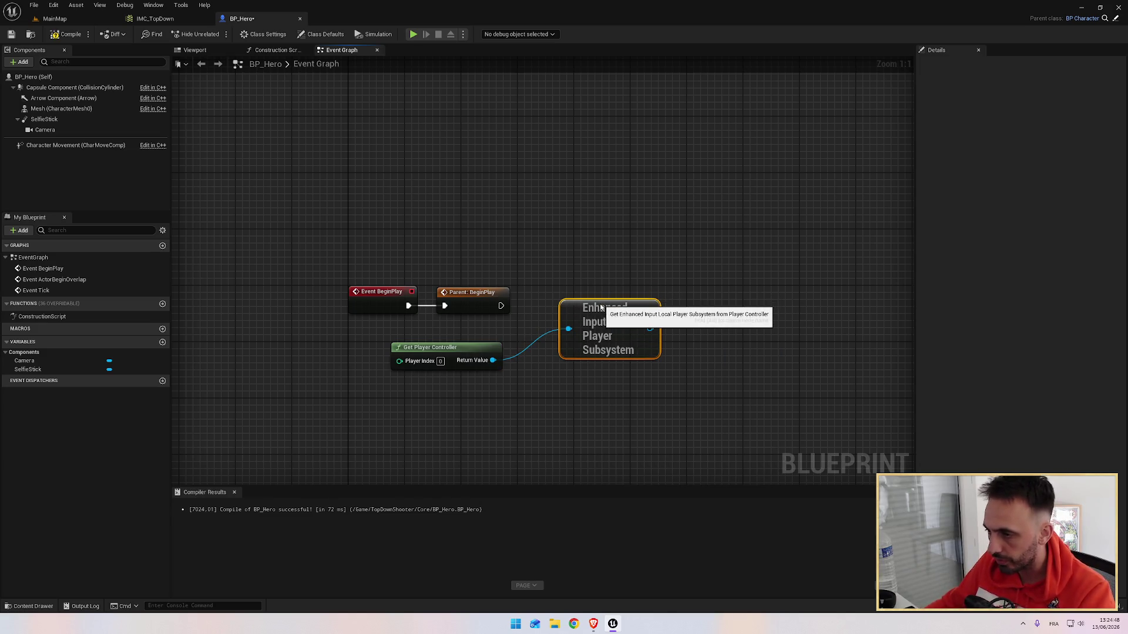
# Straighten the wire between the controller and subsystem nodes and move both down together.
pyautogui.hotkey('alt', 'Tab')
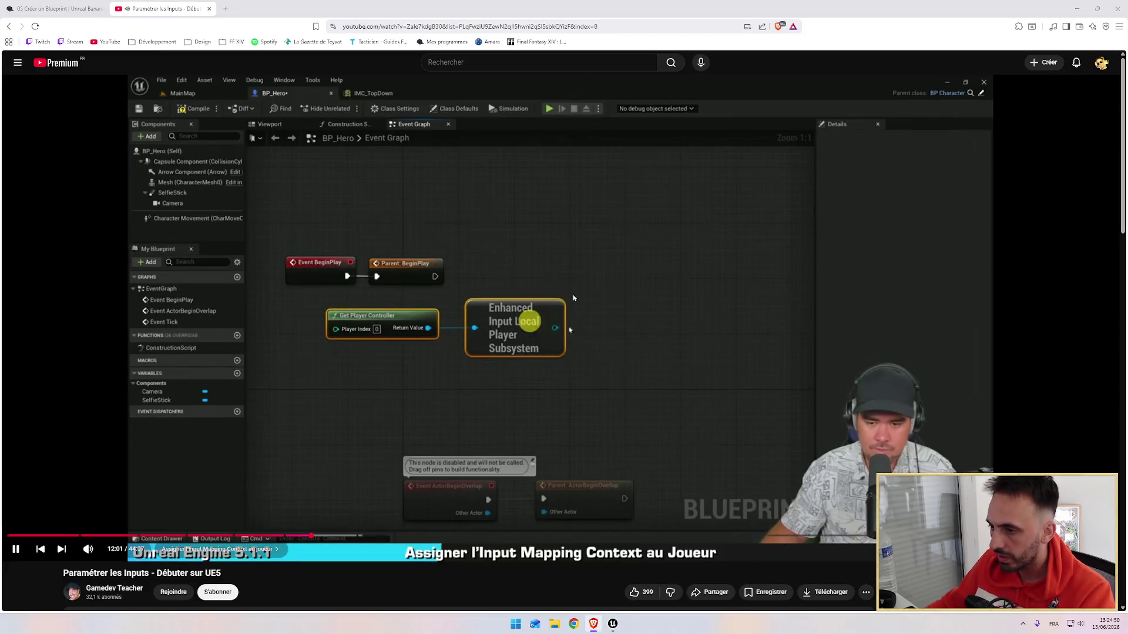
pyautogui.hotkey('alt', 'Tab')
pyautogui.keyDown('ctrl'); pyautogui.click(587, 315); pyautogui.keyUp('ctrl')
pyautogui.press('q')
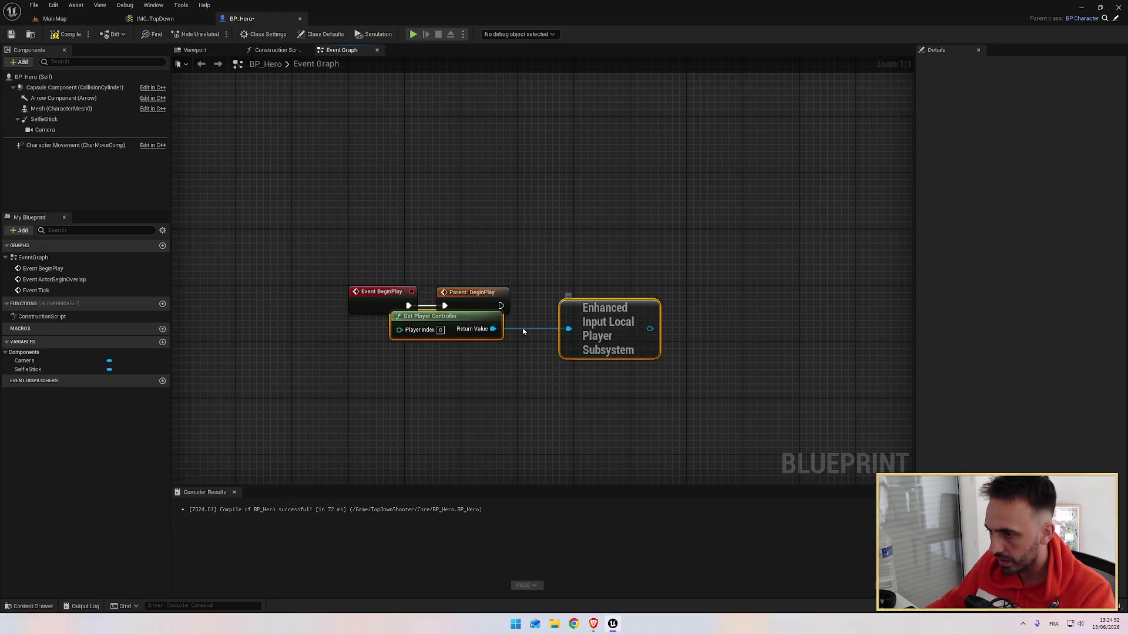
pyautogui.moveTo(487, 332); pyautogui.dragTo(488, 370)
pyautogui.hotkey('alt', 'Tab')
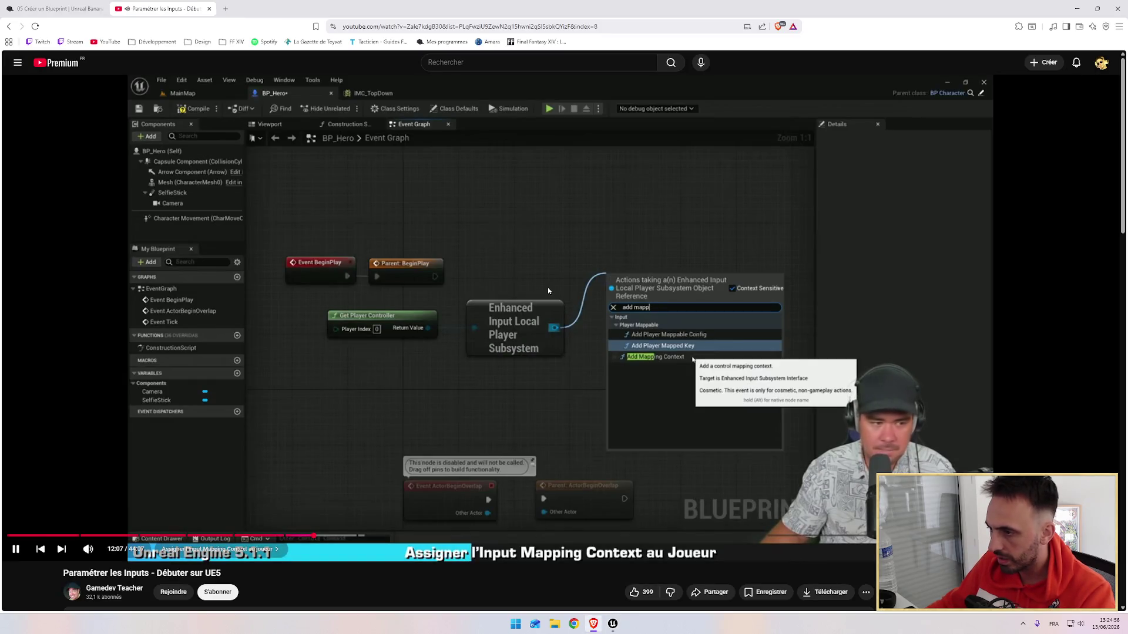
pyautogui.click(541, 290)
pyautogui.hotkey('alt', 'Tab')
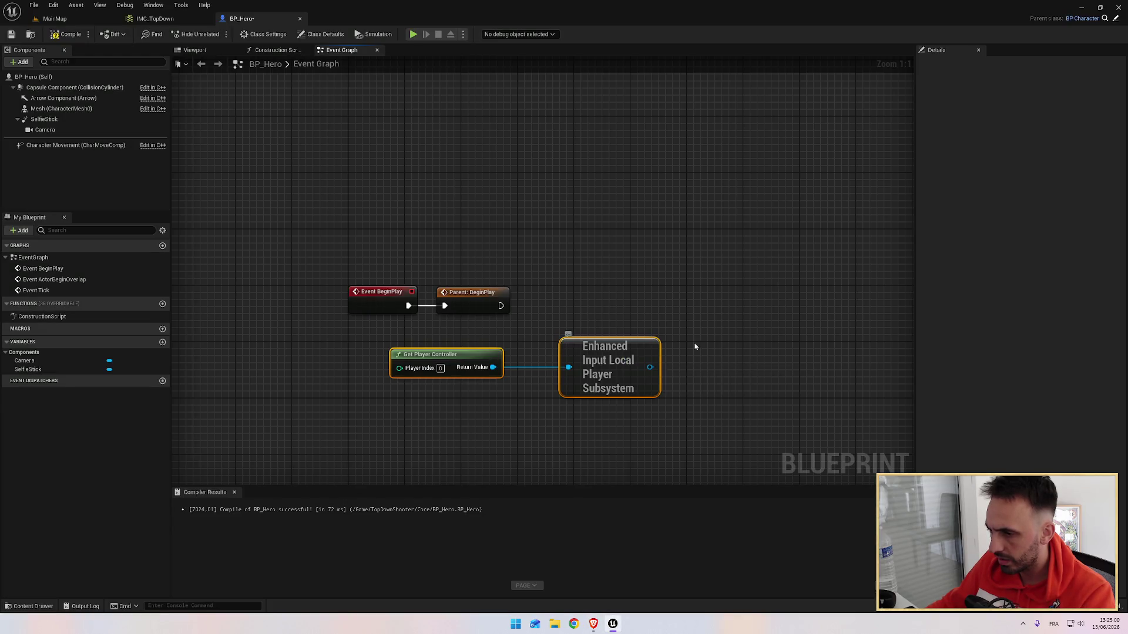
pyautogui.moveTo(654, 369); pyautogui.dragTo(702, 307)
# Add an Add Mapping Context node on the subsystem using IMC_TopDown.
pyautogui.write('ad')
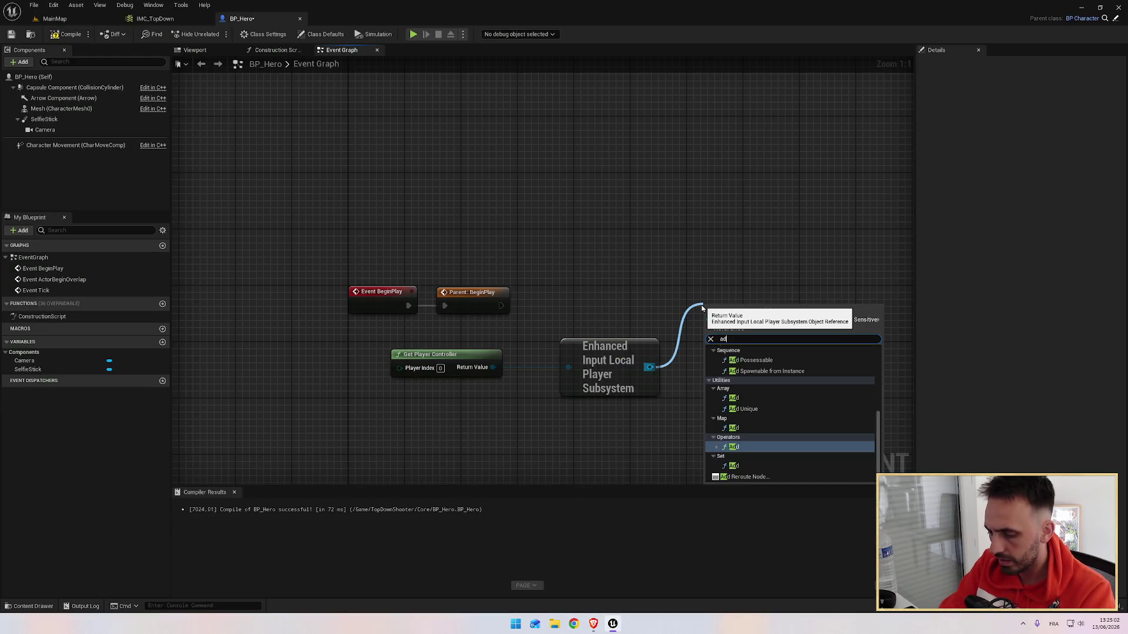
pyautogui.write('d mapp')
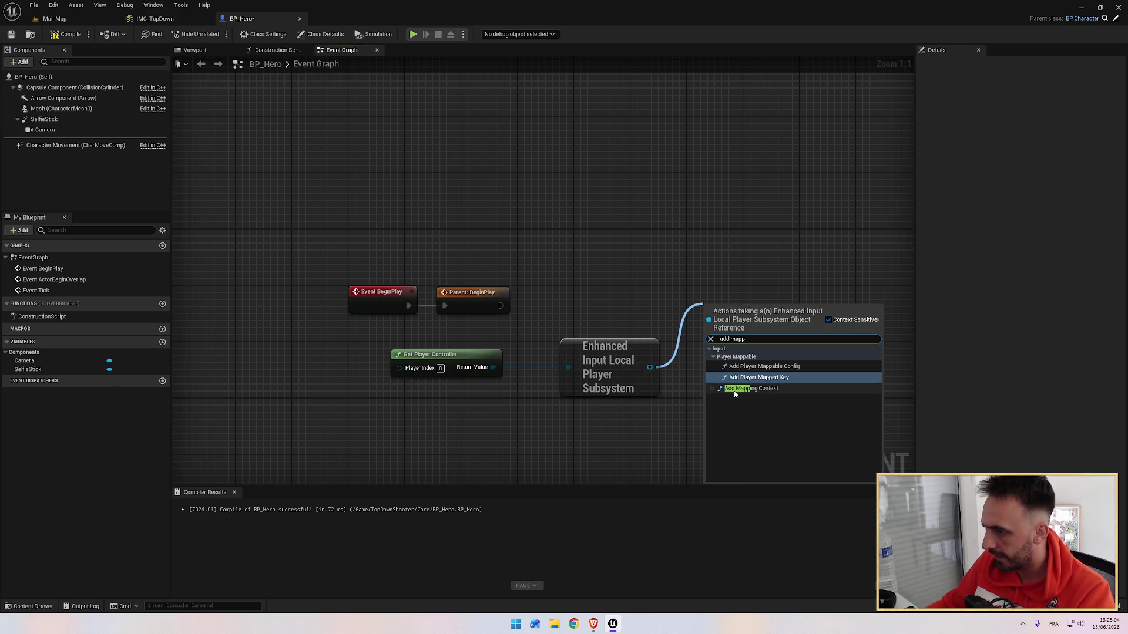
pyautogui.click(746, 388)
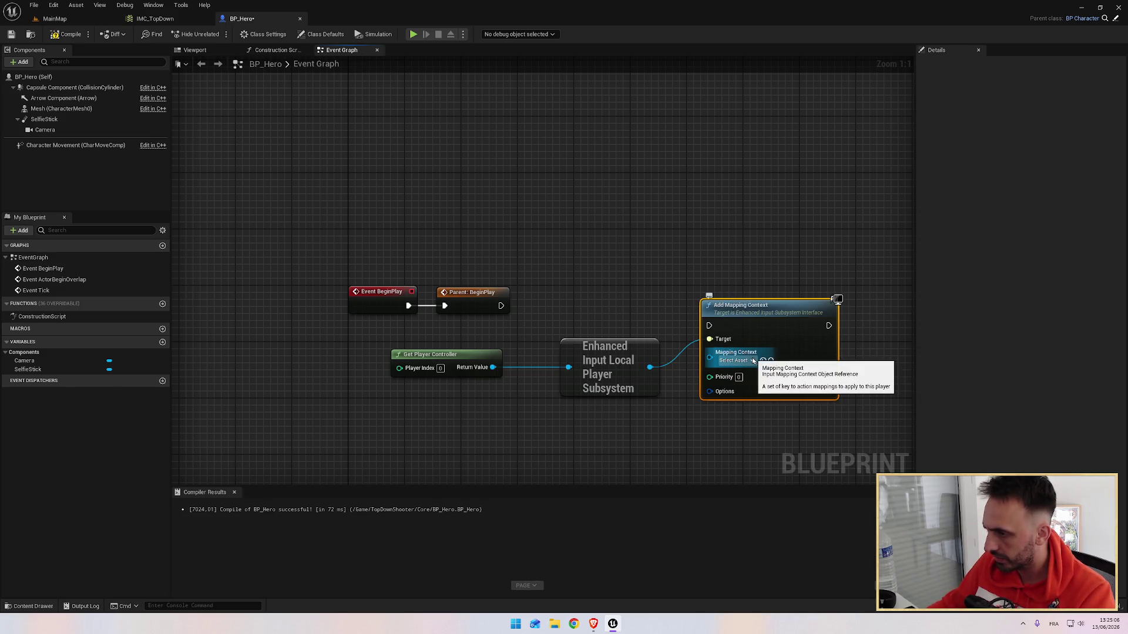
pyautogui.click(752, 360)
pyautogui.click(740, 414)
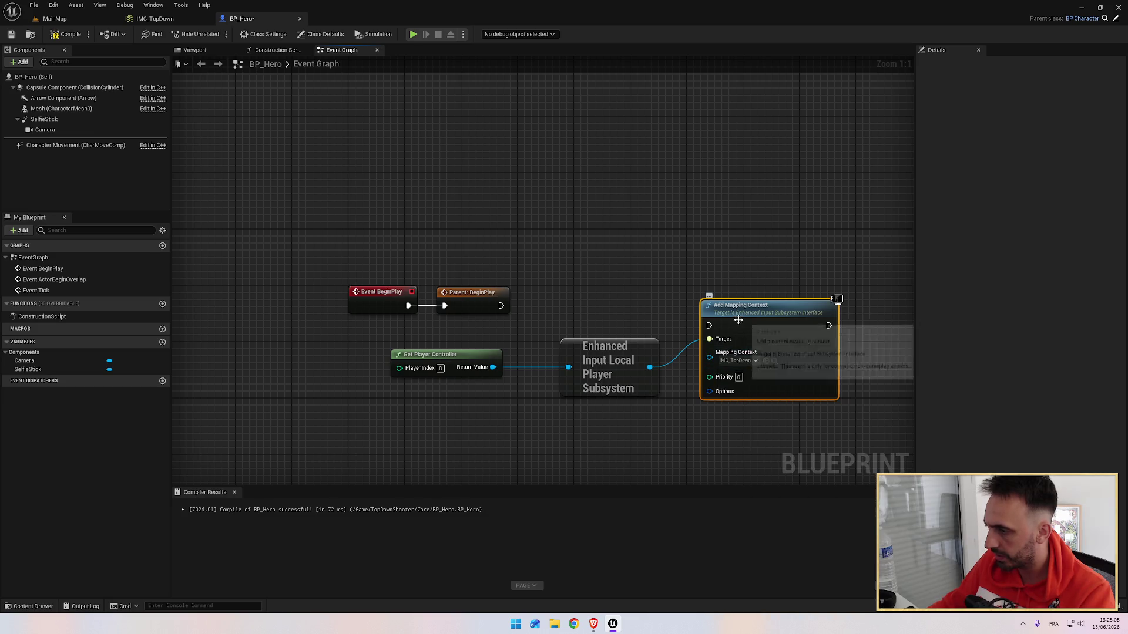
# Wire Parent: BeginPlay's execution into Add Mapping Context and straighten that wire.
pyautogui.hotkey('alt', 'Tab')
pyautogui.click(618, 335)
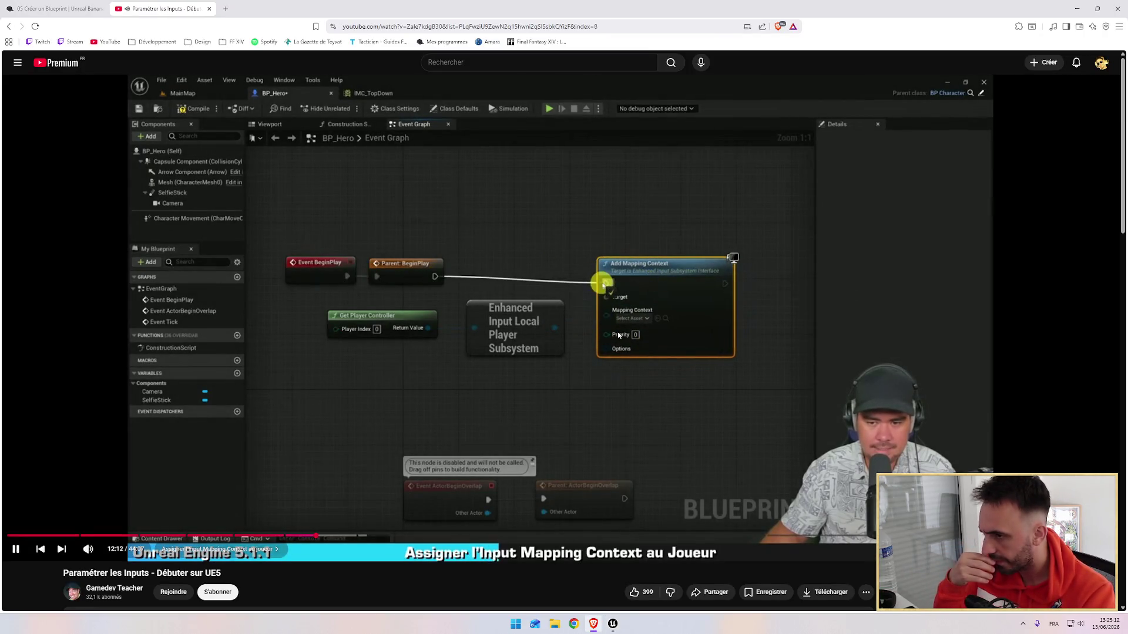
pyautogui.hotkey('alt', 'Tab')
pyautogui.moveTo(541, 310); pyautogui.dragTo(709, 326)
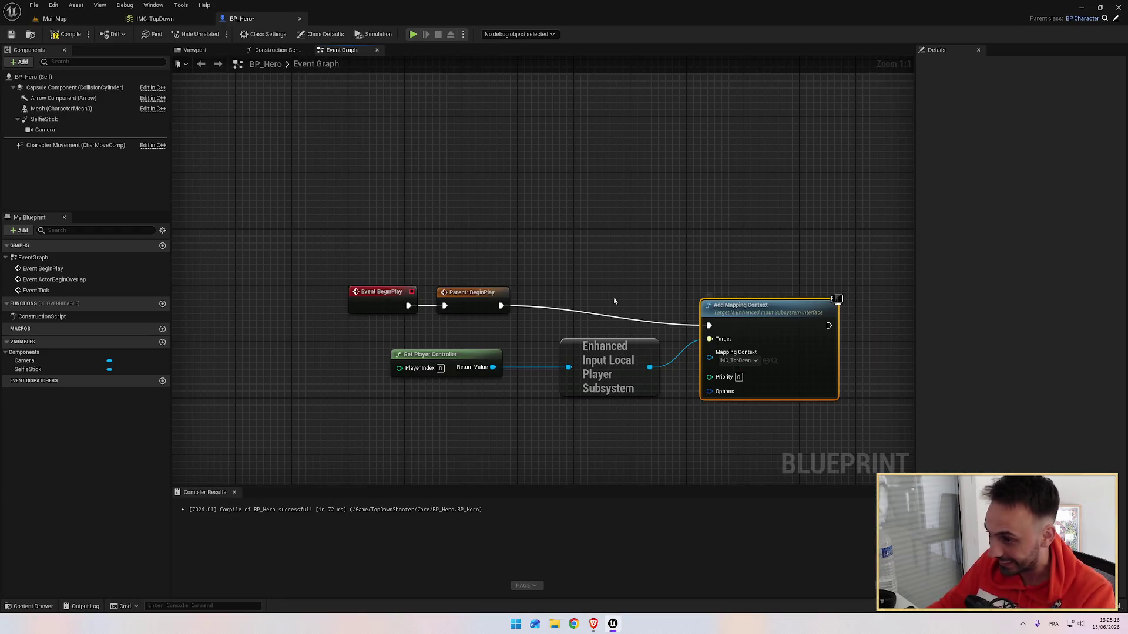
pyautogui.keyDown('shift'); pyautogui.click(491, 297); pyautogui.keyUp('shift')
pyautogui.press('q')
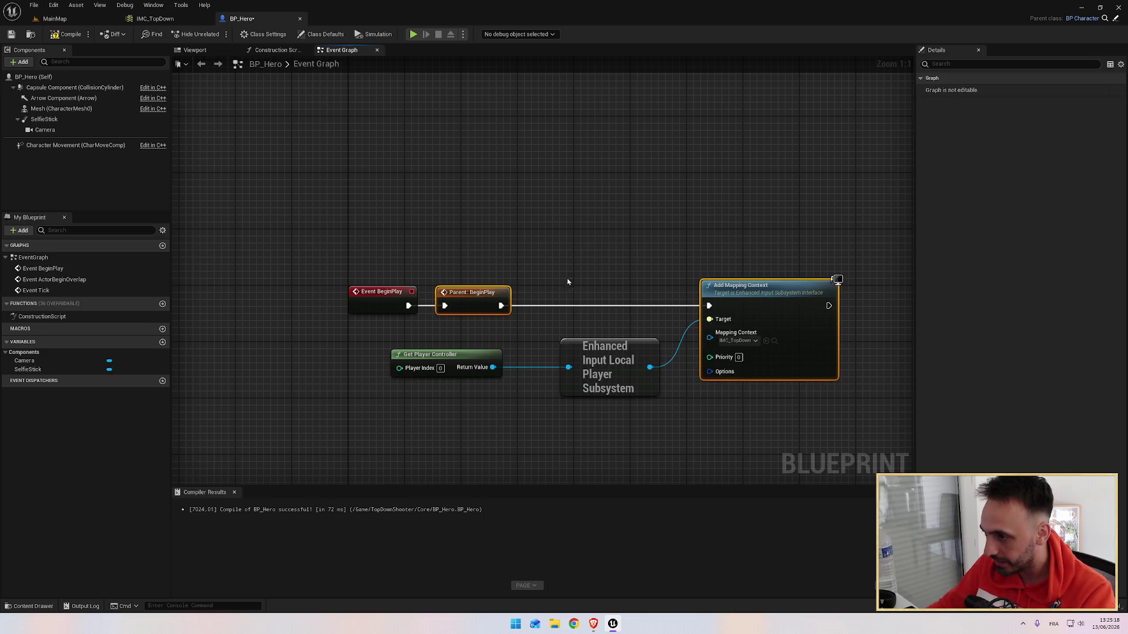
# Arrange the Get Player Controller, subsystem and Add Mapping Context nodes into a neat row.
pyautogui.hotkey('alt', 'Tab')
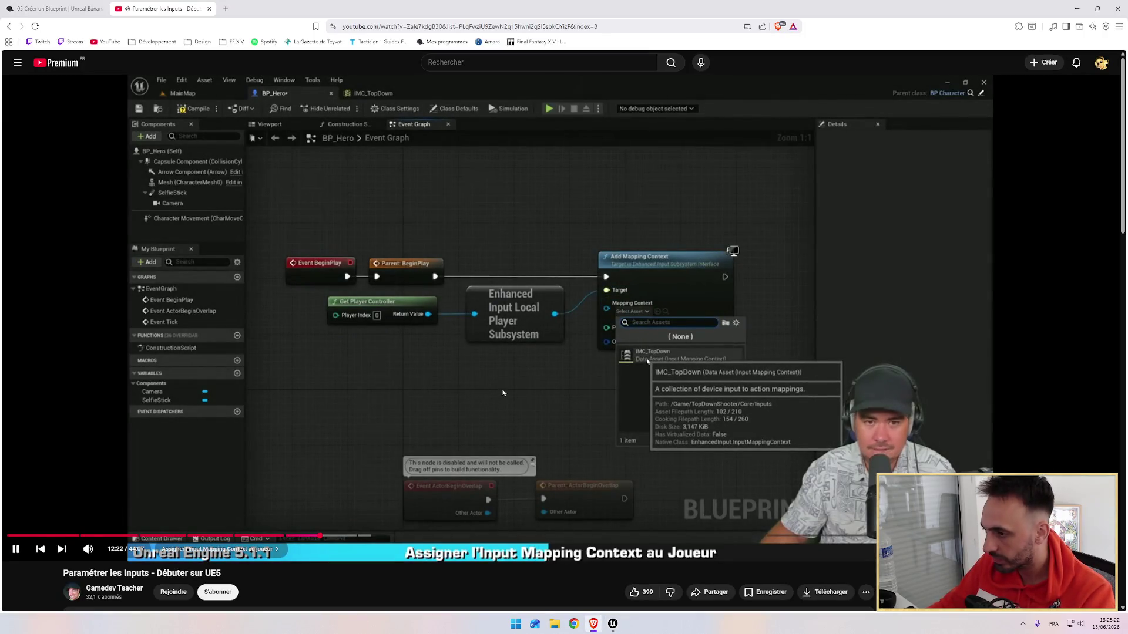
pyautogui.hotkey('alt', 'Tab')
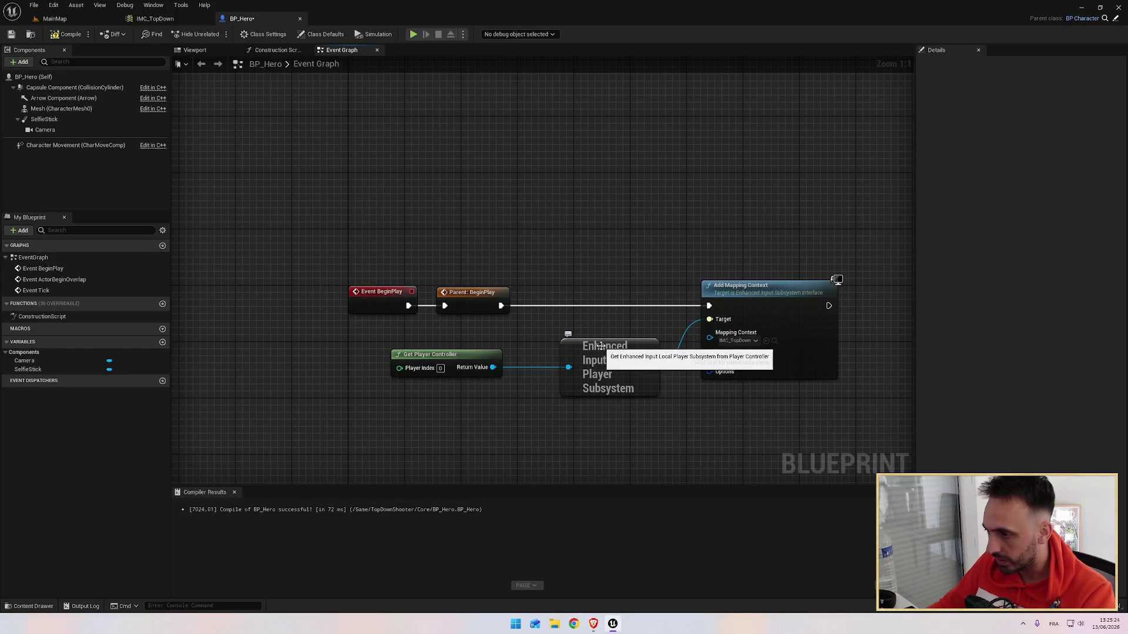
pyautogui.moveTo(643, 353)
pyautogui.mouseDown()
pyautogui.moveTo(600, 352)
pyautogui.moveTo(642, 336)
pyautogui.mouseUp()
pyautogui.moveTo(400, 262); pyautogui.dragTo(507, 402)
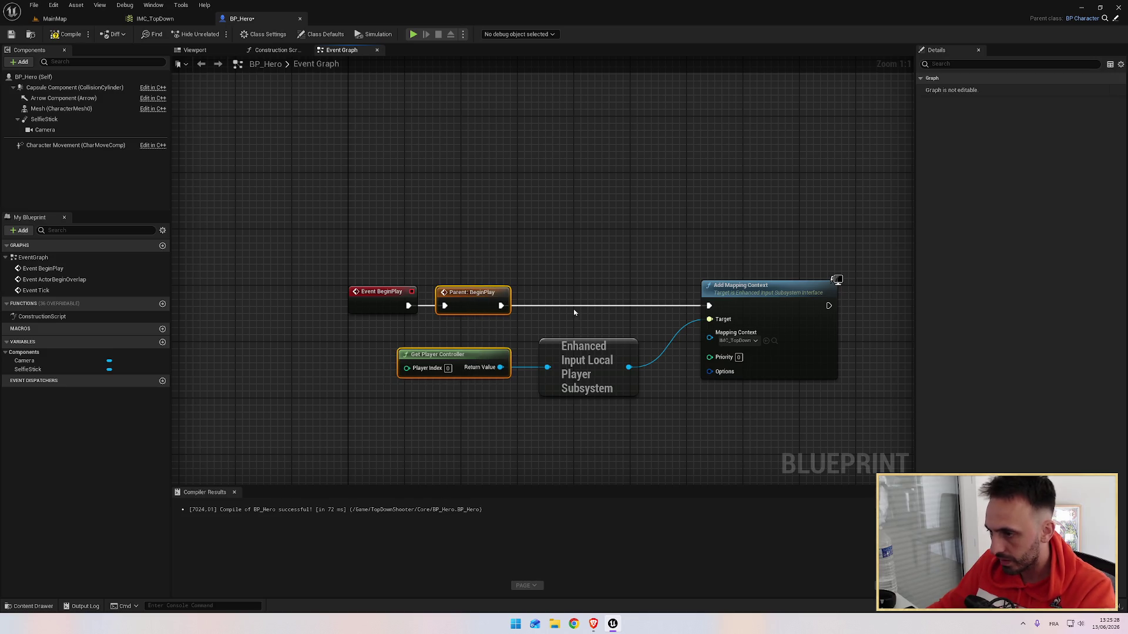
pyautogui.moveTo(584, 350); pyautogui.dragTo(571, 350)
pyautogui.moveTo(736, 288); pyautogui.dragTo(664, 288)
# Compile BP_Hero after checking the tutorial.
pyautogui.hotkey('alt', 'Tab')
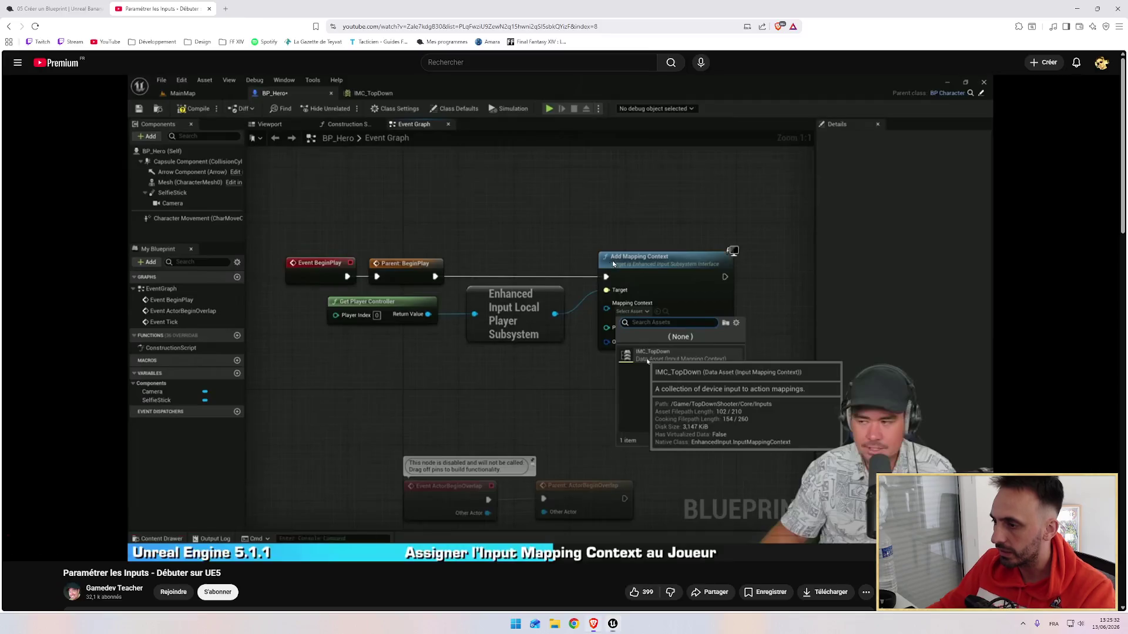
pyautogui.press('space')
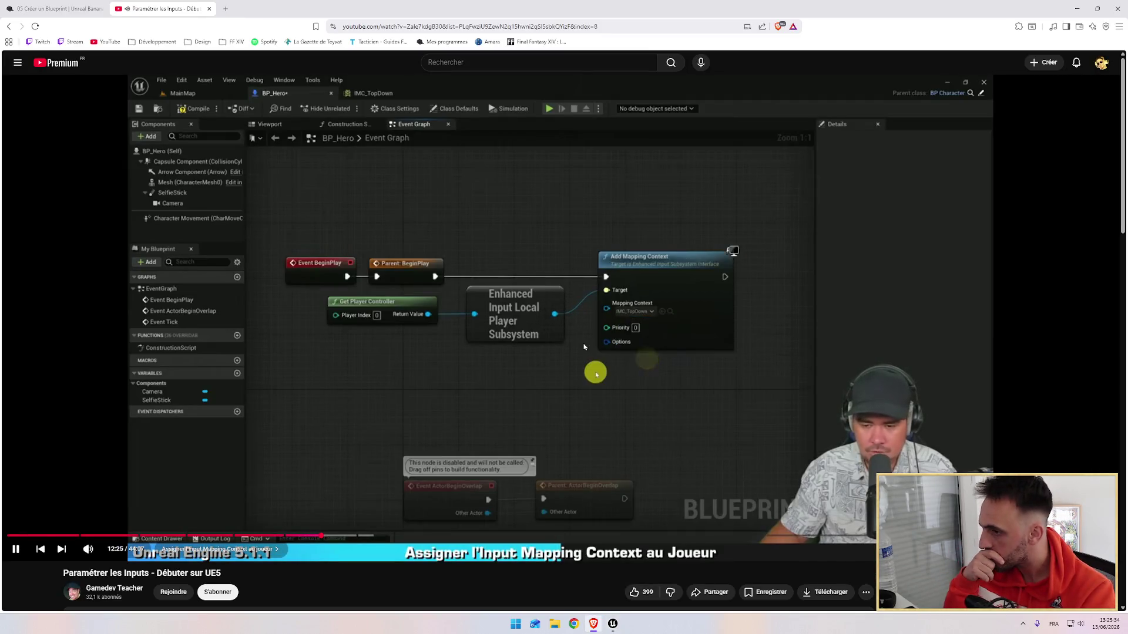
pyautogui.hotkey('alt', 'Tab')
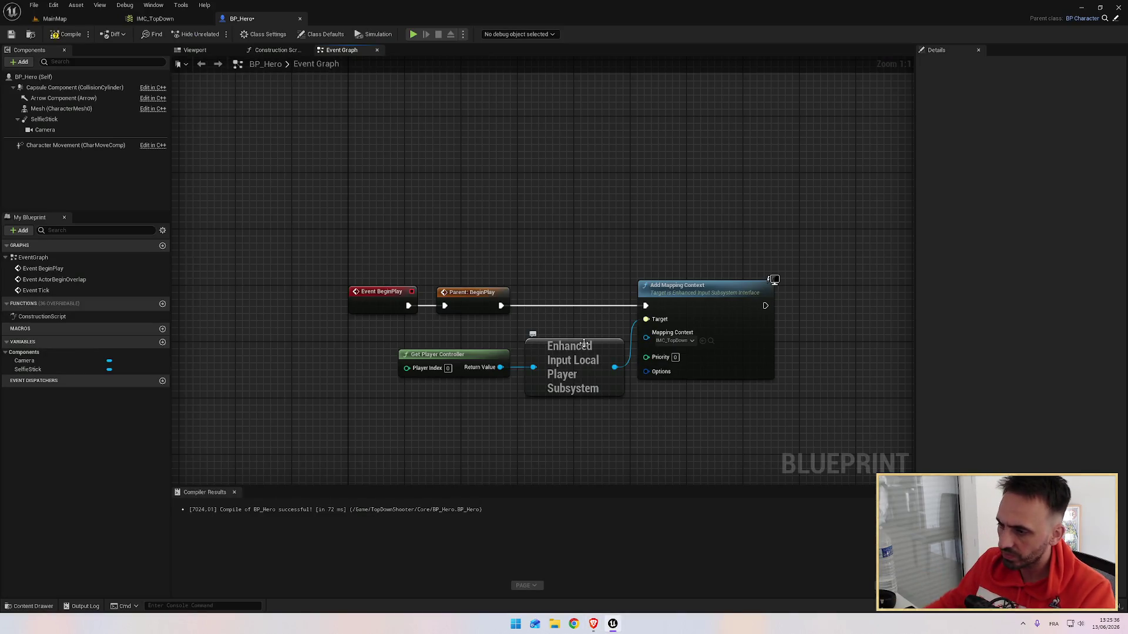
pyautogui.click(66, 34)
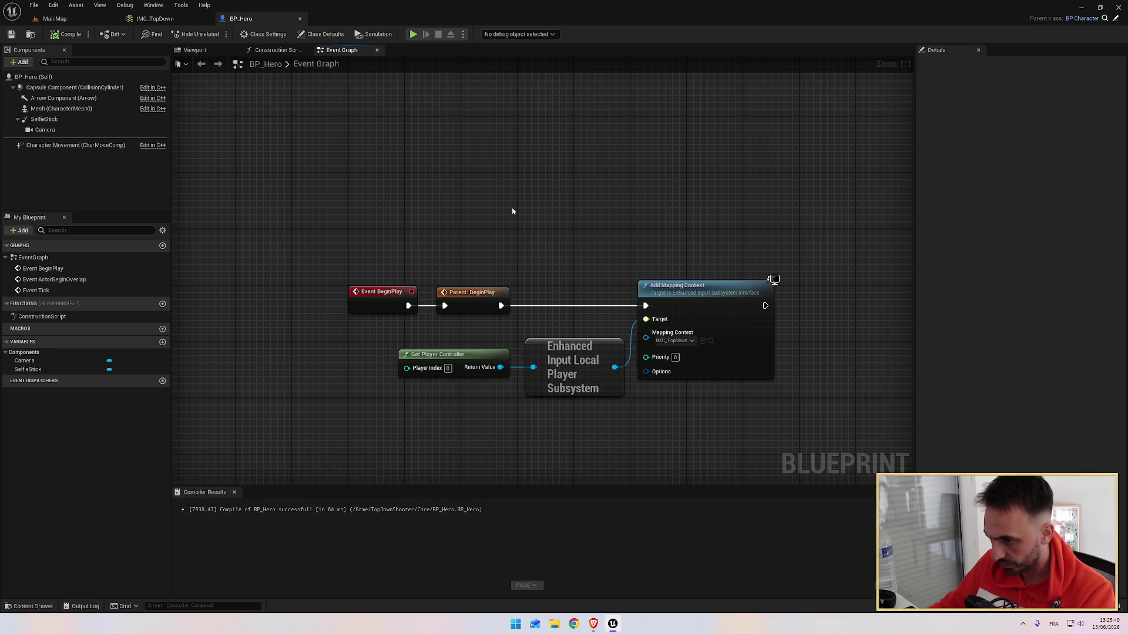
# Give Event BeginPlay the comment 'Lorsque le player entre dans le jeu'.
pyautogui.hotkey('alt', 'Tab')
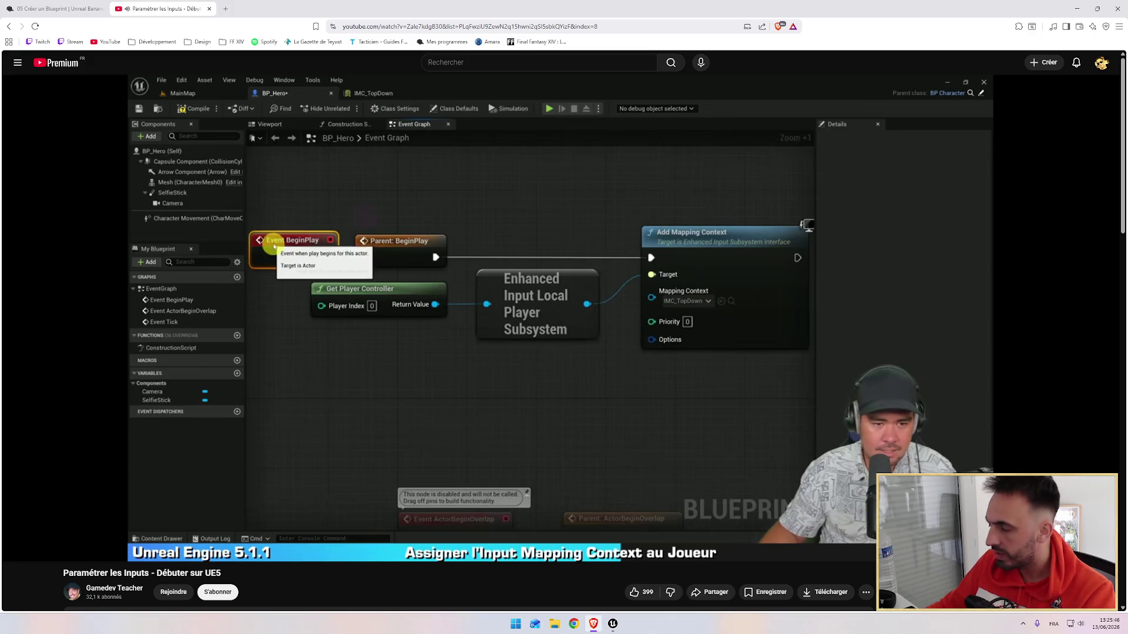
pyautogui.moveTo(431, 204)
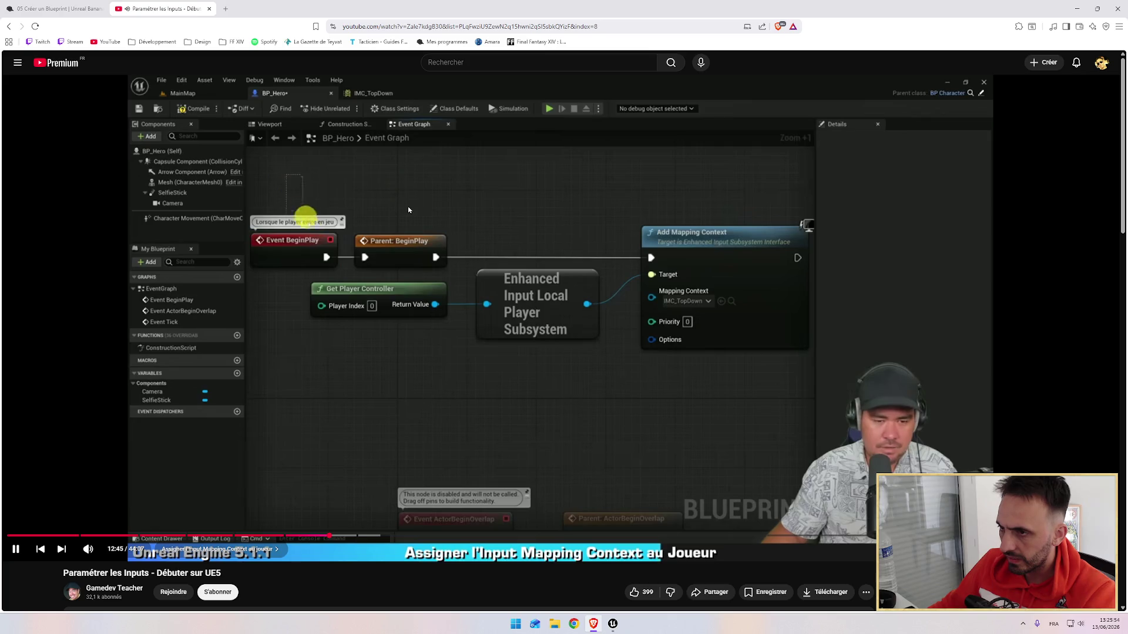
pyautogui.hotkey('alt', 'Tab')
pyautogui.hotkey('alt', 'Tab')
pyautogui.hotkey('alt', 'Tab')
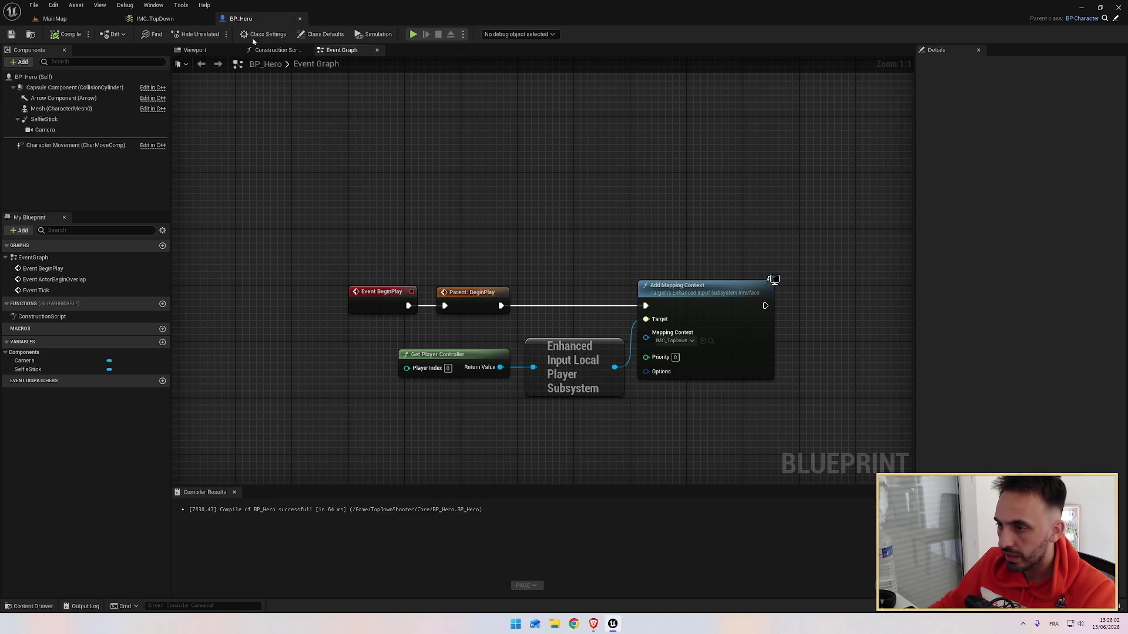
pyautogui.click(381, 298)
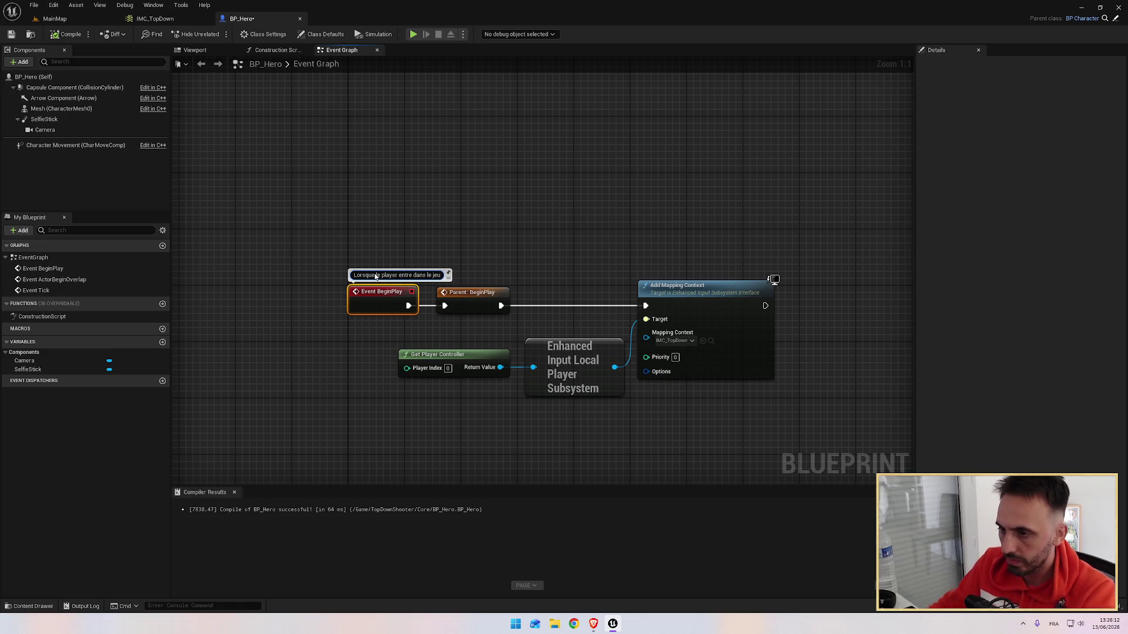
pyautogui.hotkey('alt', 'Tab')
pyautogui.click(526, 269)
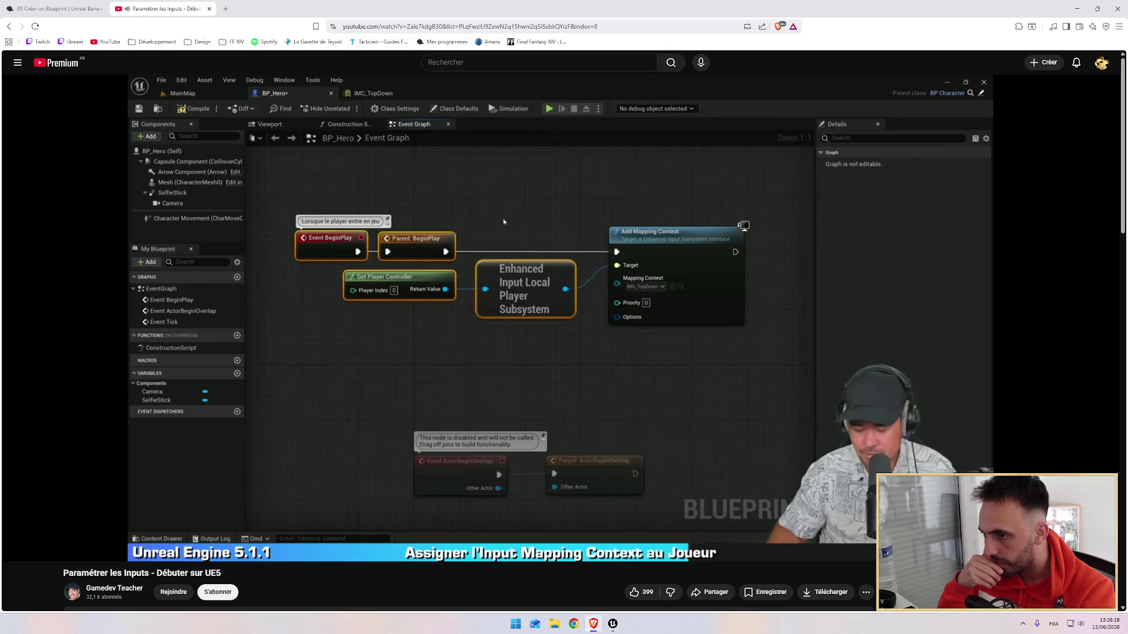
pyautogui.hotkey('alt', 'Tab')
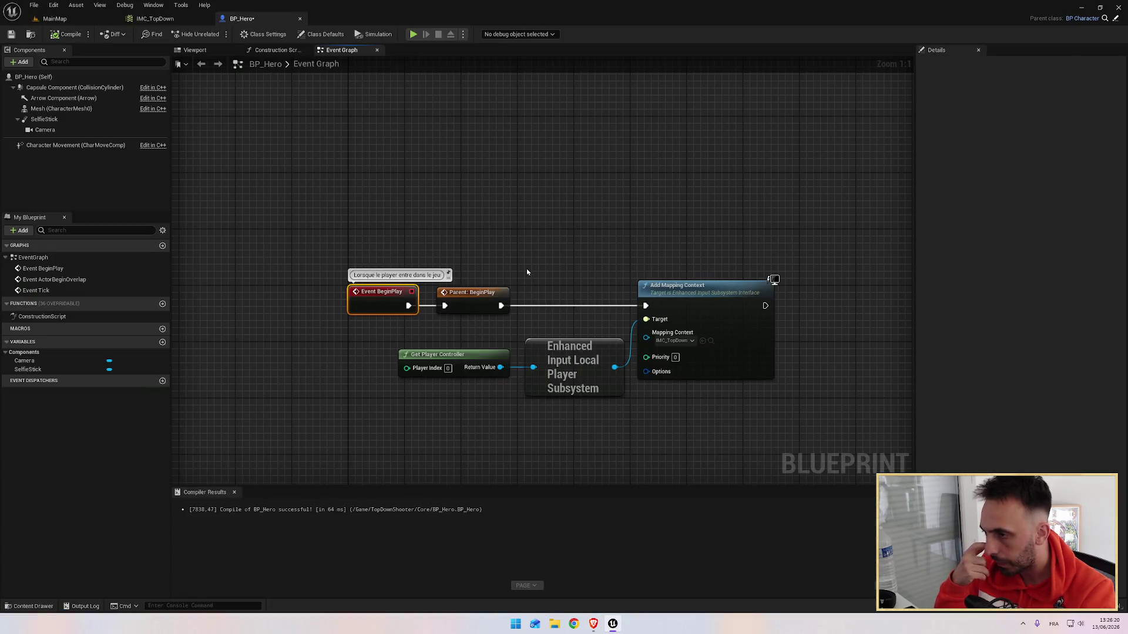
pyautogui.hotkey('alt', 'Tab')
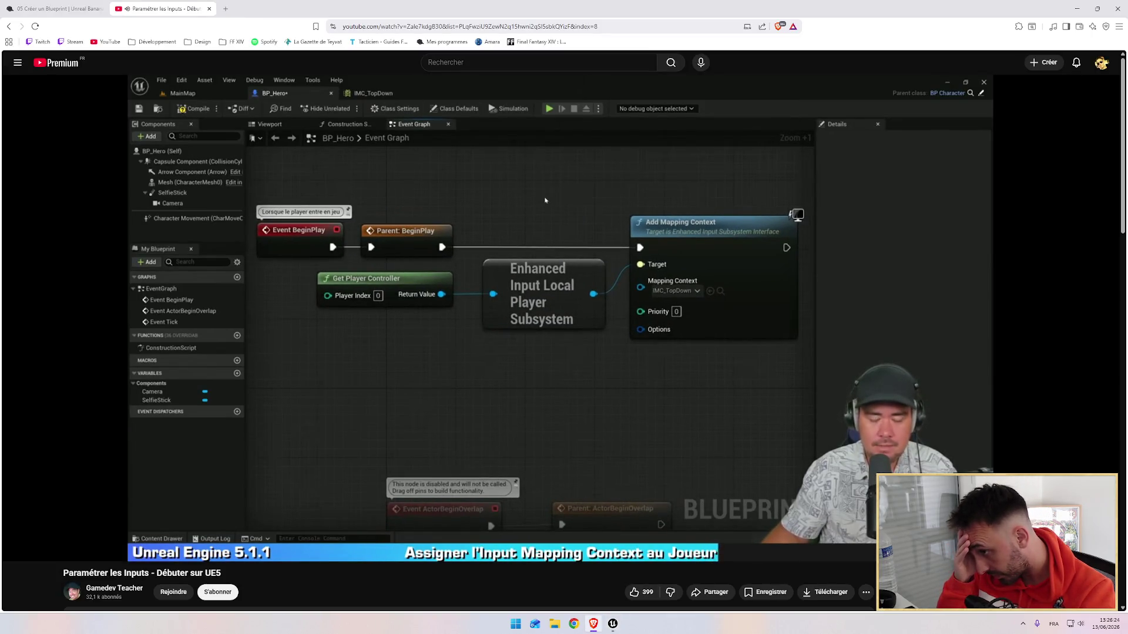
# Watch the tutorial past the mapping-context step, then return to the IMC_TopDown editor.
pyautogui.click(458, 281)
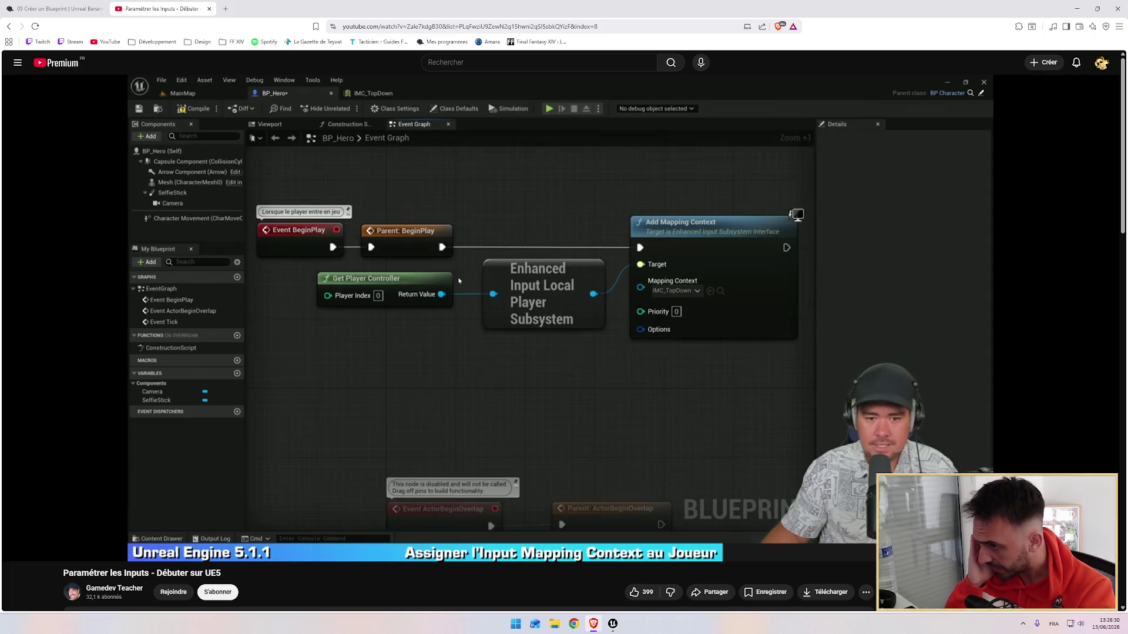
pyautogui.press('space')
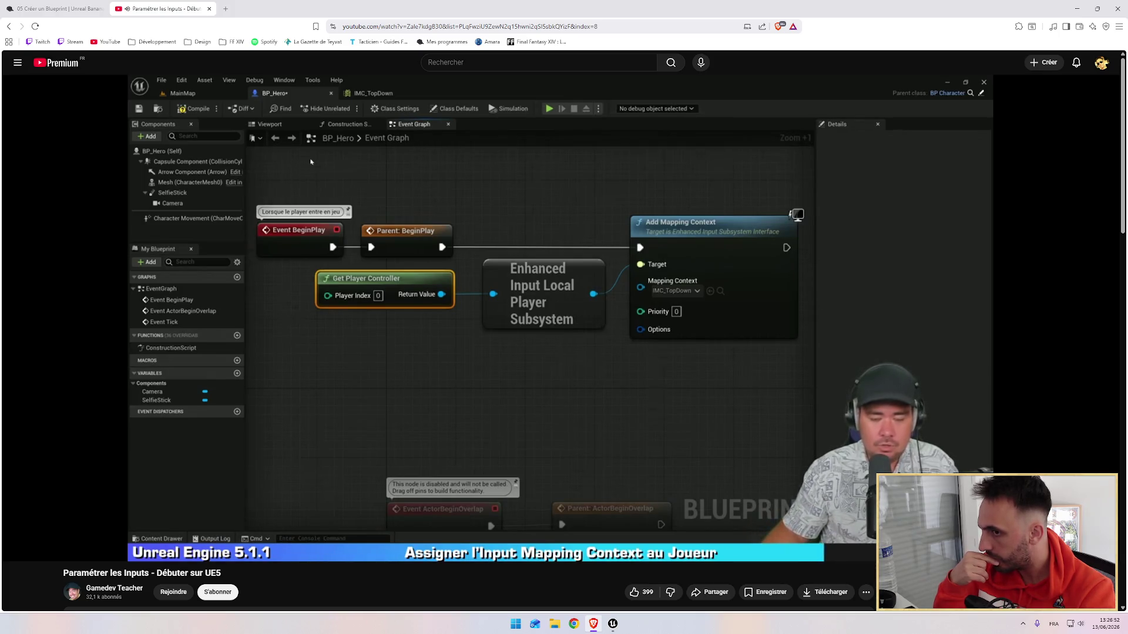
pyautogui.moveTo(505, 222)
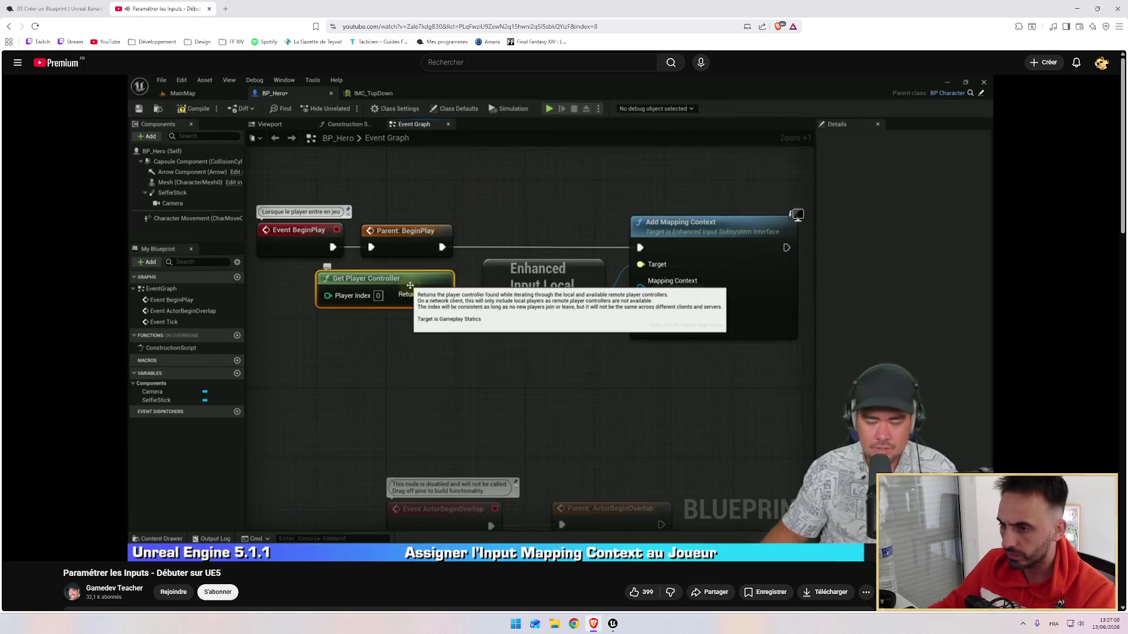
pyautogui.moveTo(495, 181)
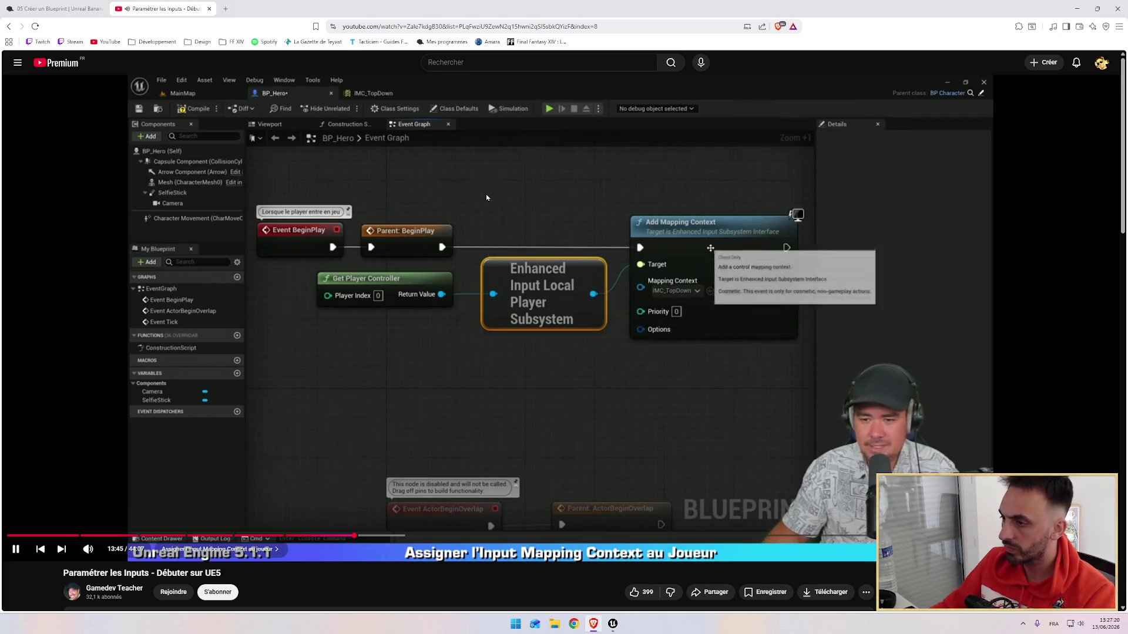
pyautogui.click(523, 208)
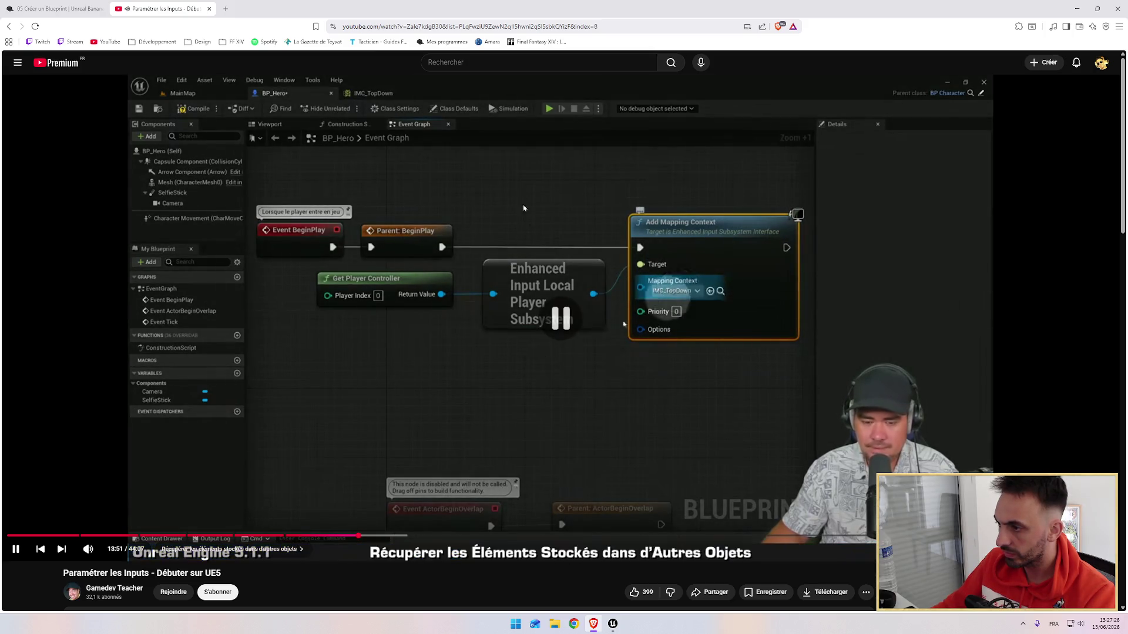
pyautogui.hotkey('alt', 'Tab')
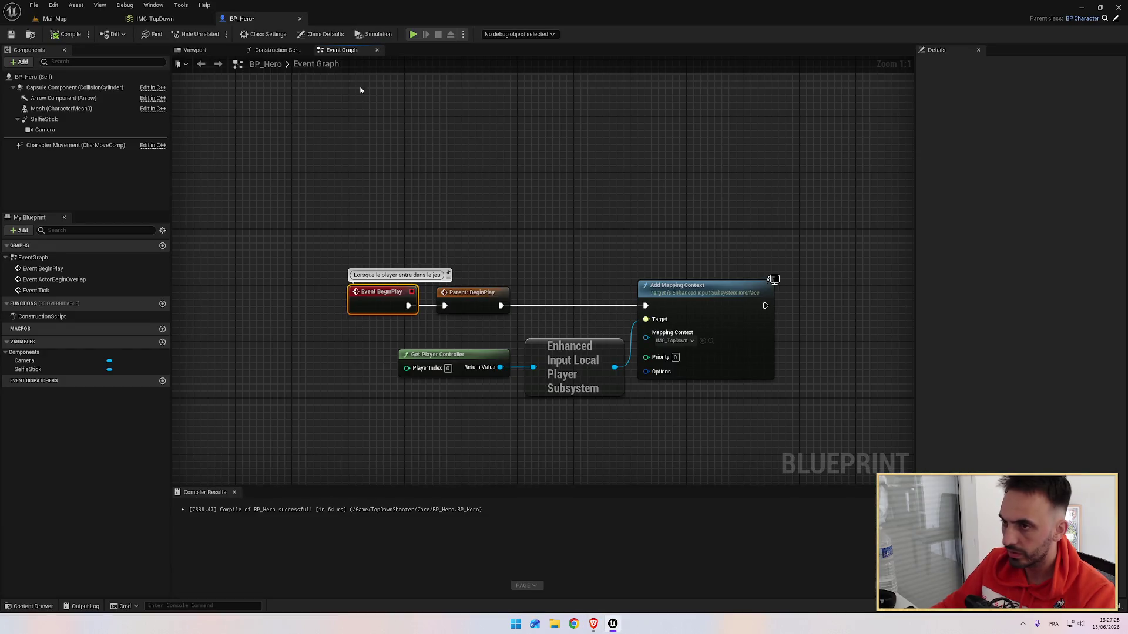
pyautogui.click(155, 18)
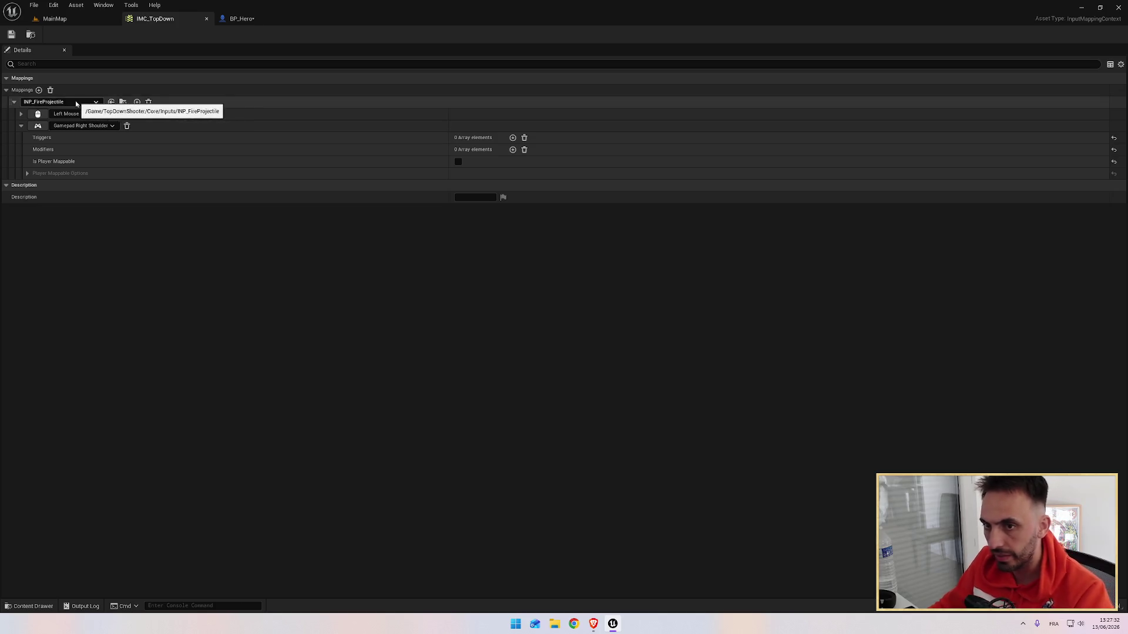
# Go back to BP_Hero's Event Graph and resume the tutorial video.
pyautogui.click(242, 19)
pyautogui.hotkey('alt', 'Tab')
pyautogui.click(497, 205)
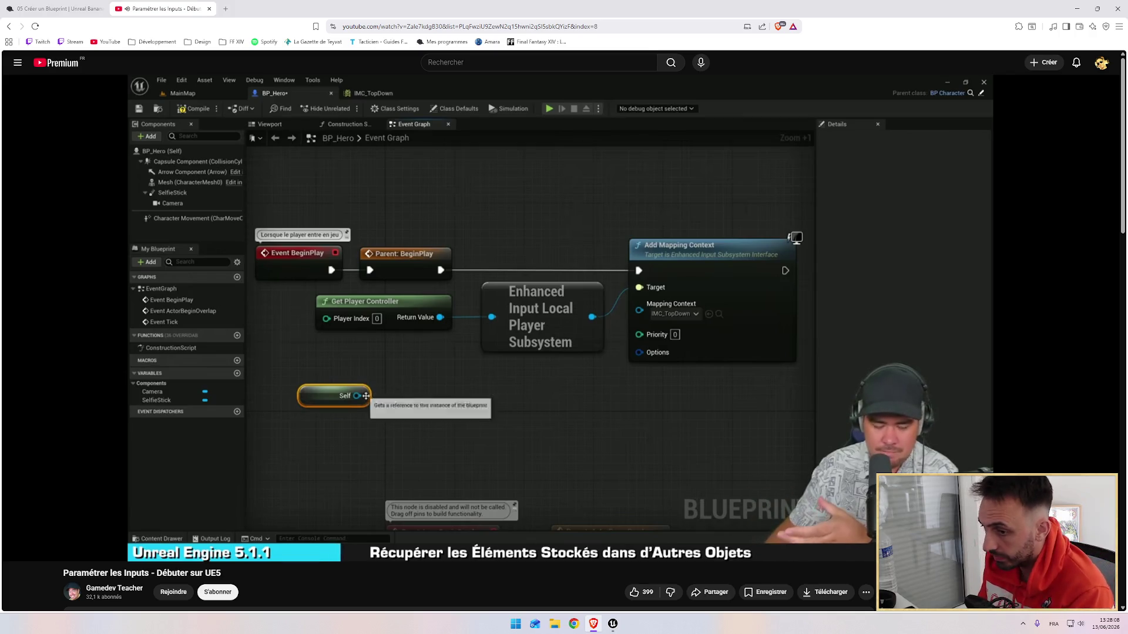
pyautogui.moveTo(487, 227)
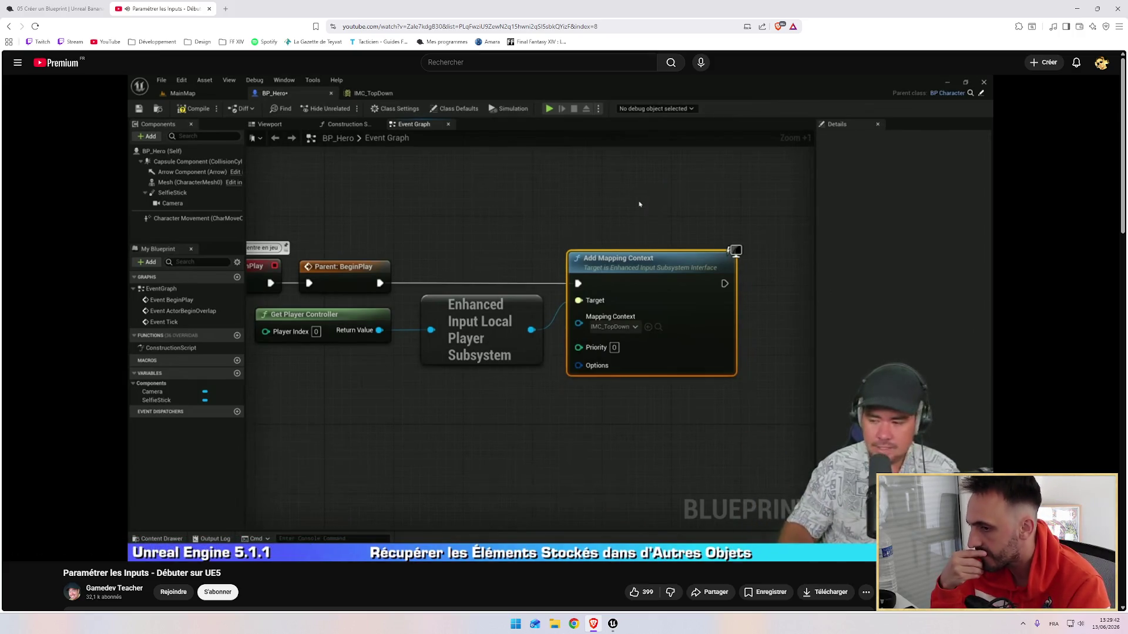
# Play the tutorial until its nodes sit in the 'Définit les touches de jeu' comment, then pause.
pyautogui.click(304, 322)
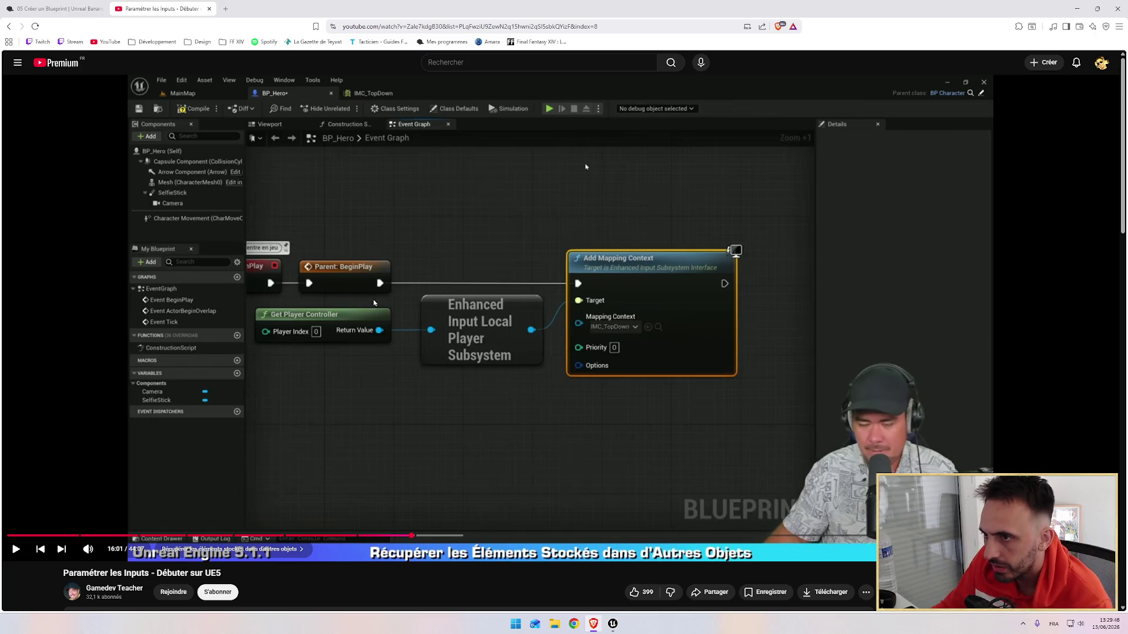
pyautogui.click(460, 252)
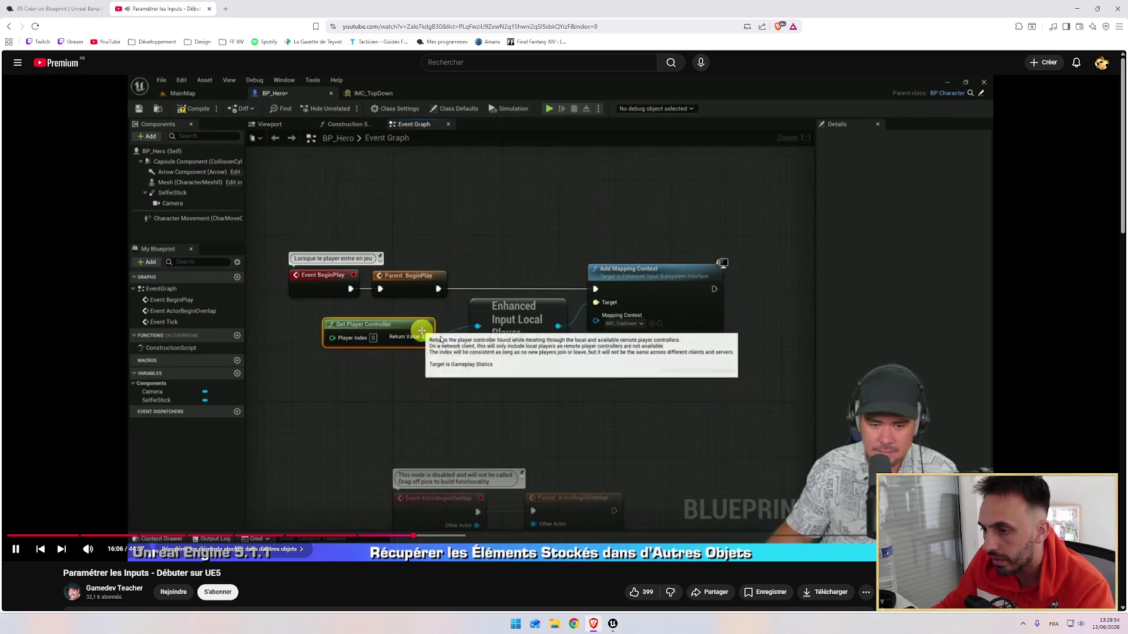
pyautogui.press('space')
pyautogui.press('space')
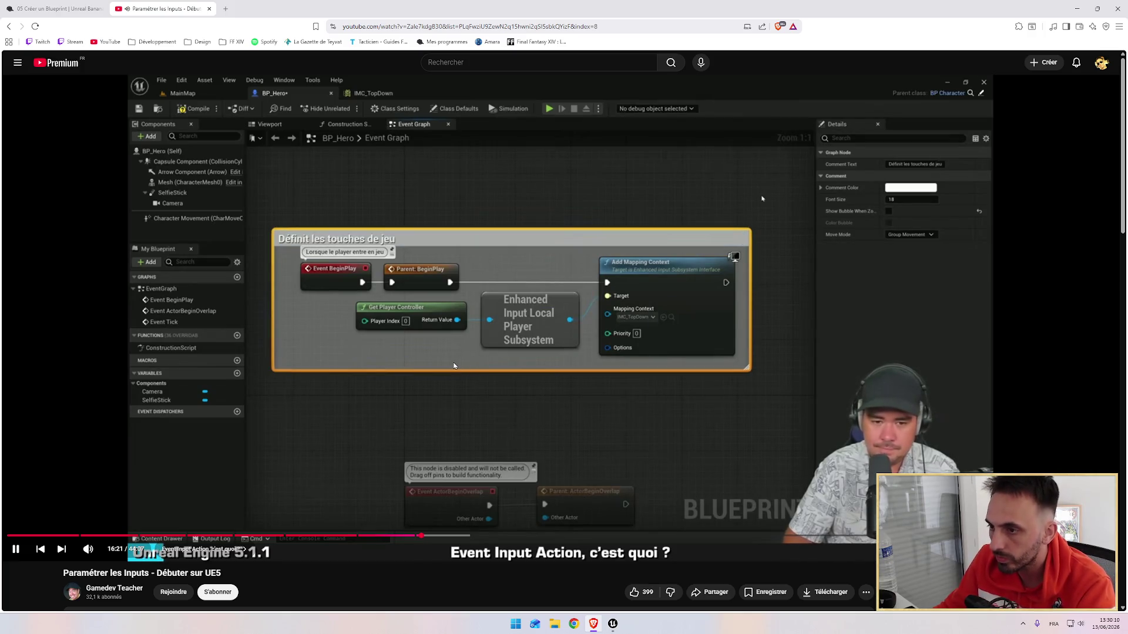
pyautogui.click(456, 343)
# Wrap the BeginPlay input nodes in a 'Définit les controles du jeu' comment and resize it.
pyautogui.hotkey('alt', 'Tab')
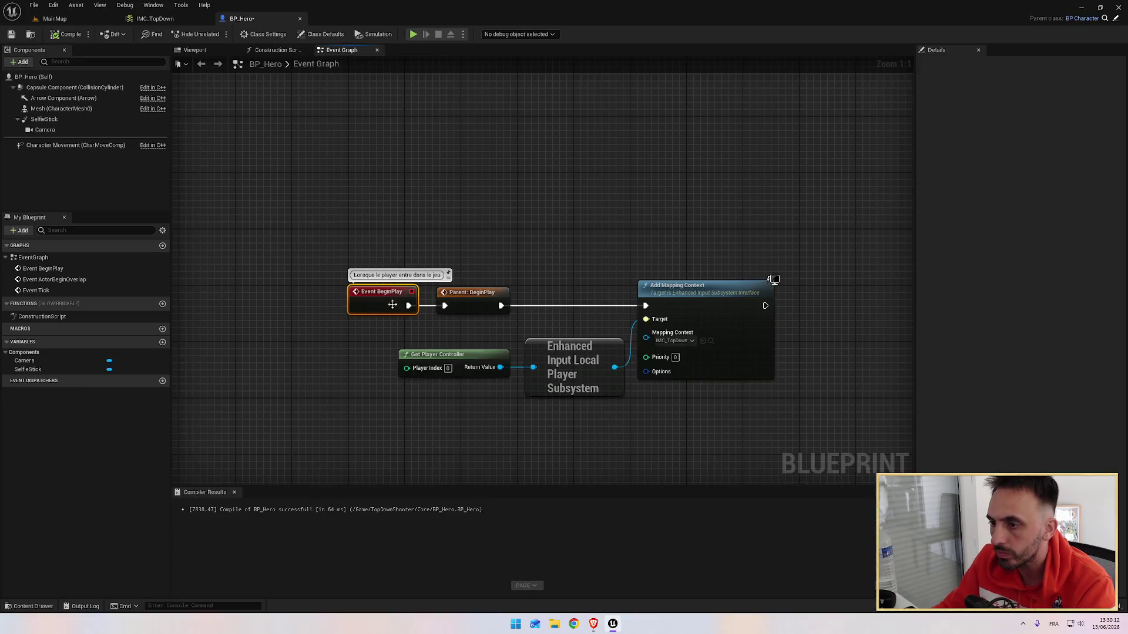
pyautogui.moveTo(317, 252)
pyautogui.mouseDown()
pyautogui.moveTo(781, 433)
pyautogui.moveTo(773, 419)
pyautogui.mouseUp()
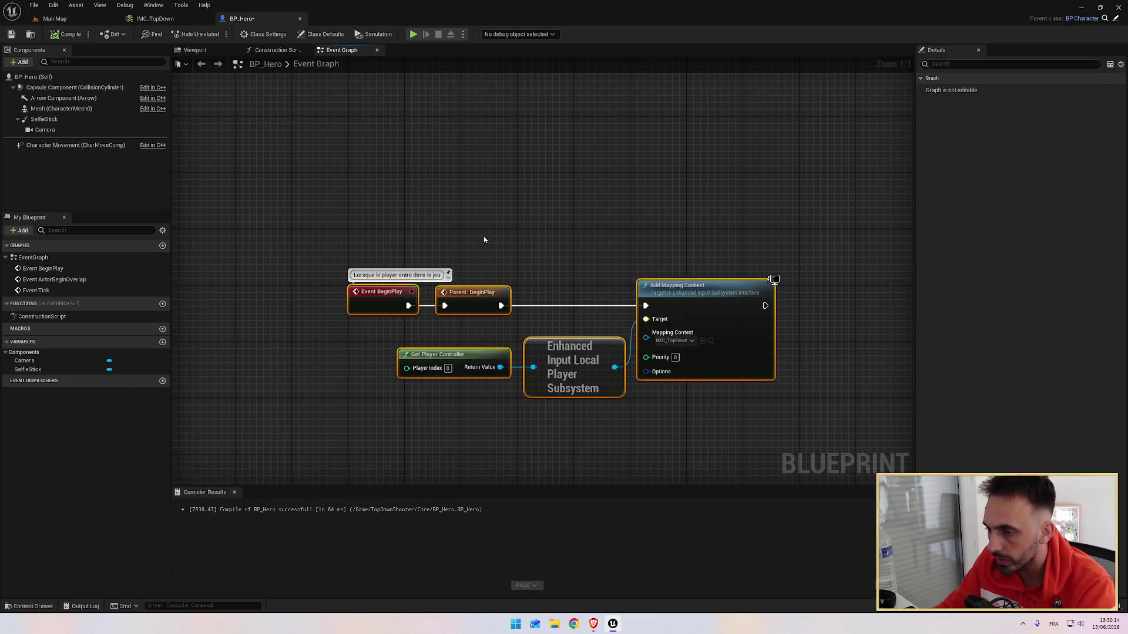
pyautogui.write('c')
pyautogui.write('Défini')
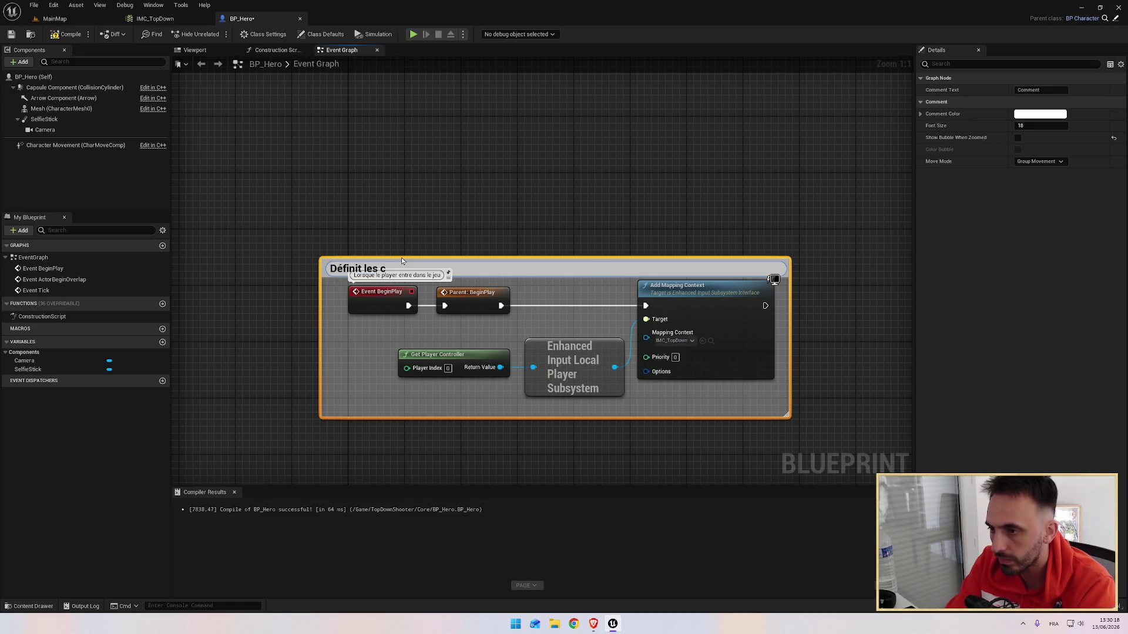
pyautogui.write('ontrôles du jeu')
pyautogui.moveTo(482, 260); pyautogui.dragTo(491, 241)
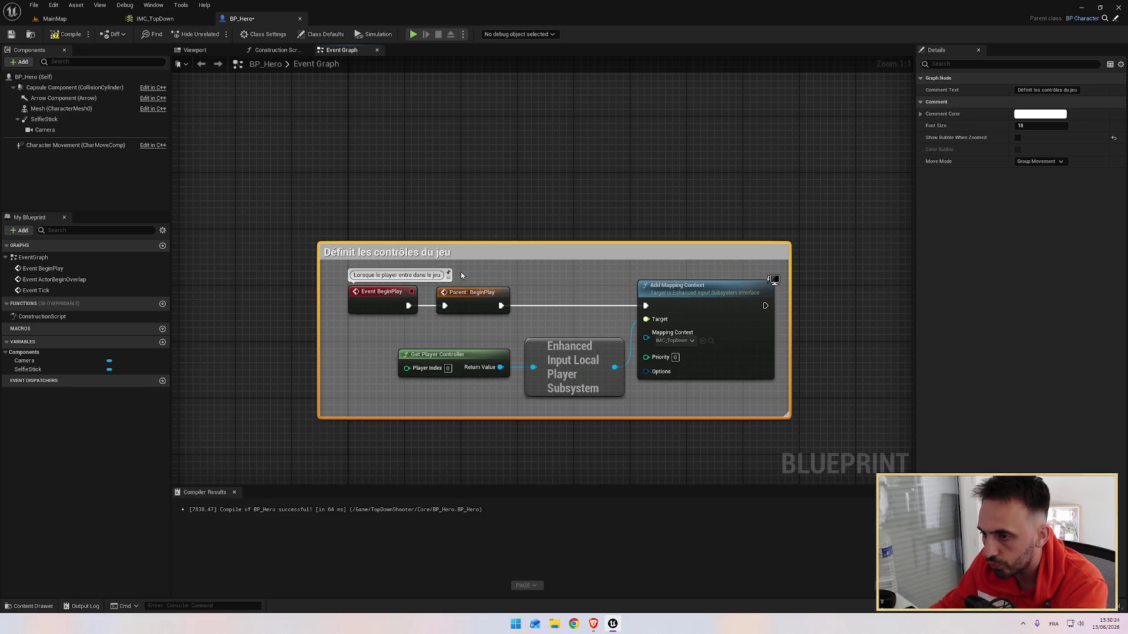
pyautogui.click(318, 318)
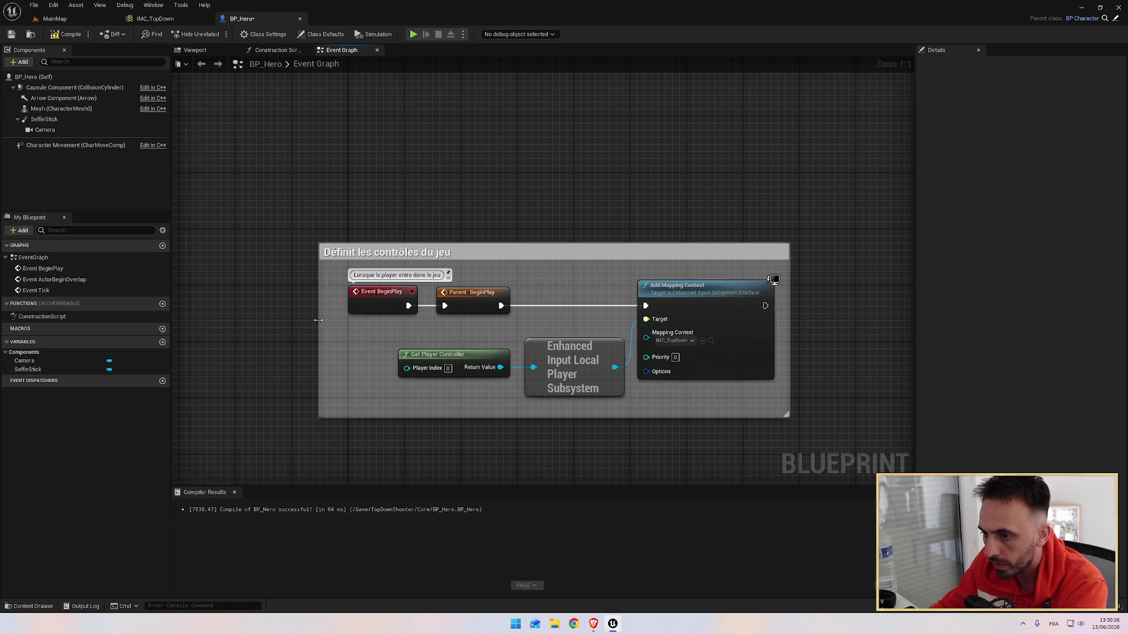
pyautogui.moveTo(318, 322)
pyautogui.mouseDown()
pyautogui.moveTo(320, 293)
pyautogui.moveTo(344, 294)
pyautogui.mouseUp()
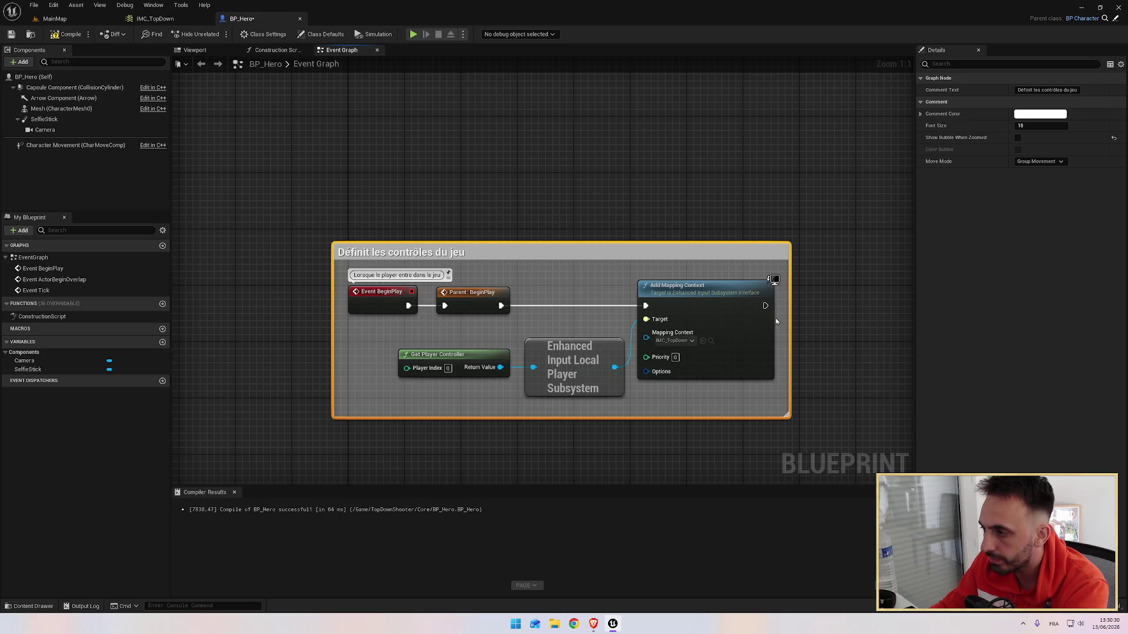
pyautogui.click(586, 160)
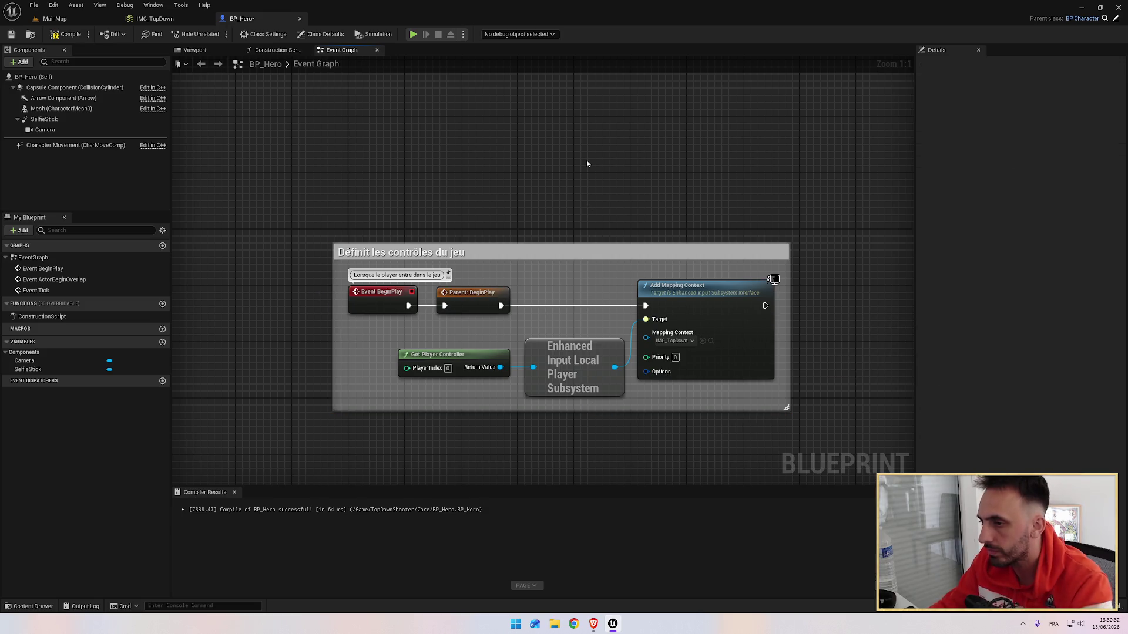
# Compile and save BP_Hero after checking the tutorial.
pyautogui.hotkey('alt', 'Tab')
pyautogui.click(520, 238)
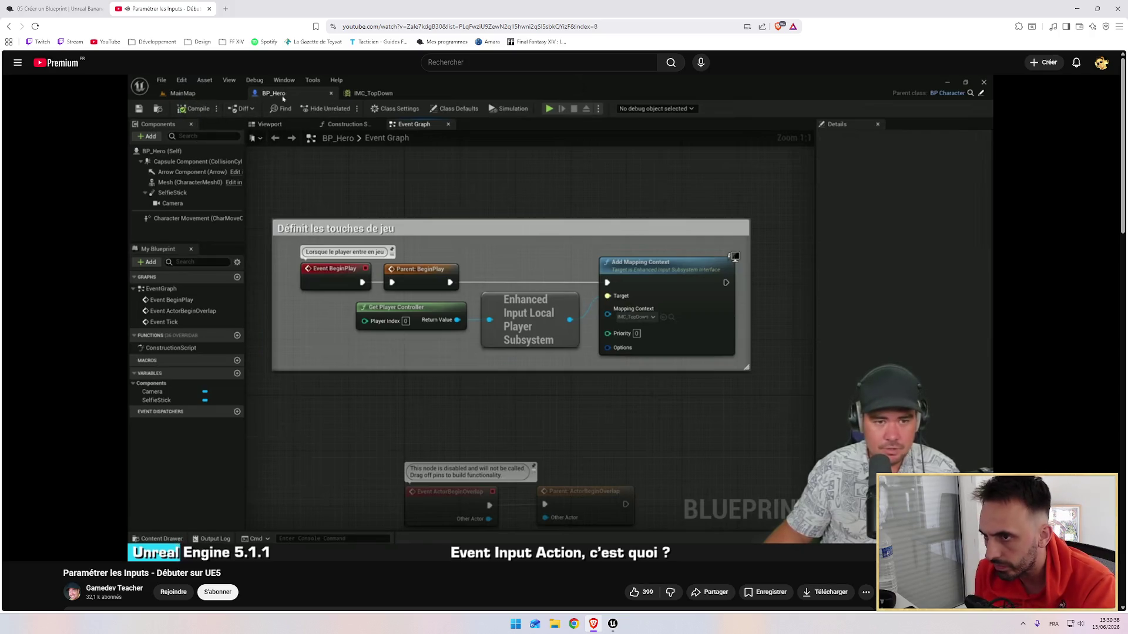
pyautogui.click(460, 221)
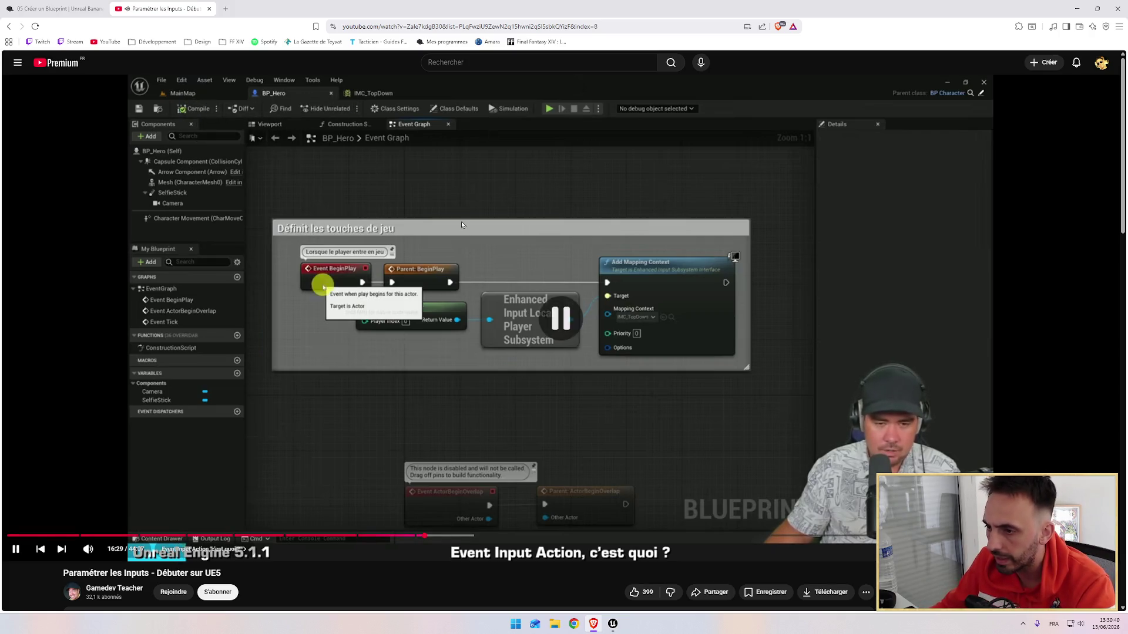
pyautogui.hotkey('alt', 'Tab')
pyautogui.click(59, 34)
pyautogui.click(11, 34)
# Glance at the Inputs folder and place the IMC_TopDown tab after BP_Hero.
pyautogui.hotkey('ctrl', 'space')
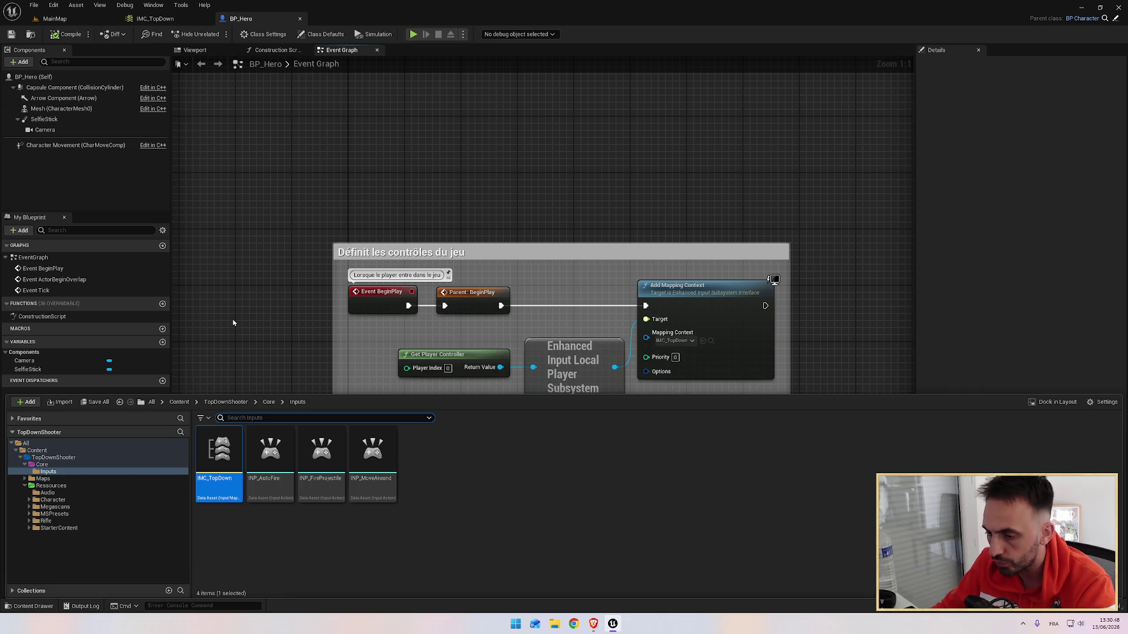
pyautogui.hotkey('ctrl', 'space')
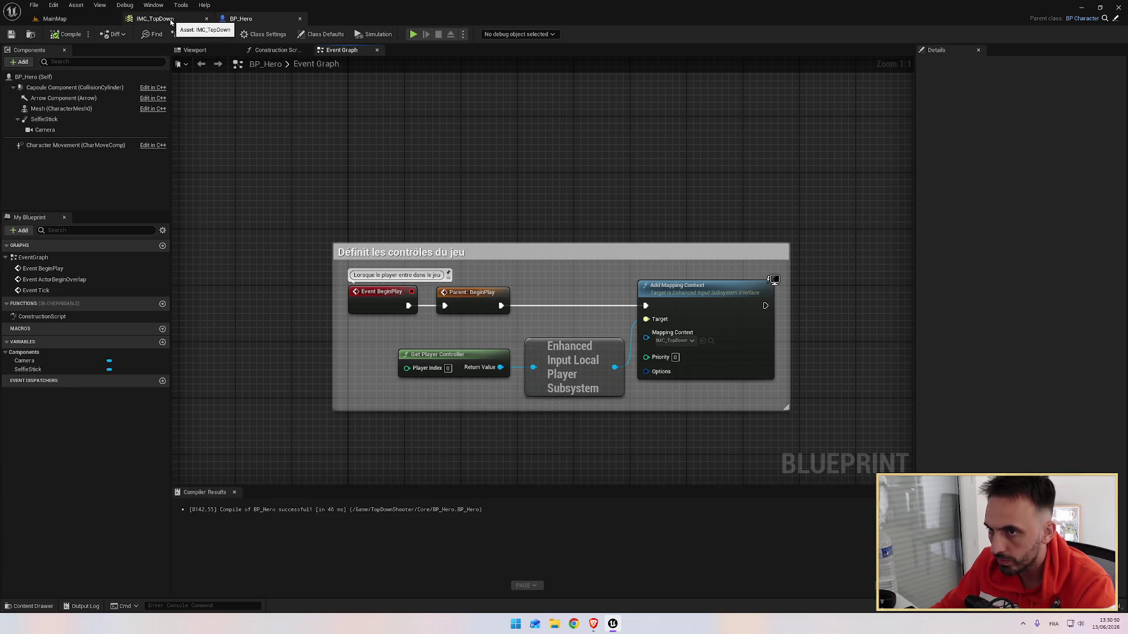
pyautogui.click(170, 19)
pyautogui.moveTo(176, 21); pyautogui.dragTo(261, 20)
pyautogui.click(166, 23)
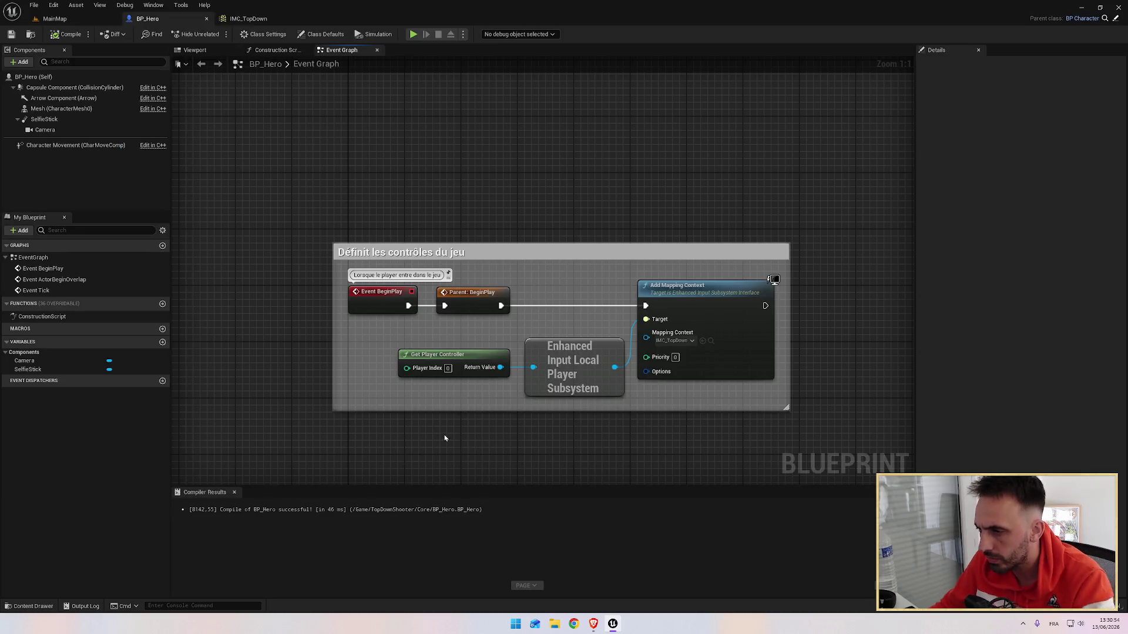
# Move Get Player Controller and the subsystem node up, shrink the comment box, and recompile.
pyautogui.moveTo(412, 333); pyautogui.dragTo(628, 404)
pyautogui.moveTo(568, 342); pyautogui.dragTo(567, 320)
pyautogui.click(558, 211)
pyautogui.moveTo(572, 410); pyautogui.dragTo(574, 381)
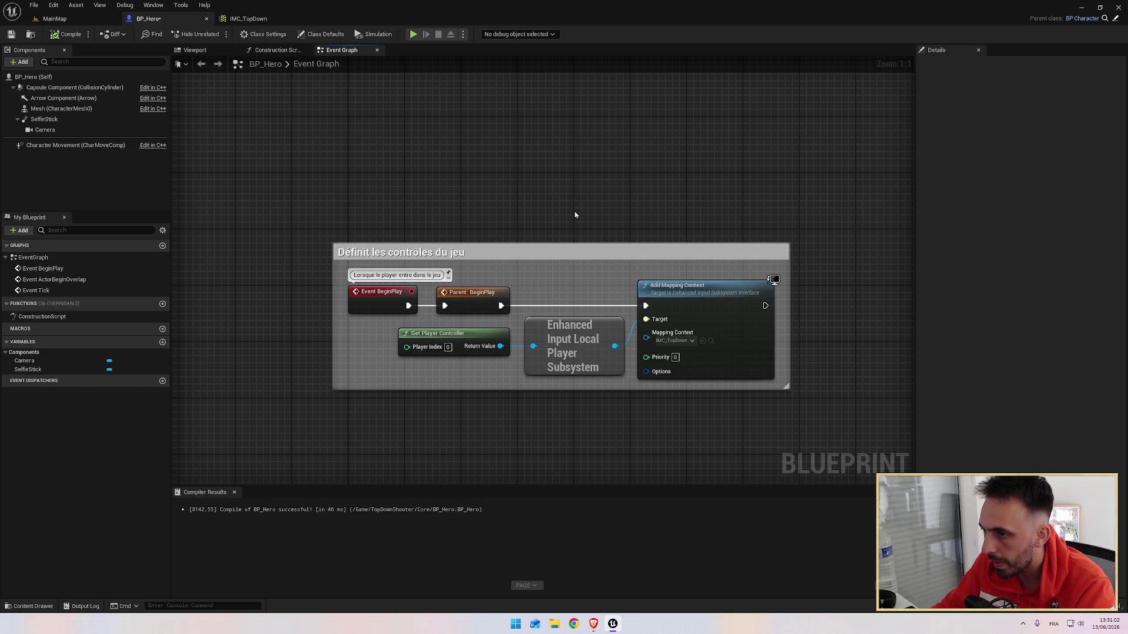
pyautogui.click(65, 34)
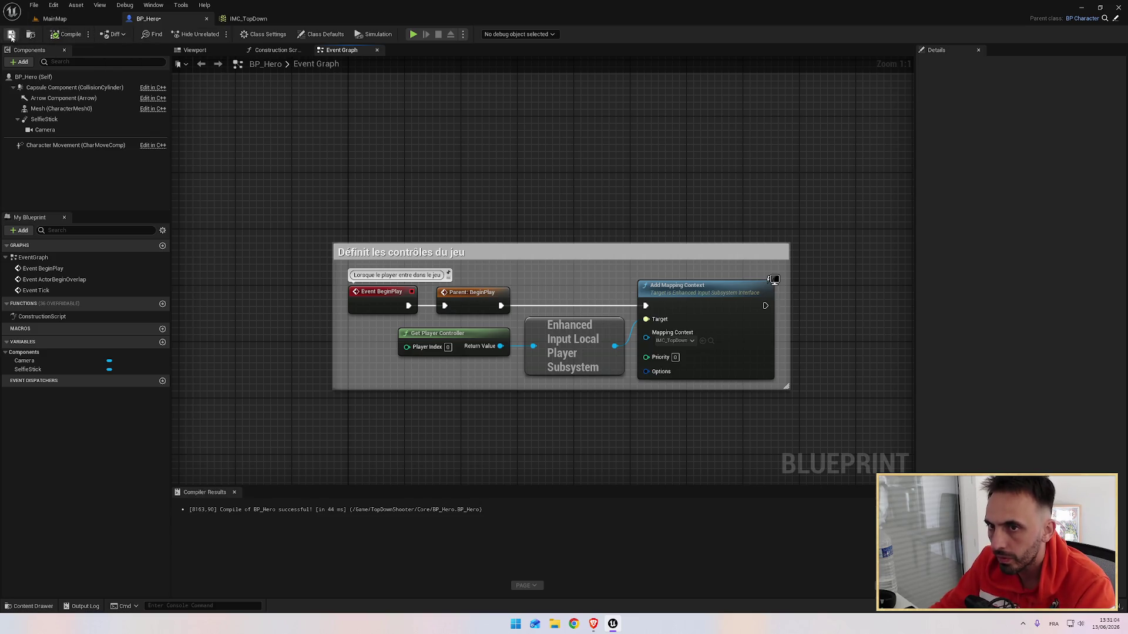
pyautogui.hotkey('alt', 'Tab')
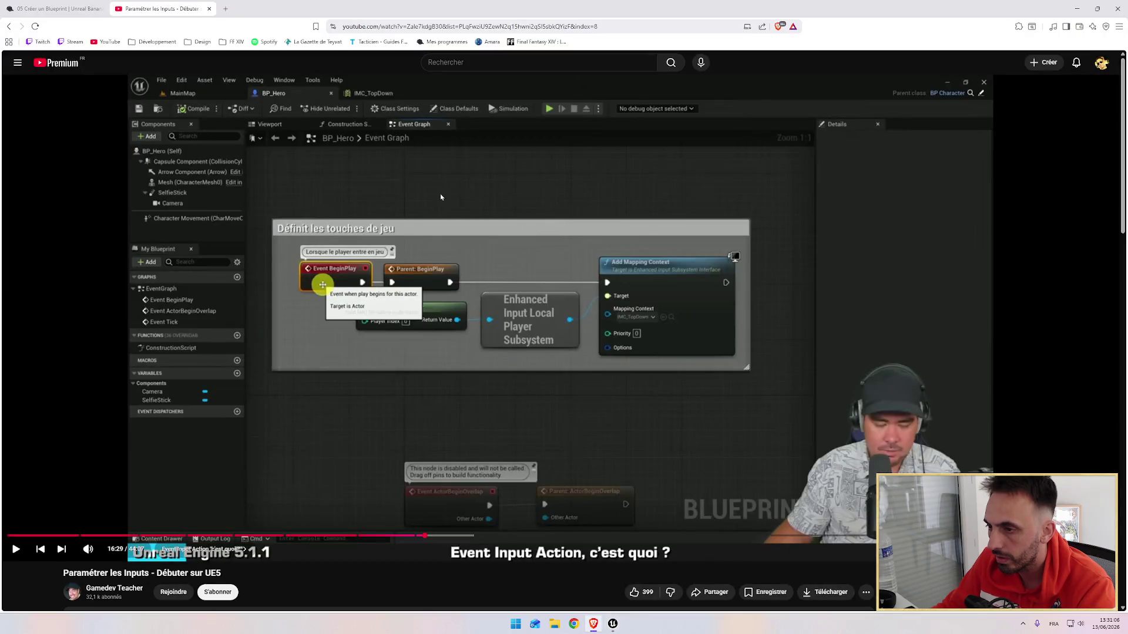
# Play the tutorial until it adds an INP_FireProjectile input event, then return to Unreal.
pyautogui.click(506, 238)
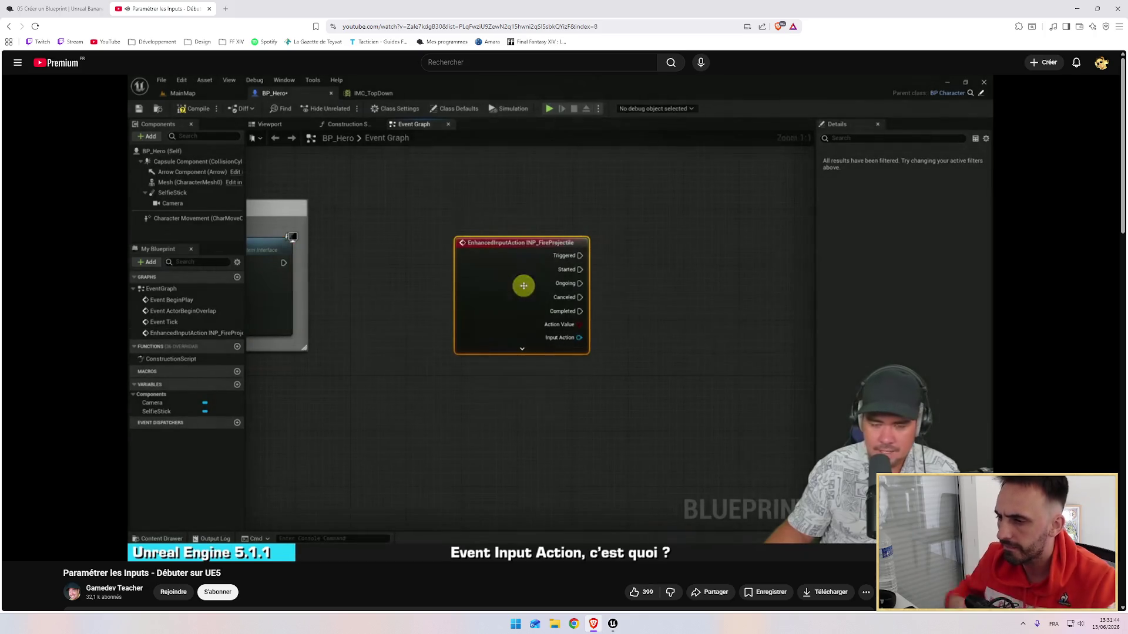
pyautogui.press('space')
pyautogui.hotkey('alt', 'Tab')
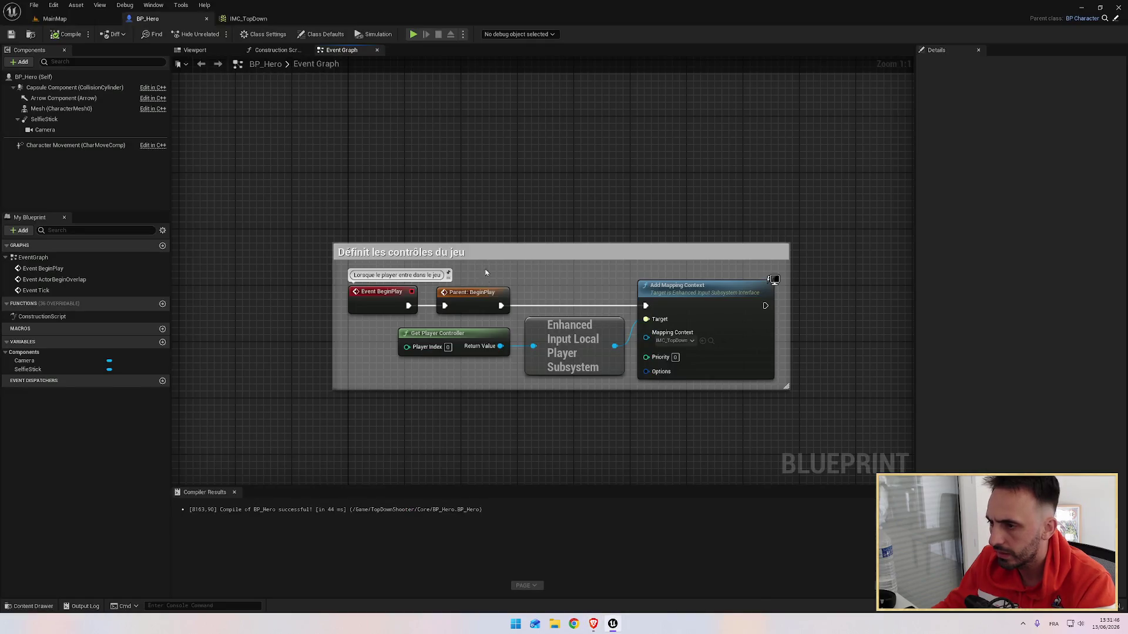
# Add an INP_FireProjectile input event node to BP_Hero's graph, then resume the tutorial video.
pyautogui.rightClick(640, 252)
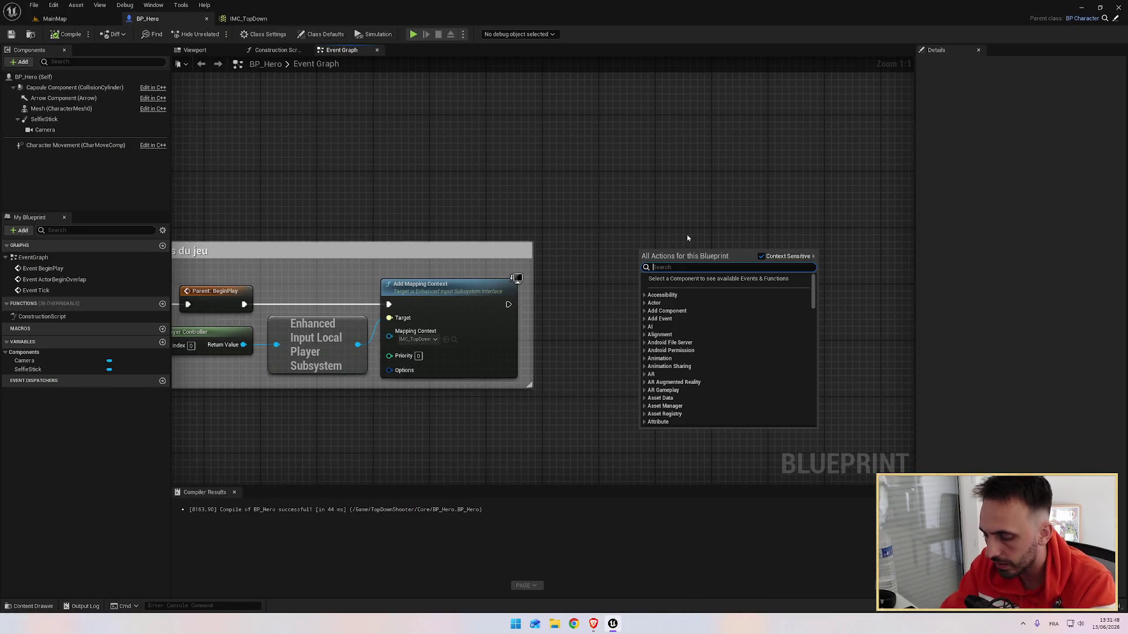
pyautogui.write('firepro')
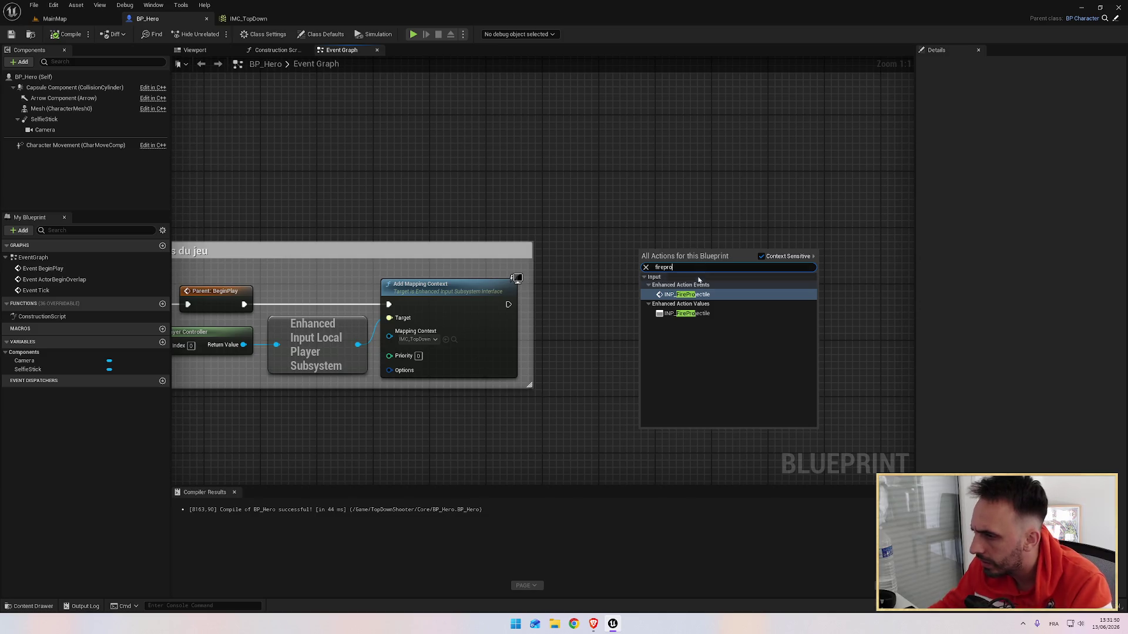
pyautogui.click(698, 295)
pyautogui.moveTo(697, 295); pyautogui.dragTo(754, 295)
pyautogui.hotkey('alt', 'Tab')
pyautogui.click(611, 311)
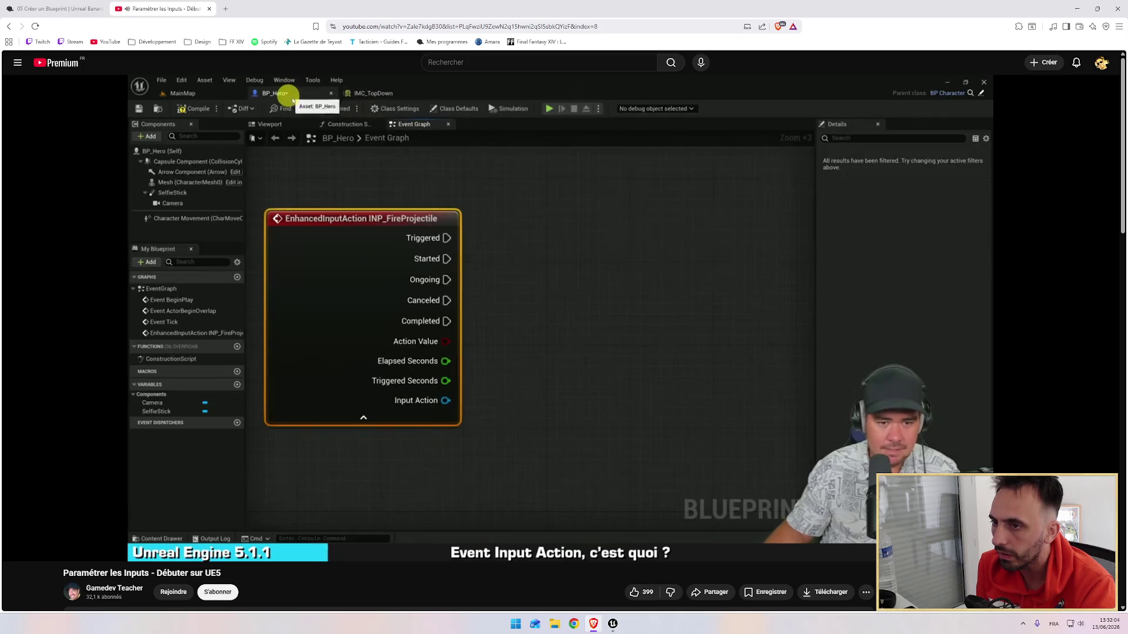
# Watch the tutorial explain the INP_FireProjectile node, then return to BP_Hero's Event Graph in Unreal.
pyautogui.moveTo(460, 303)
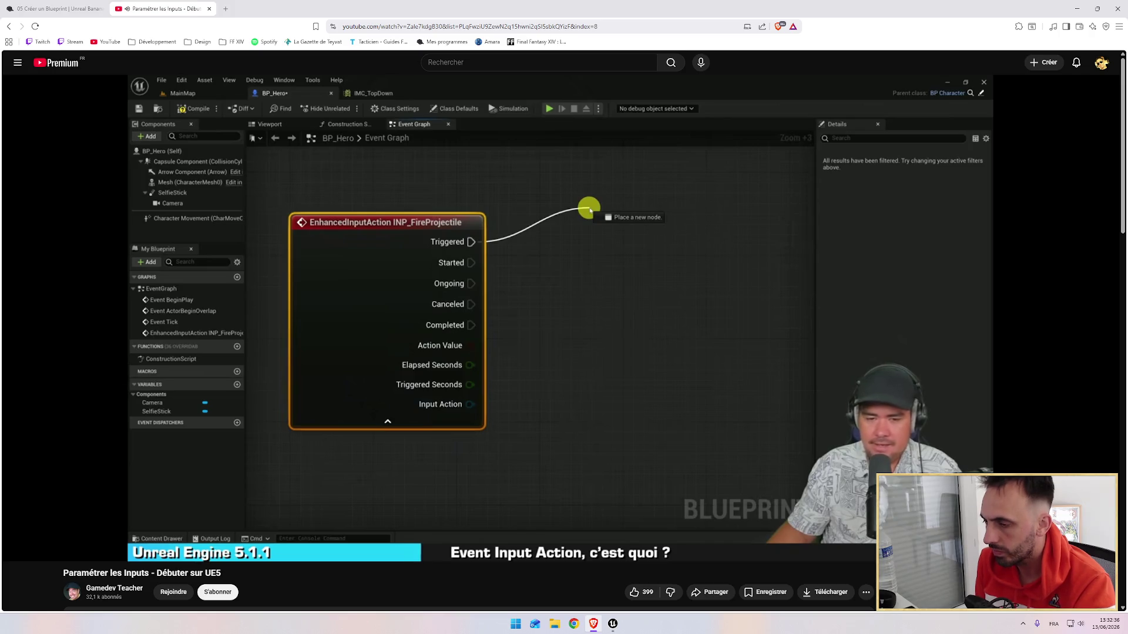
pyautogui.moveTo(491, 360)
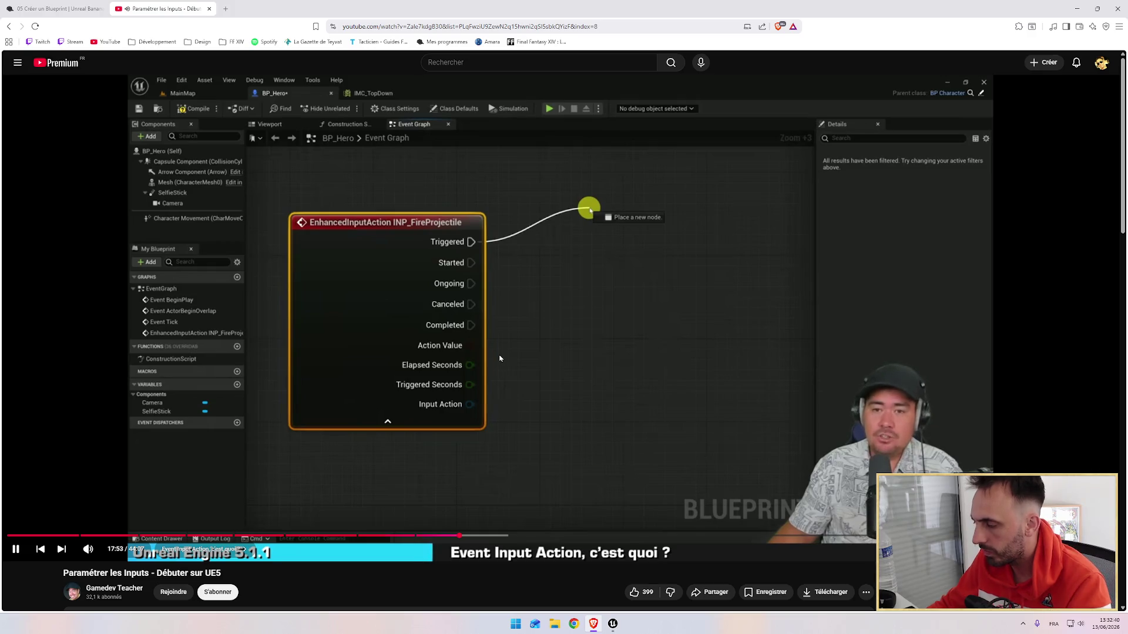
pyautogui.hotkey('alt', 'Tab')
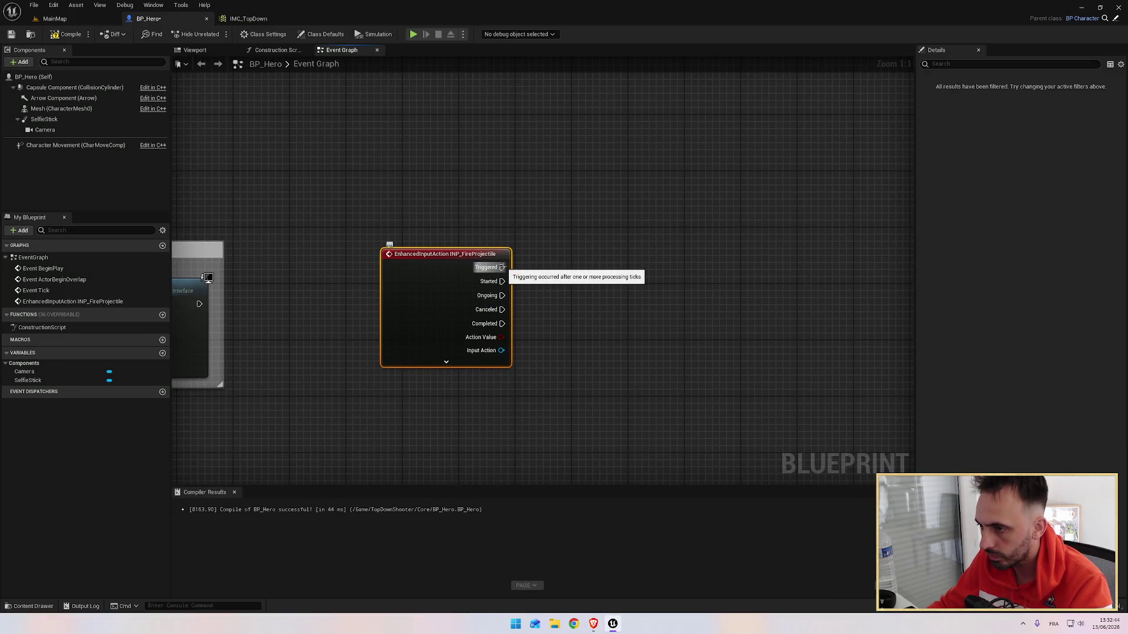
pyautogui.hotkey('alt', 'Tab')
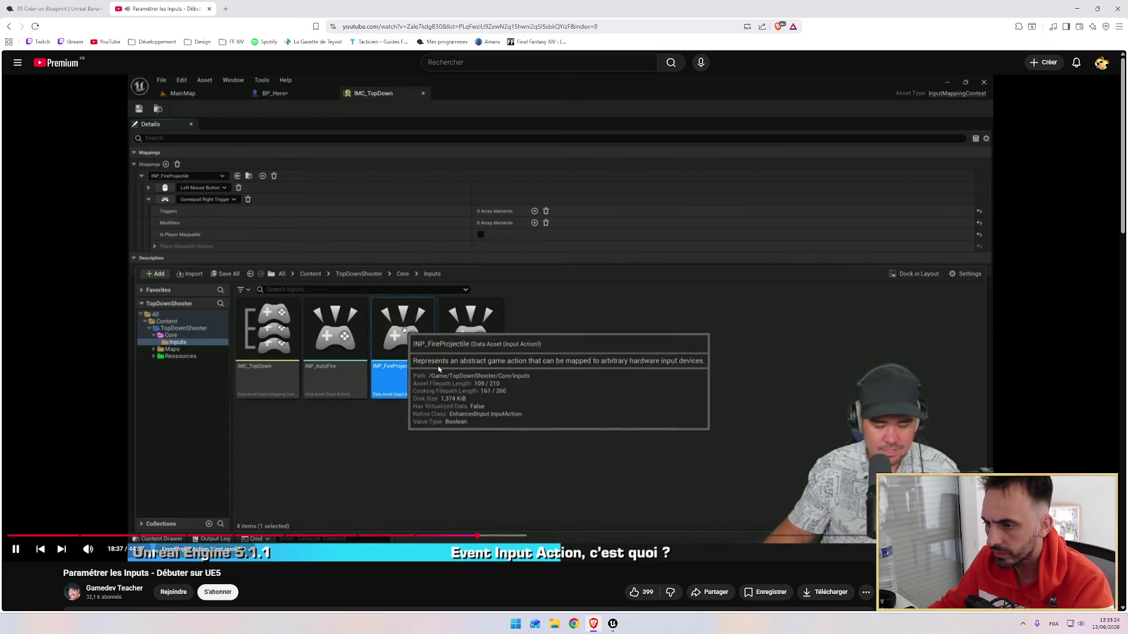
pyautogui.hotkey('alt', 'Tab')
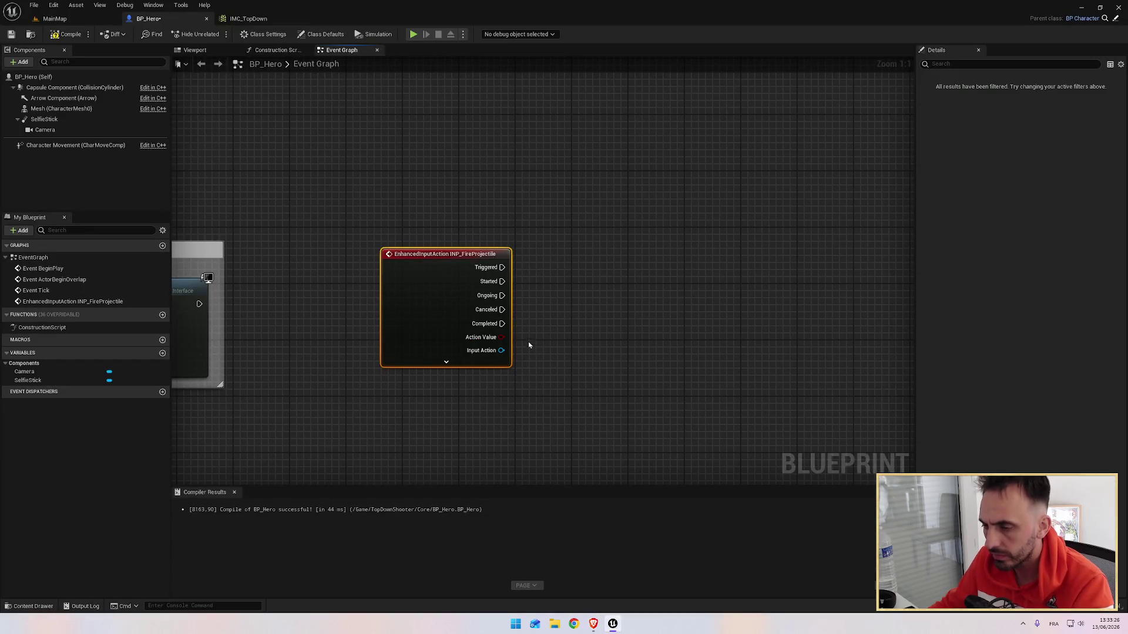
# Pause the tutorial and open the INP_FireProjectile input action from IMC_TopDown via Browse.
pyautogui.hotkey('ctrl', 'space')
pyautogui.hotkey('ctrl', 'space')
pyautogui.hotkey('alt', 'Tab')
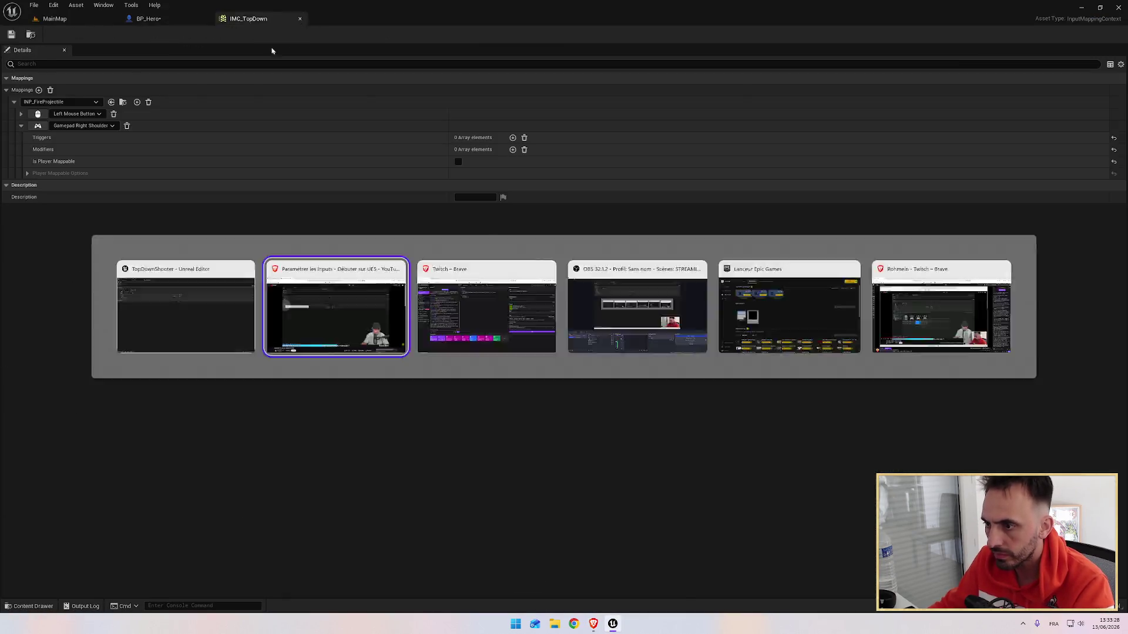
pyautogui.click(410, 325)
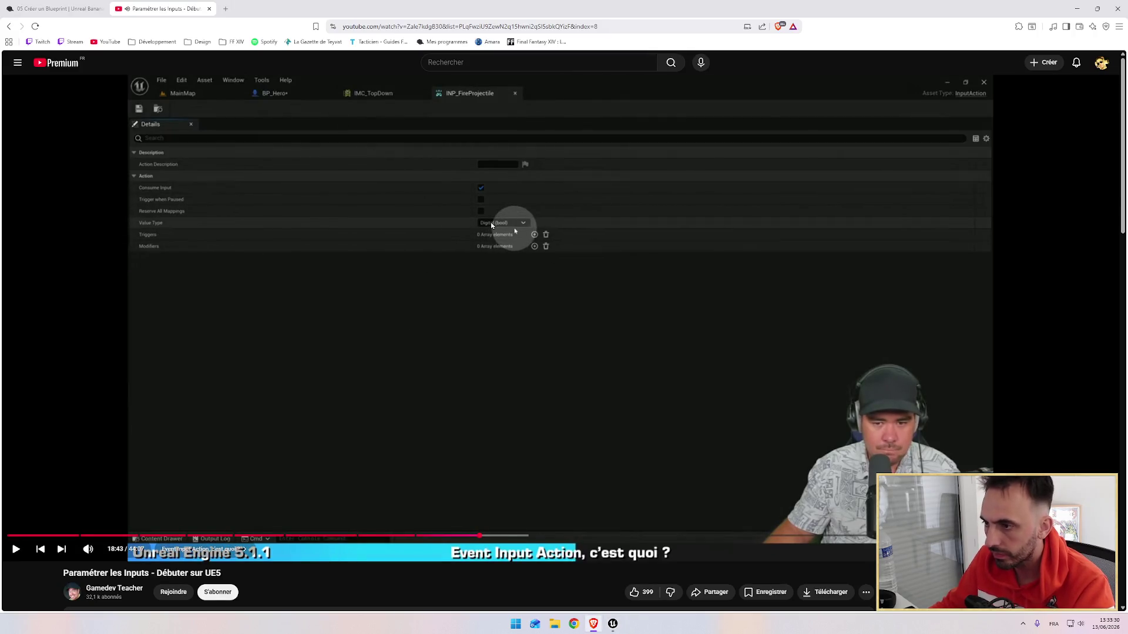
pyautogui.hotkey('alt', 'Tab')
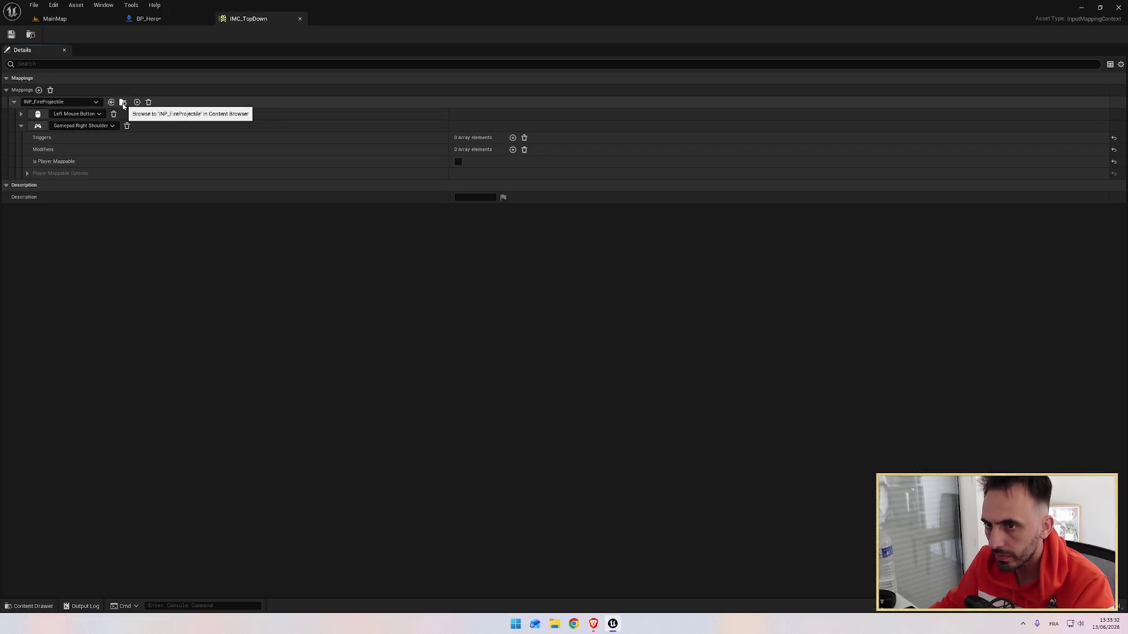
pyautogui.click(122, 101)
pyautogui.doubleClick(325, 470)
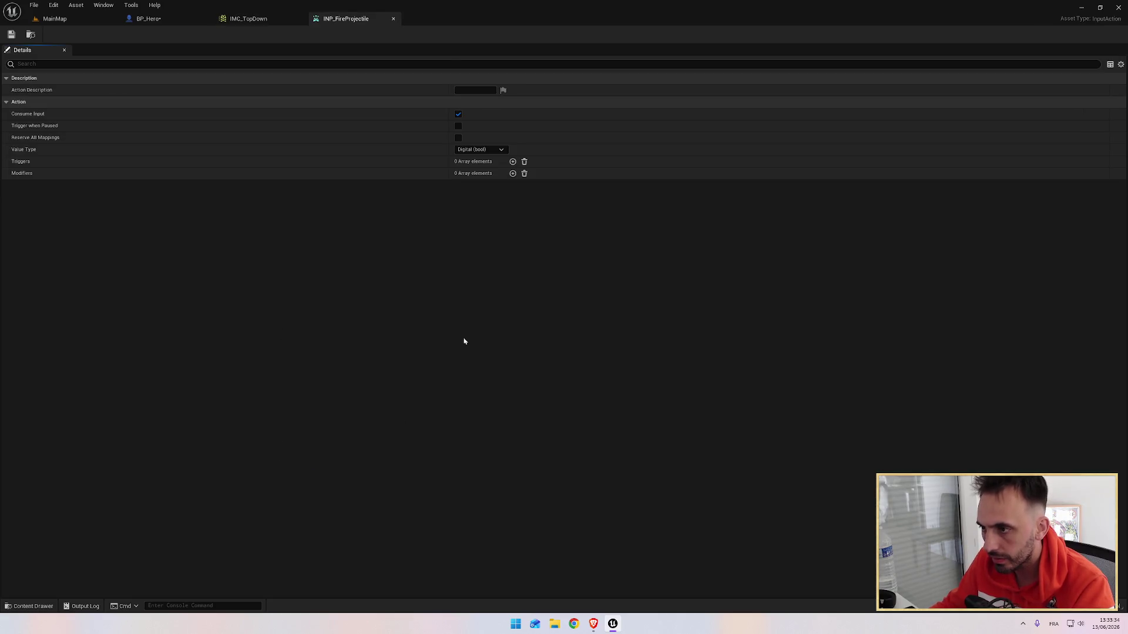
# Follow the tutorial on INP_FireProjectile's Value Type, then close the input action editor.
pyautogui.hotkey('alt', 'Tab')
pyautogui.click(479, 264)
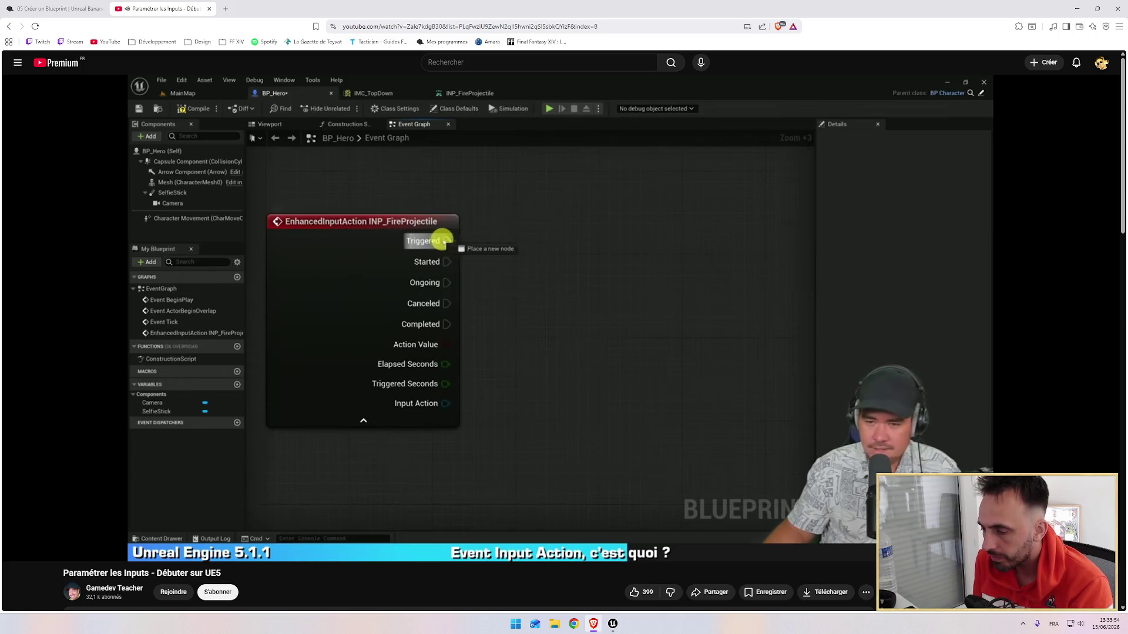
pyautogui.moveTo(509, 250)
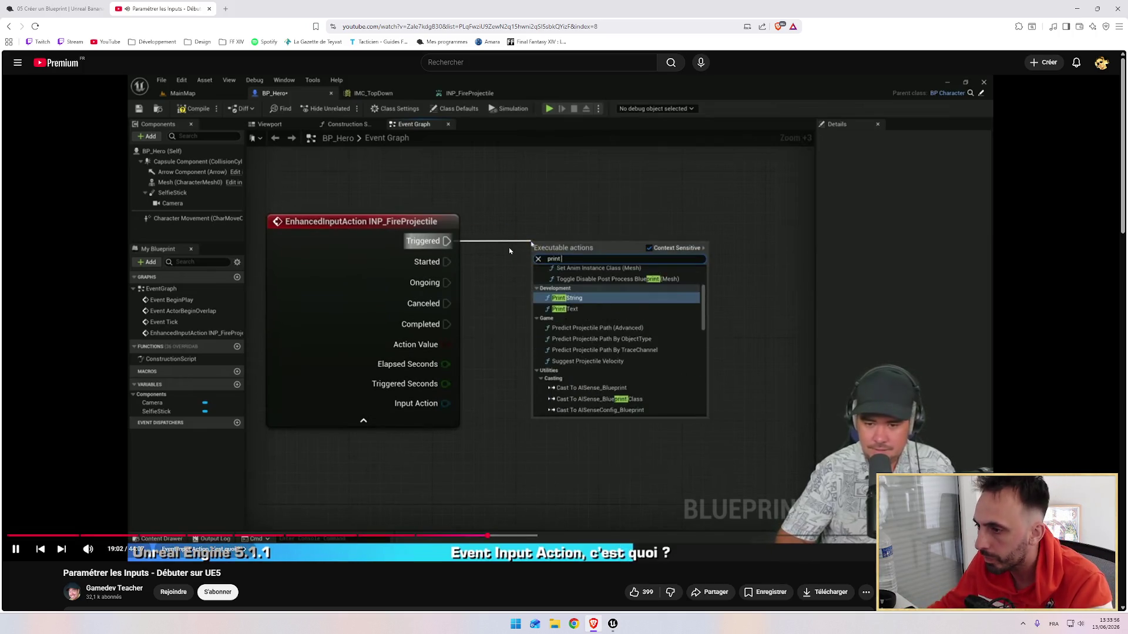
pyautogui.hotkey('alt', 'Tab')
pyautogui.click(393, 19)
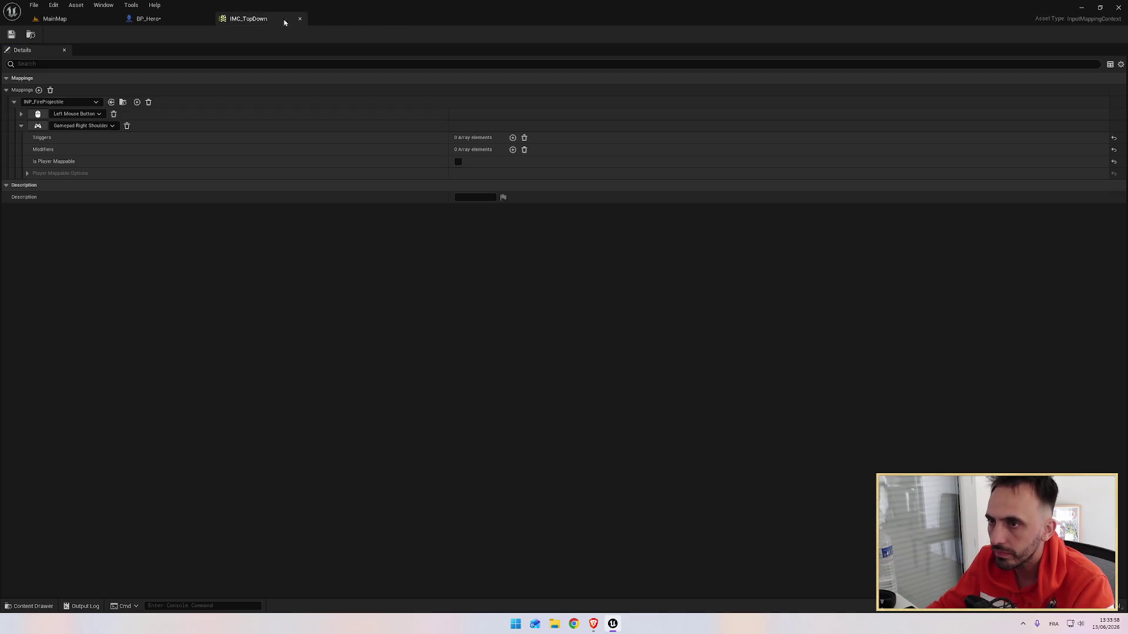
# In BP_Hero, add a Print String off INP_FireProjectile's Triggered output with text 'HEY!'.
pyautogui.click(168, 22)
pyautogui.moveTo(502, 268)
pyautogui.mouseDown()
pyautogui.moveTo(608, 235)
pyautogui.moveTo(590, 230)
pyautogui.mouseUp()
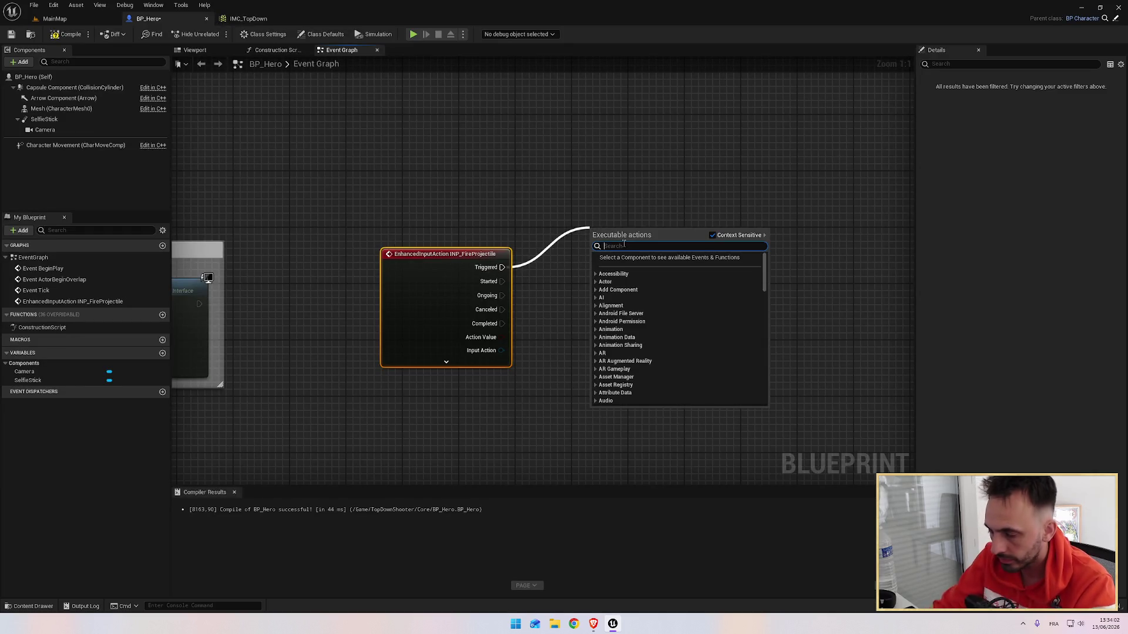
pyautogui.write('print')
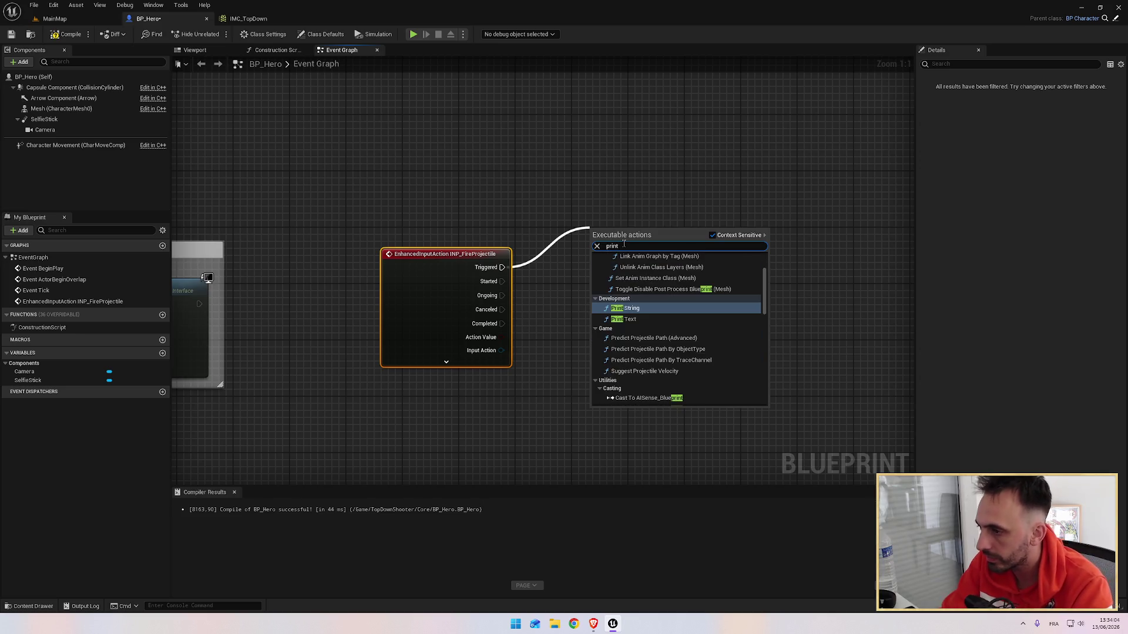
pyautogui.press('Return')
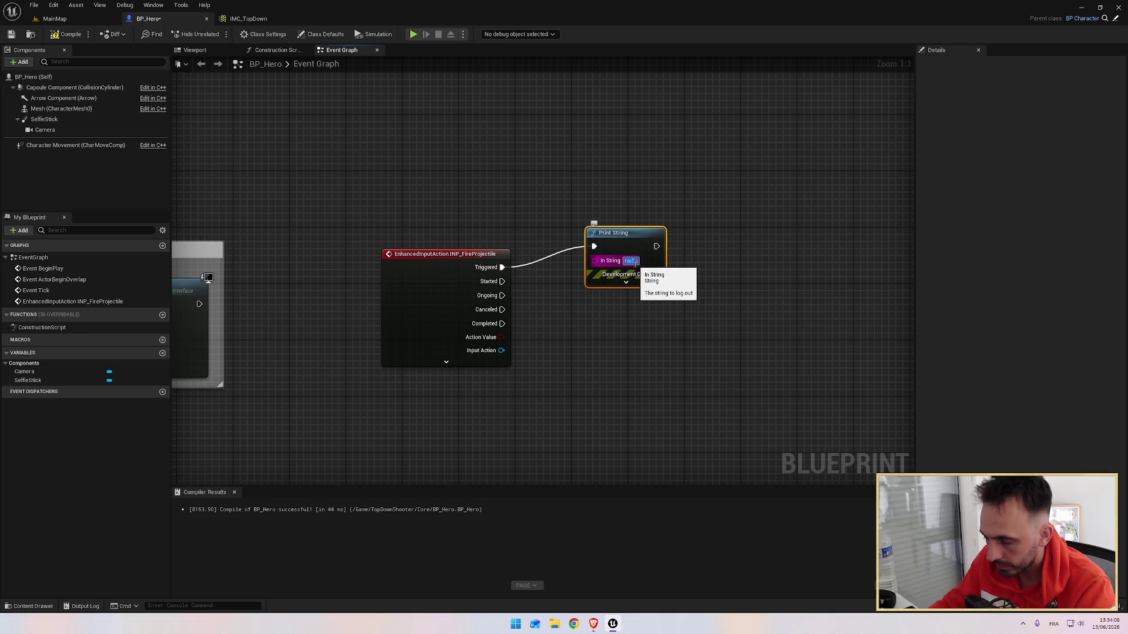
pyautogui.write('HEY!')
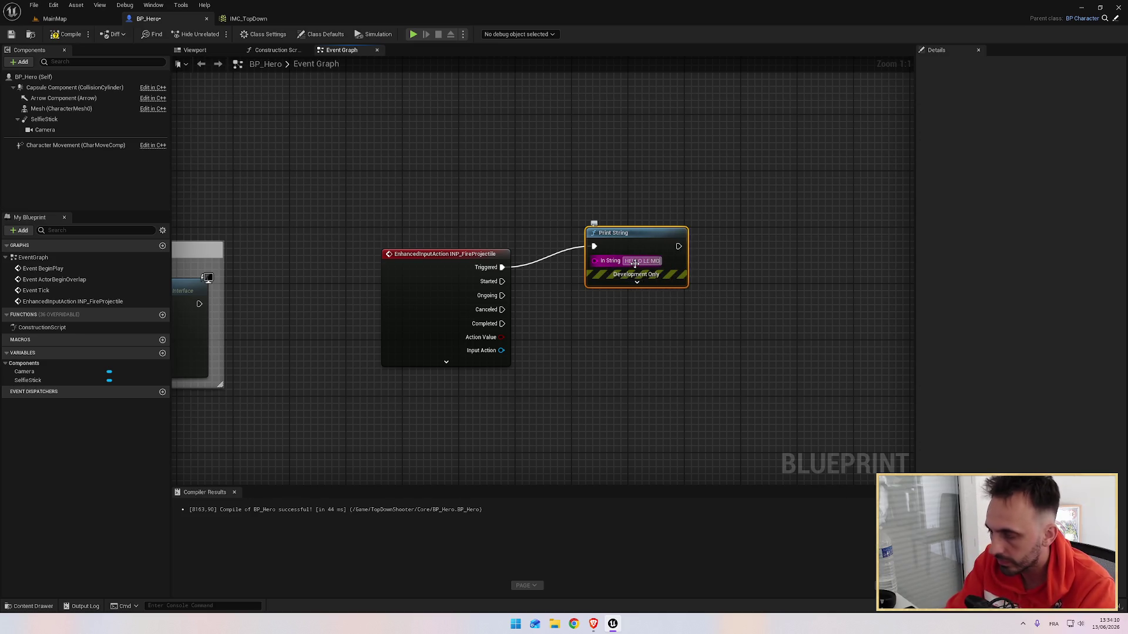
# Wire Completed into the second Print String and feed Action Value toward its text.
pyautogui.hotkey('alt', 'Tab')
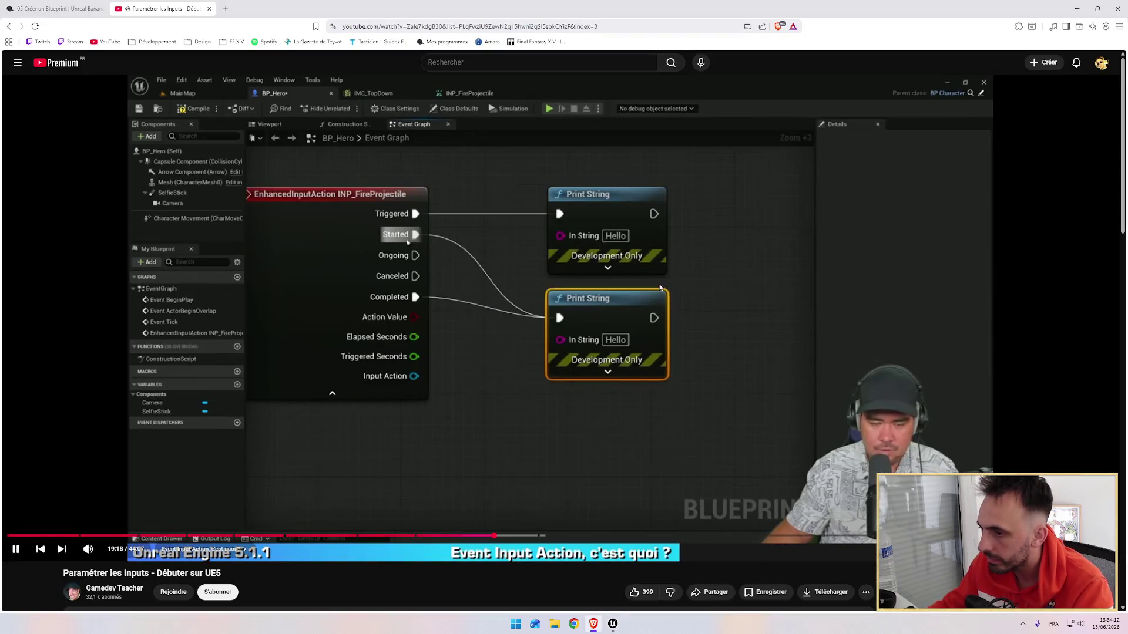
pyautogui.click(503, 288)
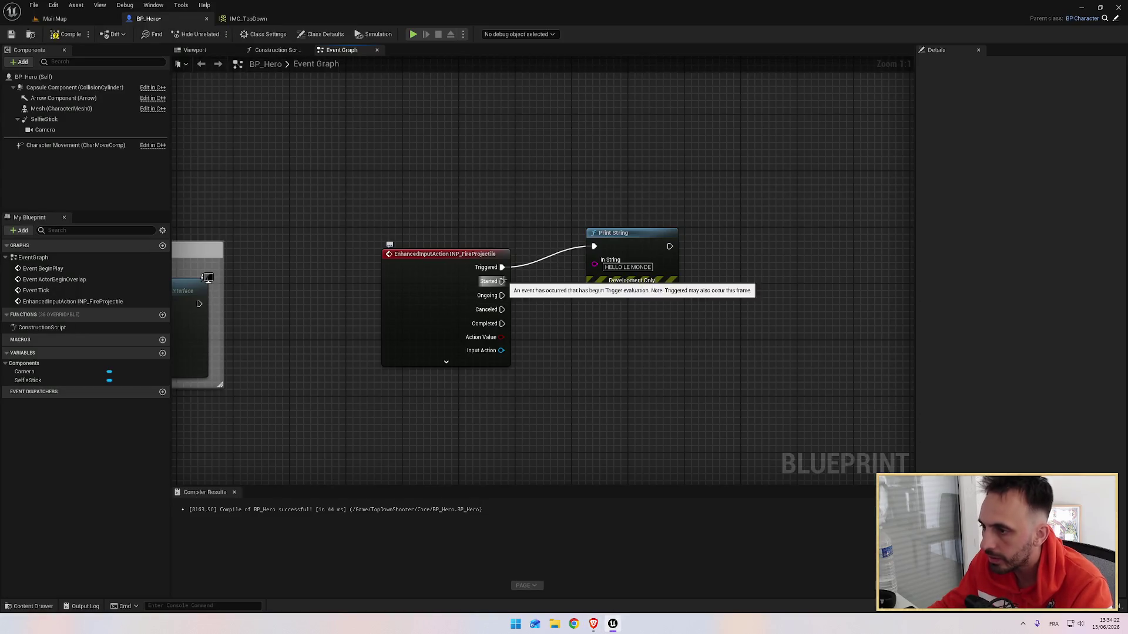
pyautogui.moveTo(502, 324); pyautogui.dragTo(609, 338)
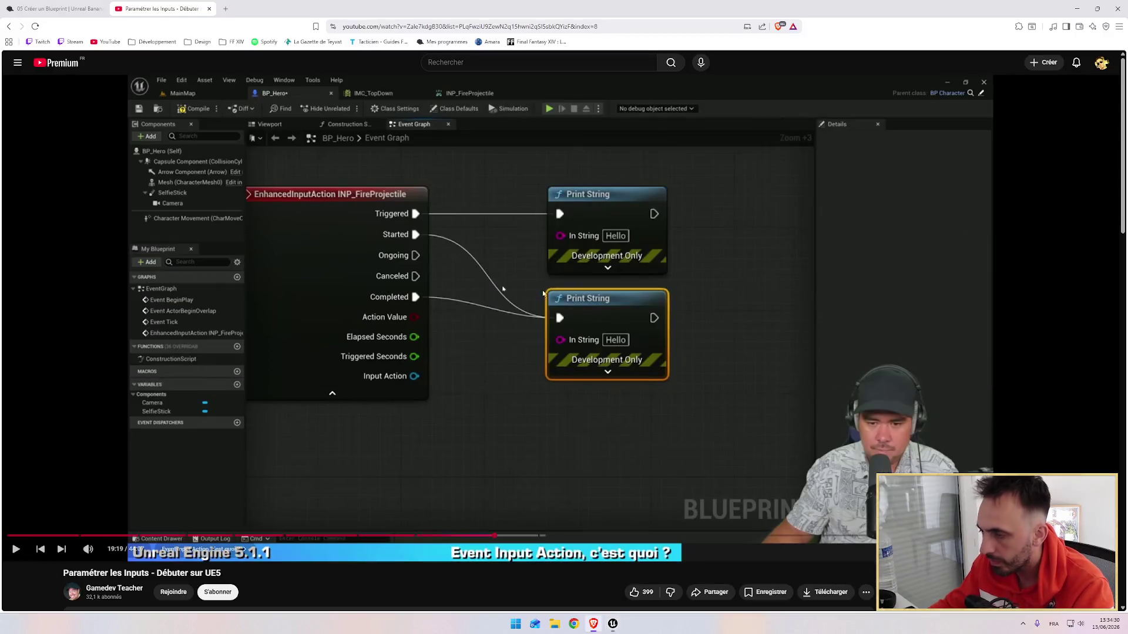
pyautogui.hotkey('alt', 'Tab')
pyautogui.click(535, 324)
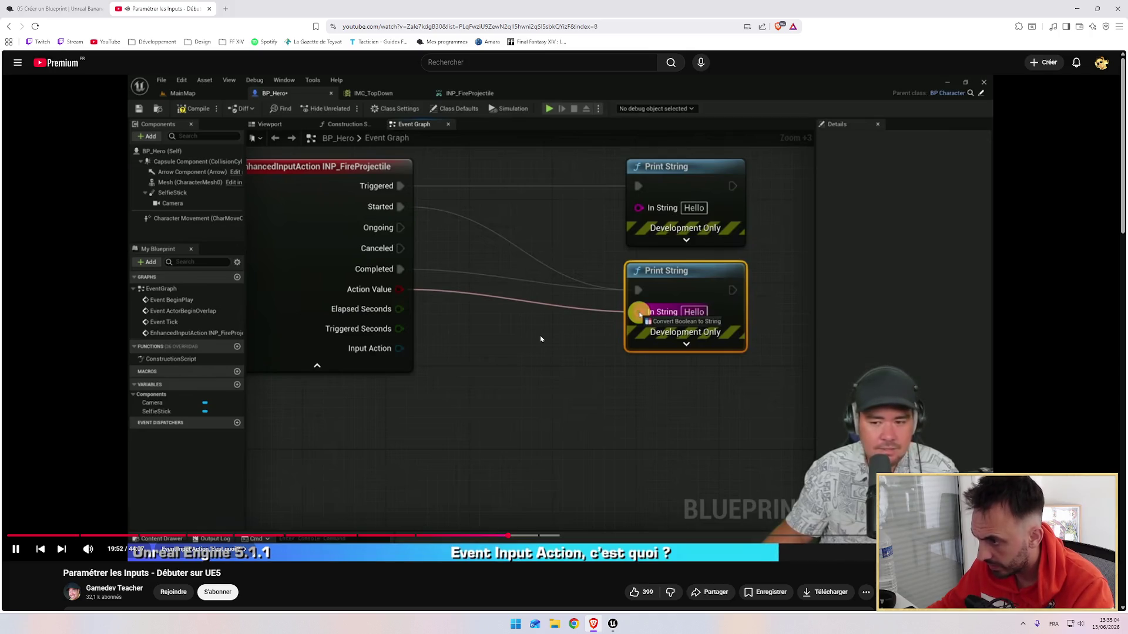
pyautogui.hotkey('alt', 'Tab')
pyautogui.moveTo(502, 337); pyautogui.dragTo(596, 345)
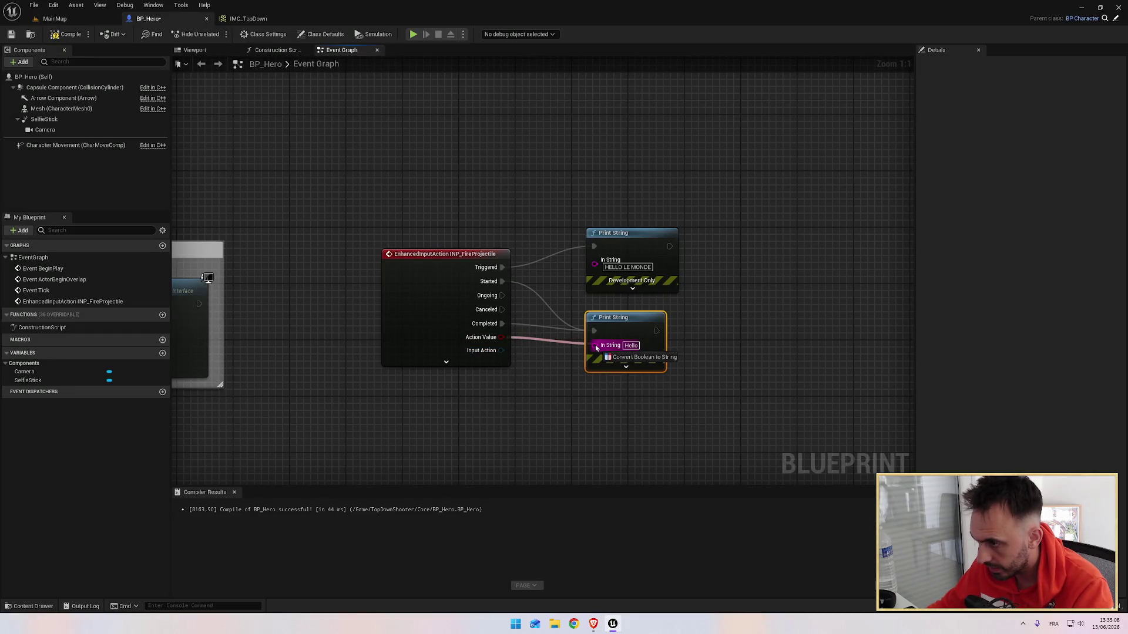
# Plug Action Value into the second Print String's text, checking against the tutorial.
pyautogui.moveTo(597, 346)
pyautogui.mouseDown()
pyautogui.moveTo(554, 381)
pyautogui.moveTo(555, 398)
pyautogui.mouseUp()
pyautogui.hotkey('alt', 'Tab')
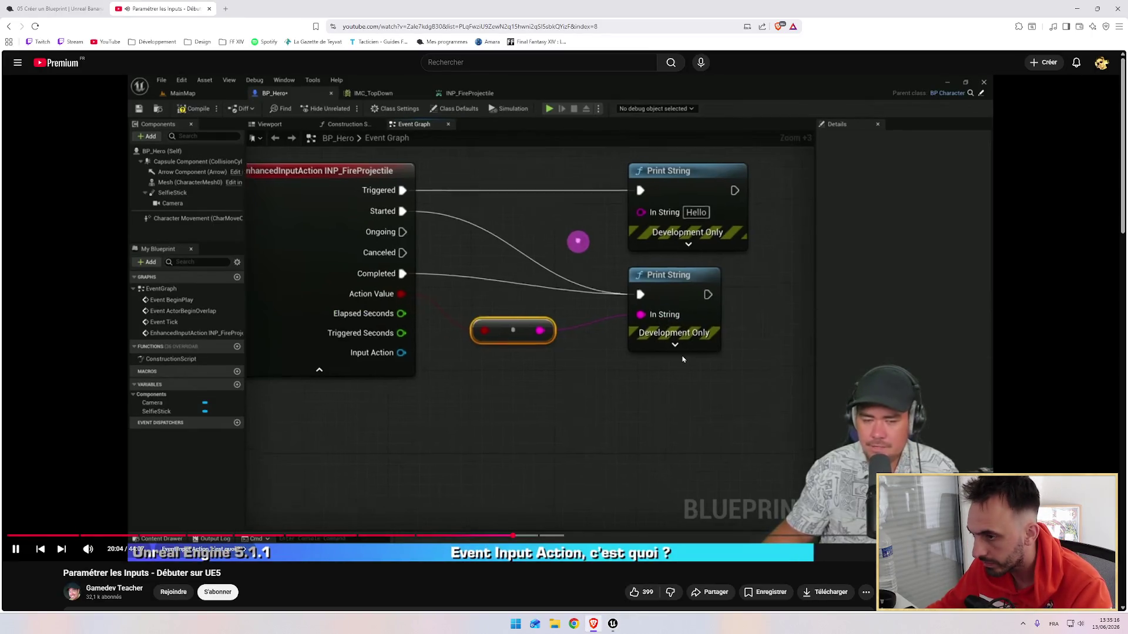
pyautogui.moveTo(615, 343)
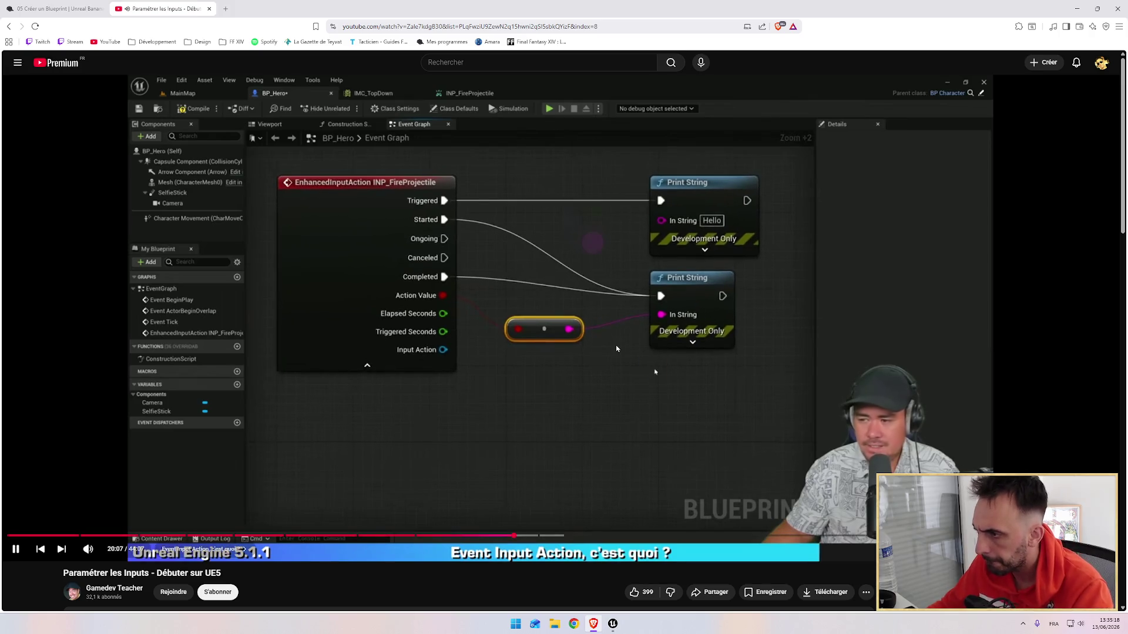
pyautogui.hotkey('alt', 'Tab')
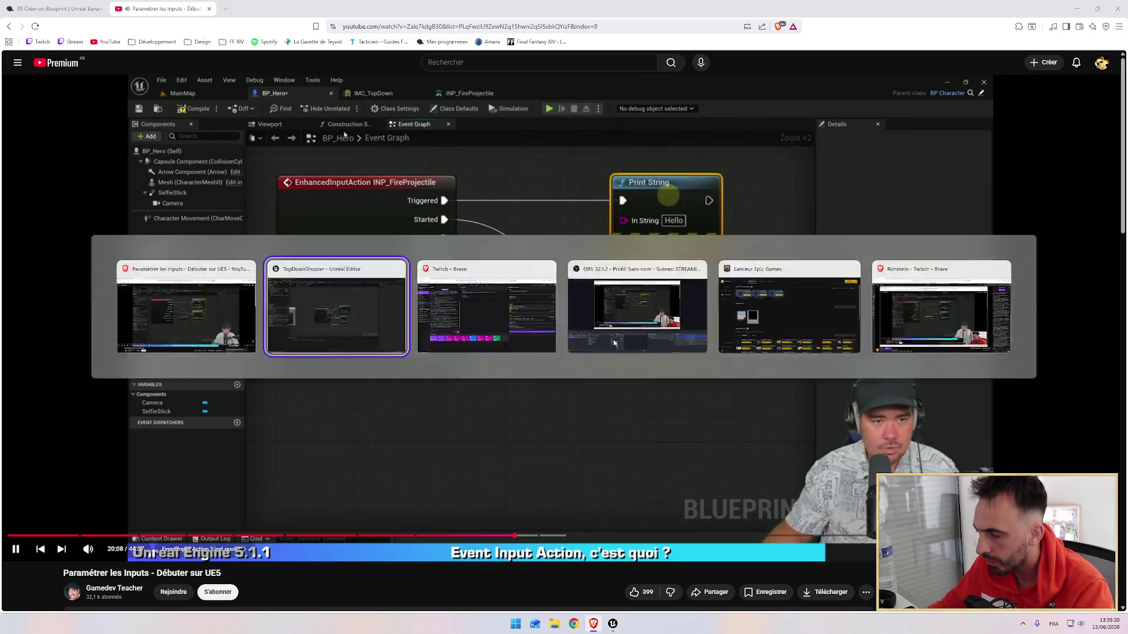
pyautogui.hotkey('alt', 'Tab')
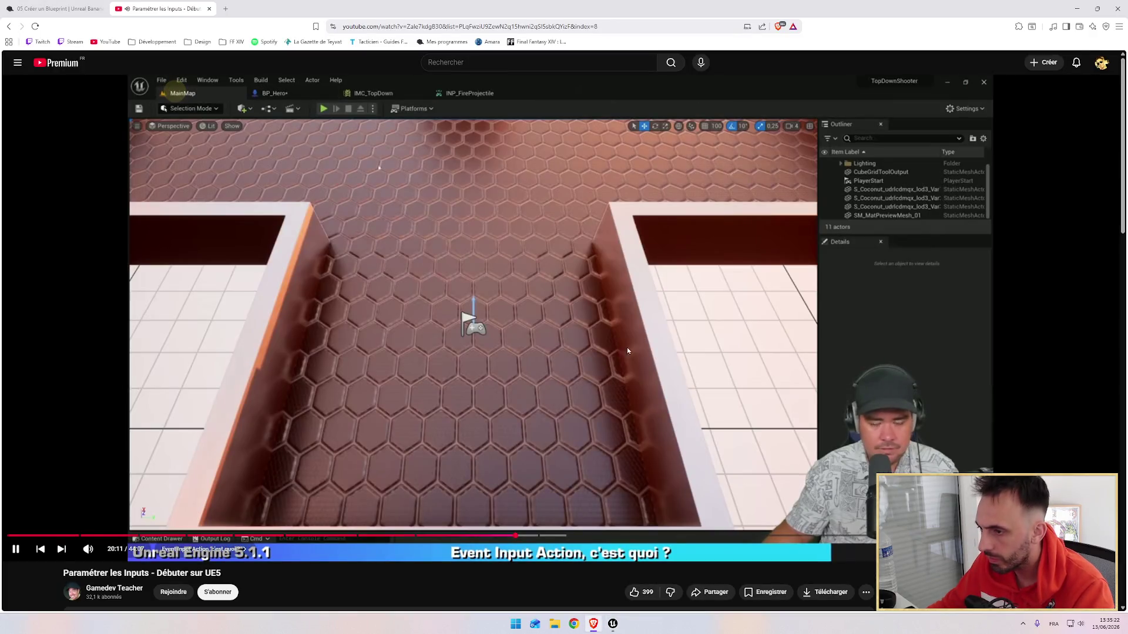
pyautogui.hotkey('alt', 'Tab')
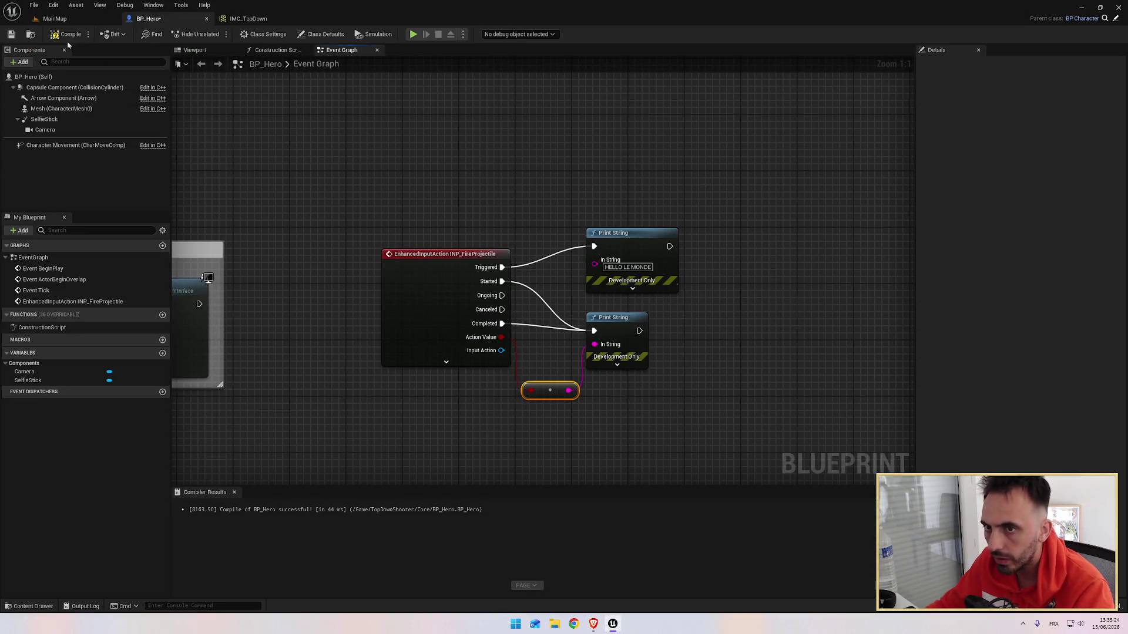
# Play test the MainMap level, stop it with Esc, and resume the tutorial video.
pyautogui.click(12, 35)
pyautogui.hotkey('alt', 'Tab')
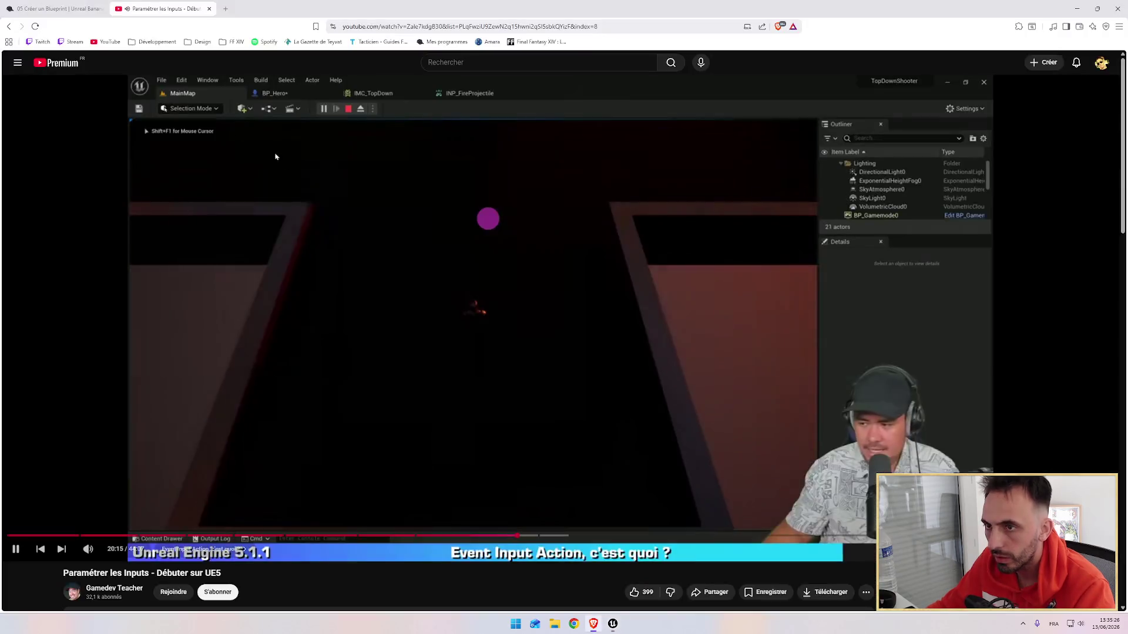
pyautogui.hotkey('alt', 'Tab')
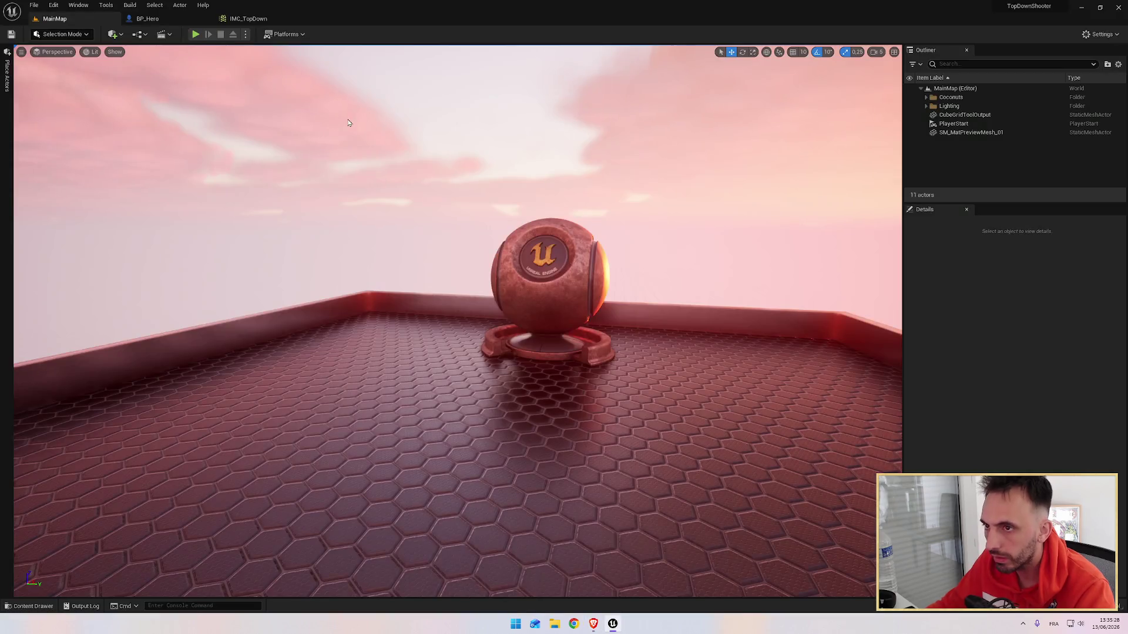
pyautogui.click(238, 17)
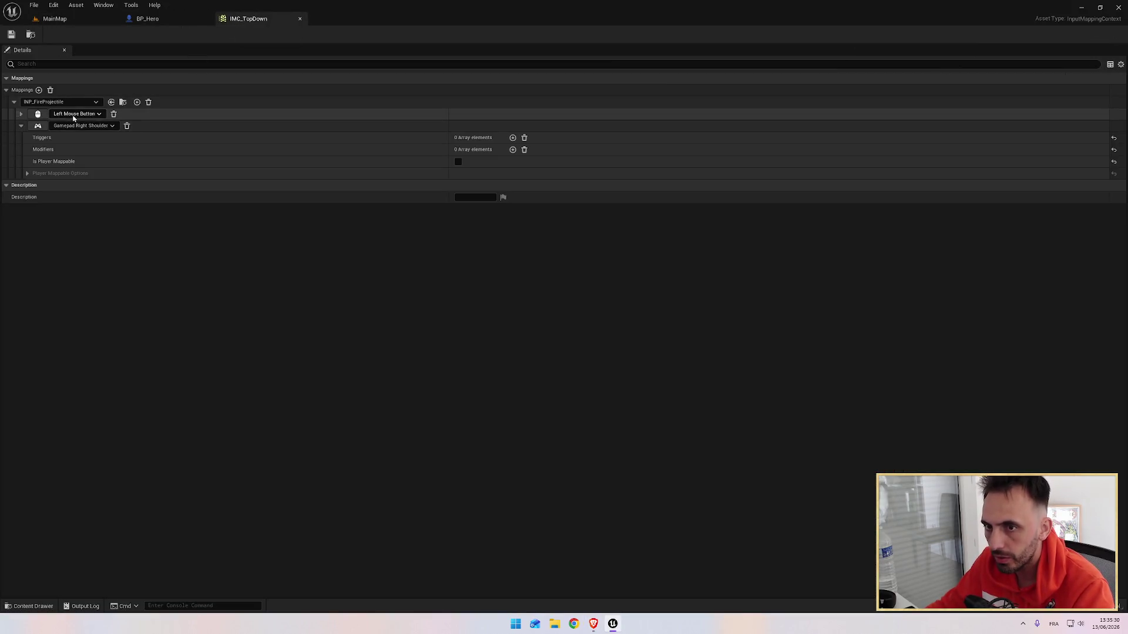
pyautogui.click(61, 19)
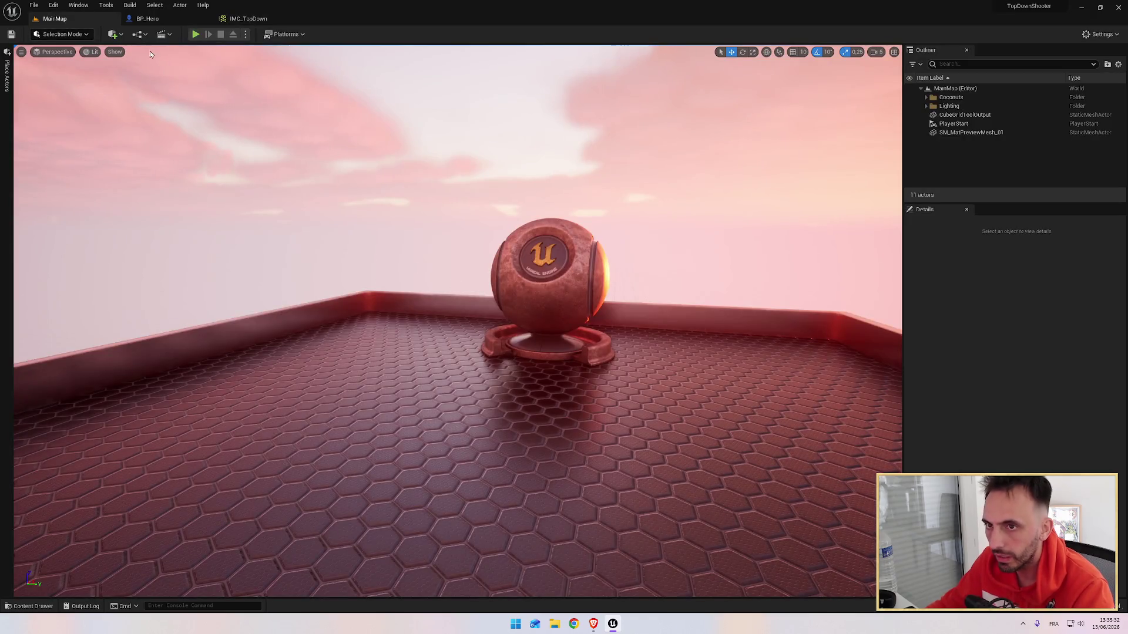
pyautogui.click(195, 34)
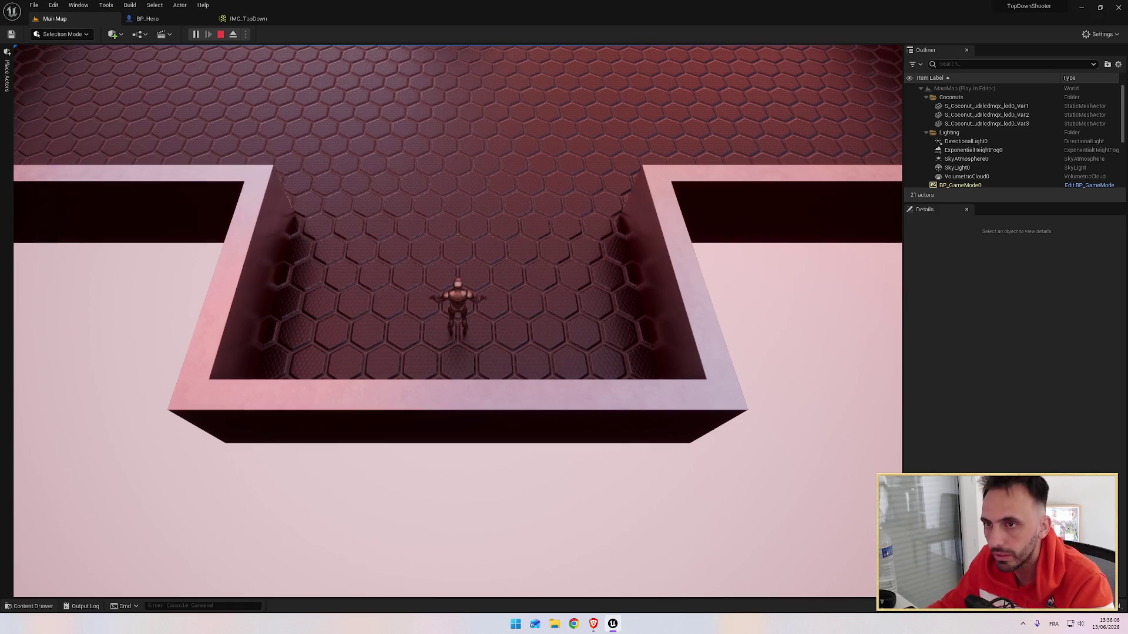
pyautogui.press('Escape')
pyautogui.hotkey('alt', 'Tab')
pyautogui.click(497, 303)
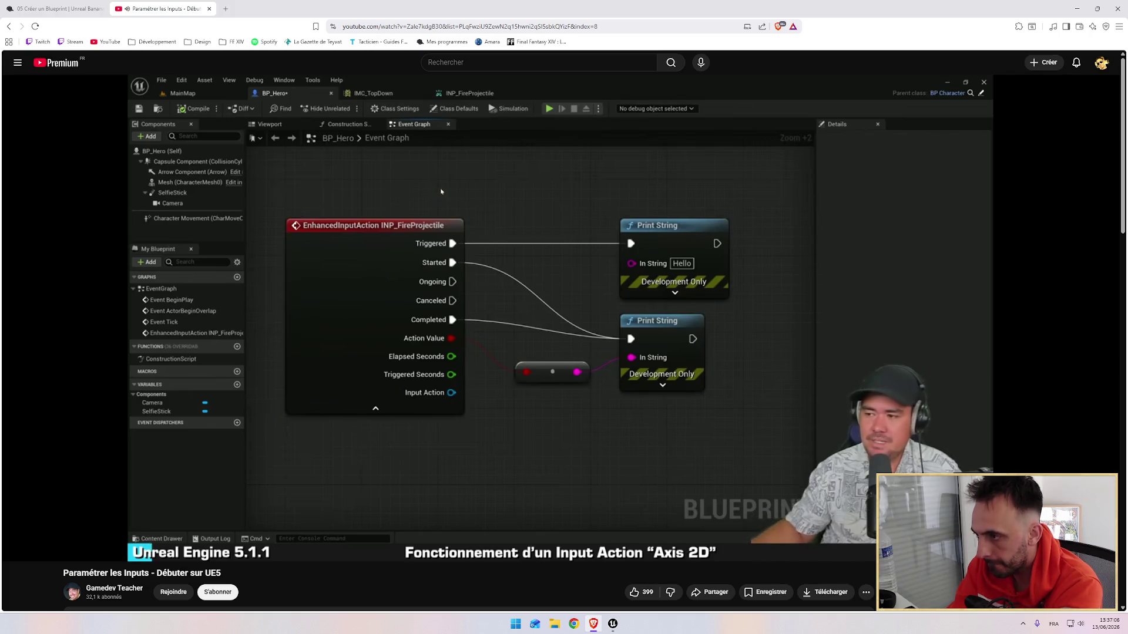
# Move the INP_FireProjectile event, both Print Strings and the conversion node closer together.
pyautogui.moveTo(529, 307)
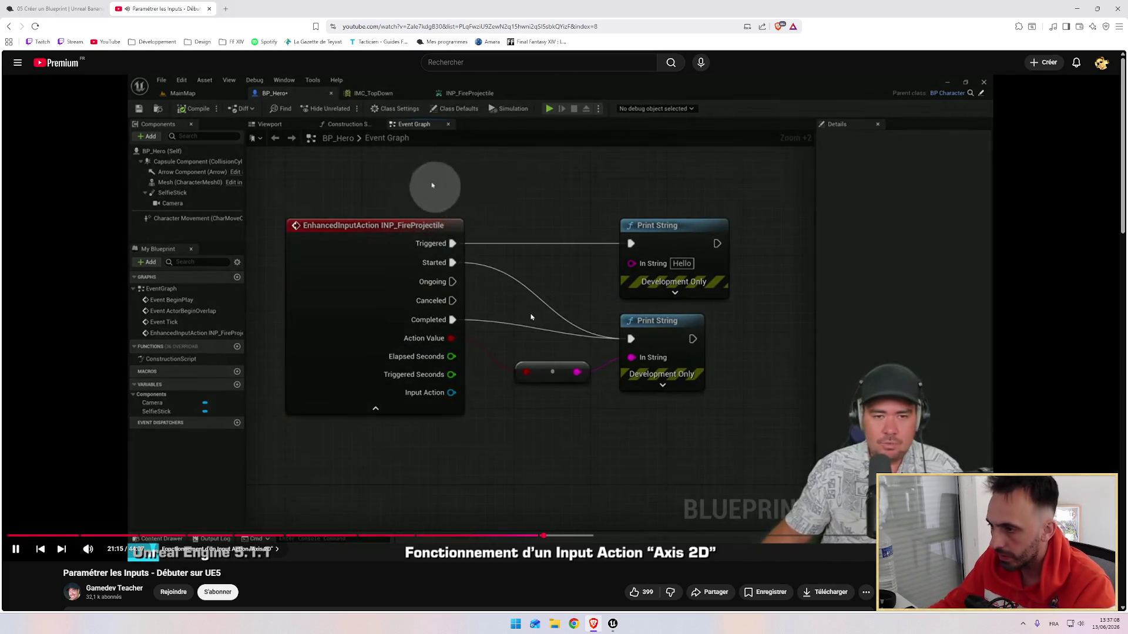
pyautogui.hotkey('alt', 'Tab')
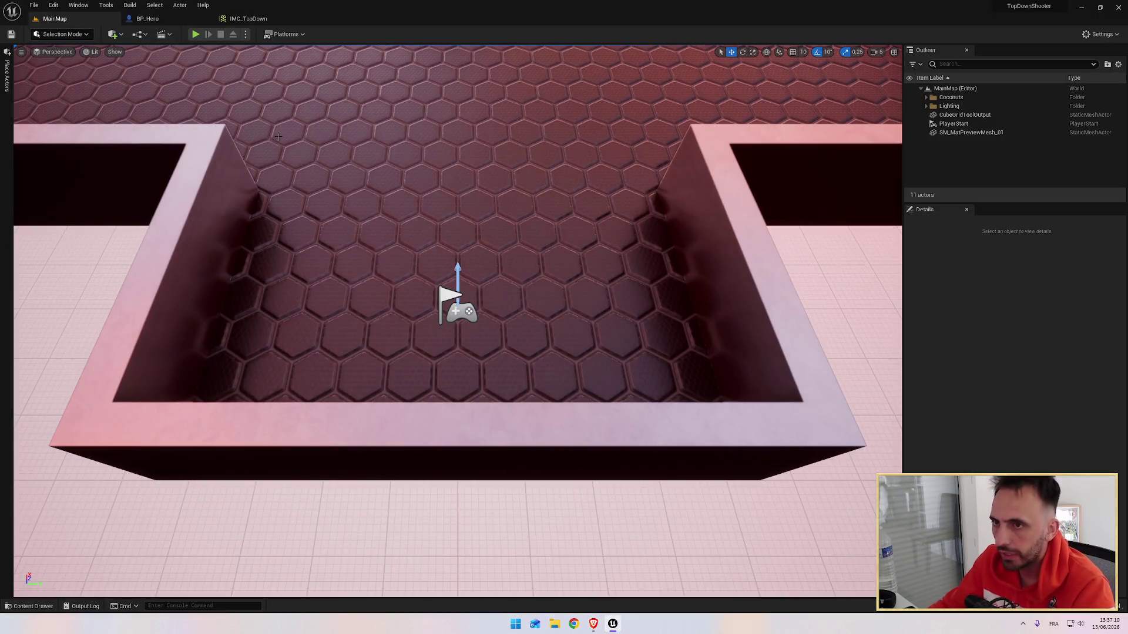
pyautogui.click(165, 19)
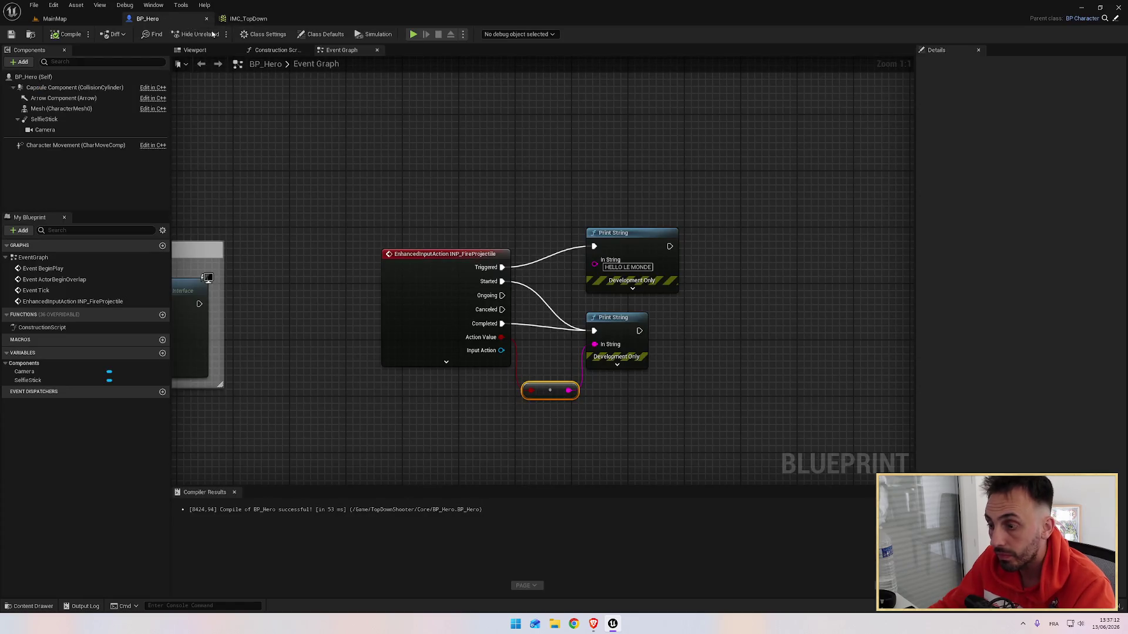
pyautogui.moveTo(518, 225)
pyautogui.mouseDown()
pyautogui.moveTo(419, 261)
pyautogui.moveTo(433, 263)
pyautogui.mouseUp()
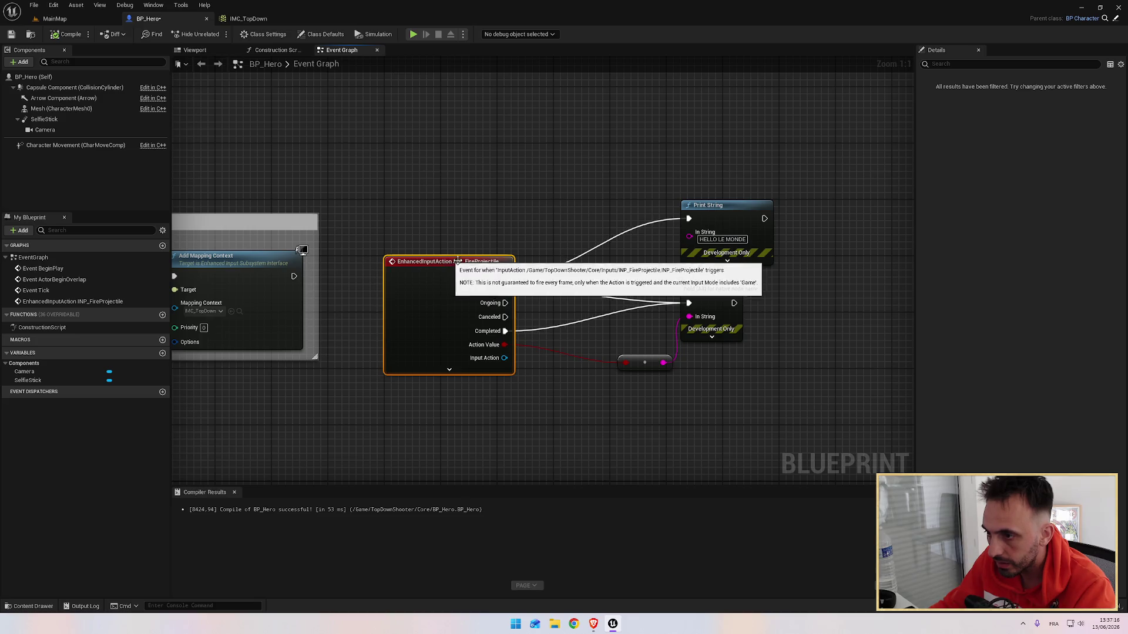
pyautogui.moveTo(720, 303)
pyautogui.mouseDown()
pyautogui.moveTo(618, 312)
pyautogui.moveTo(633, 289)
pyautogui.mouseUp()
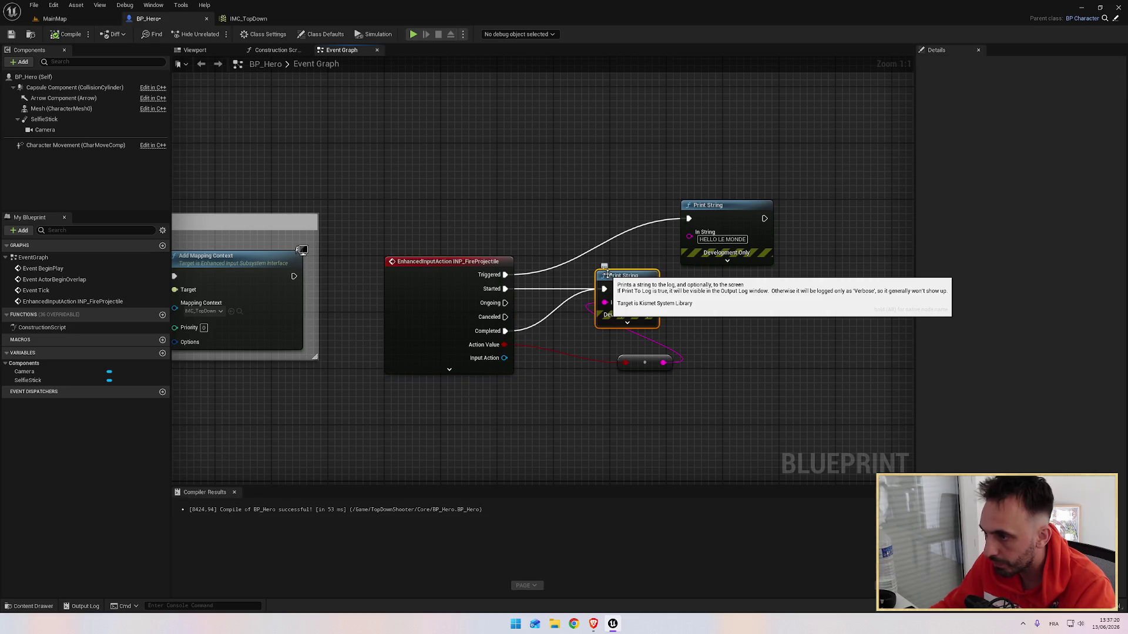
pyautogui.moveTo(655, 312); pyautogui.dragTo(648, 311)
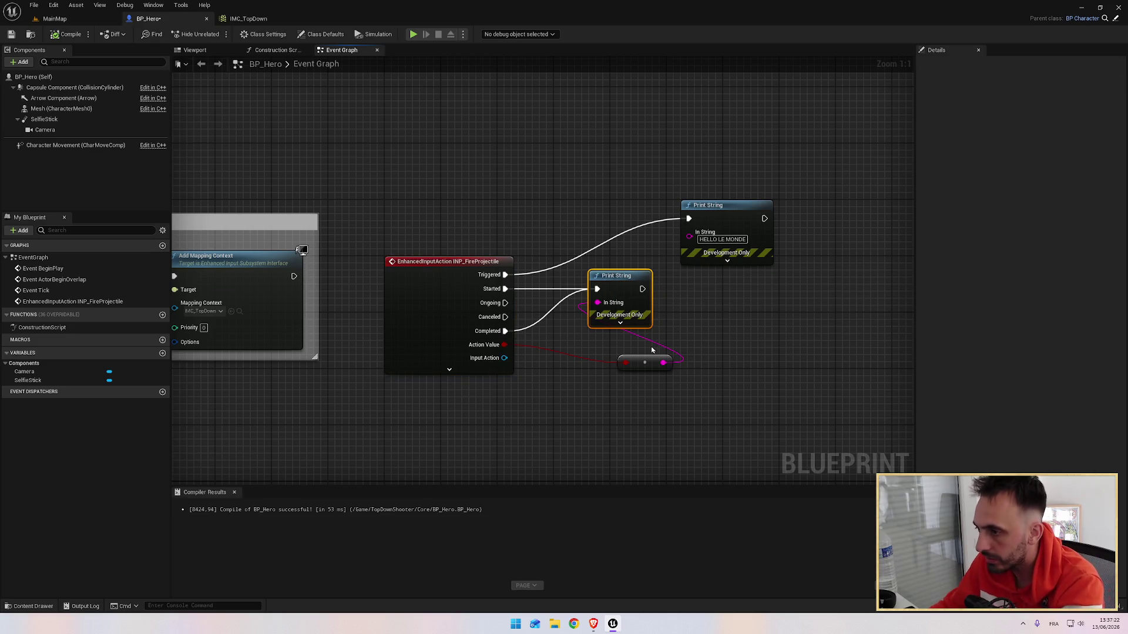
pyautogui.moveTo(646, 367)
pyautogui.mouseDown()
pyautogui.moveTo(616, 357)
pyautogui.moveTo(617, 345)
pyautogui.moveTo(558, 360)
pyautogui.mouseUp()
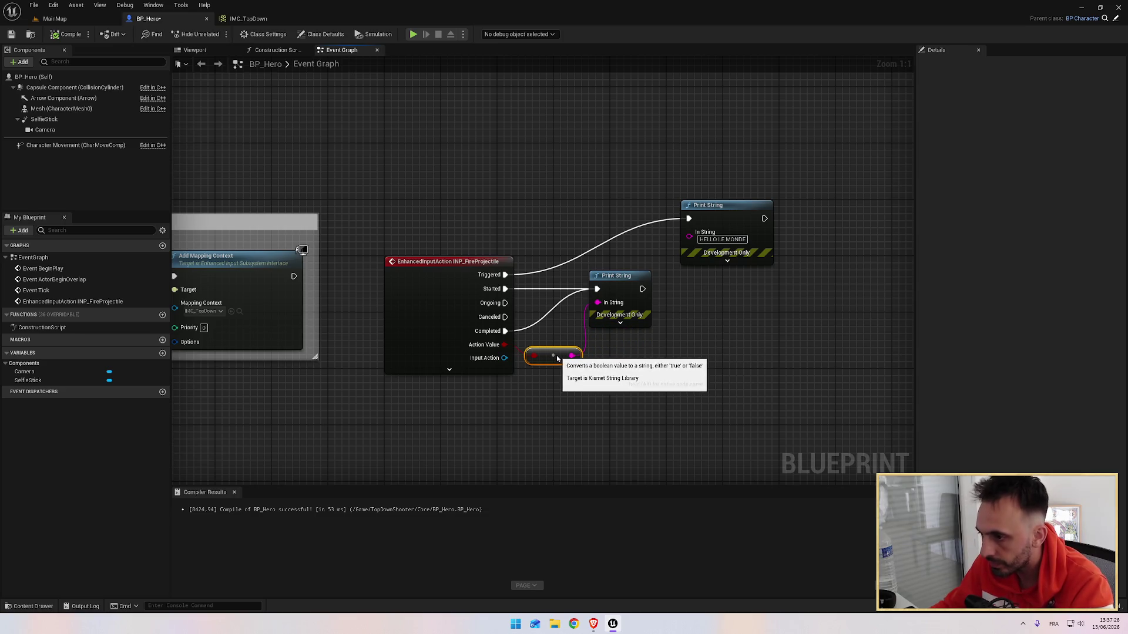
pyautogui.moveTo(705, 206); pyautogui.dragTo(618, 210)
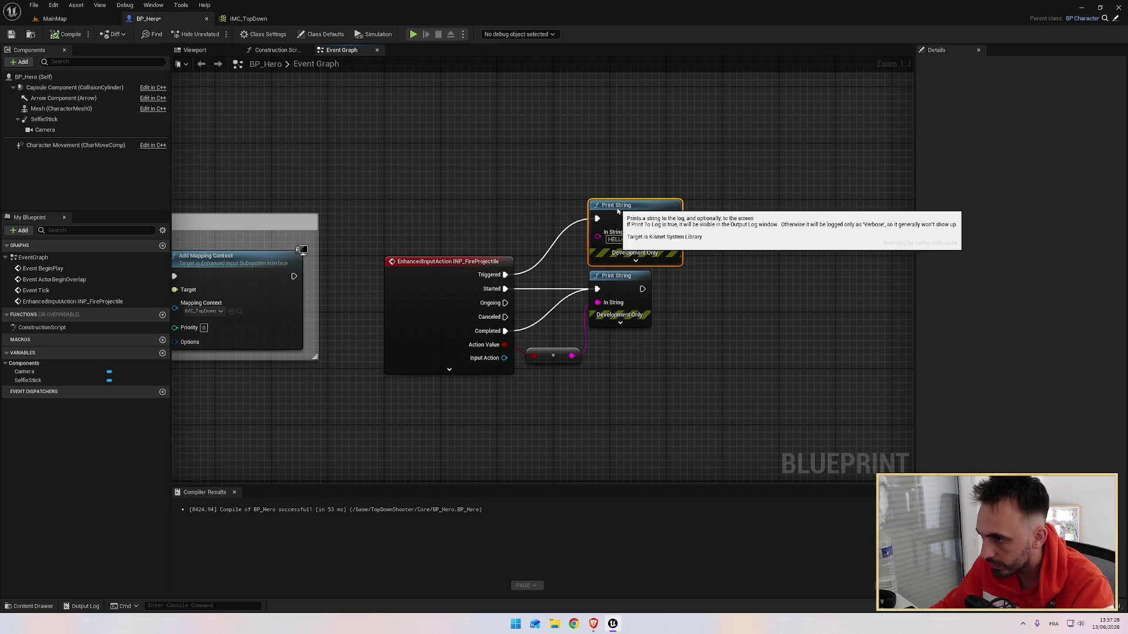
# Save the BP_Hero blueprint and resume the tutorial video.
pyautogui.click(709, 276)
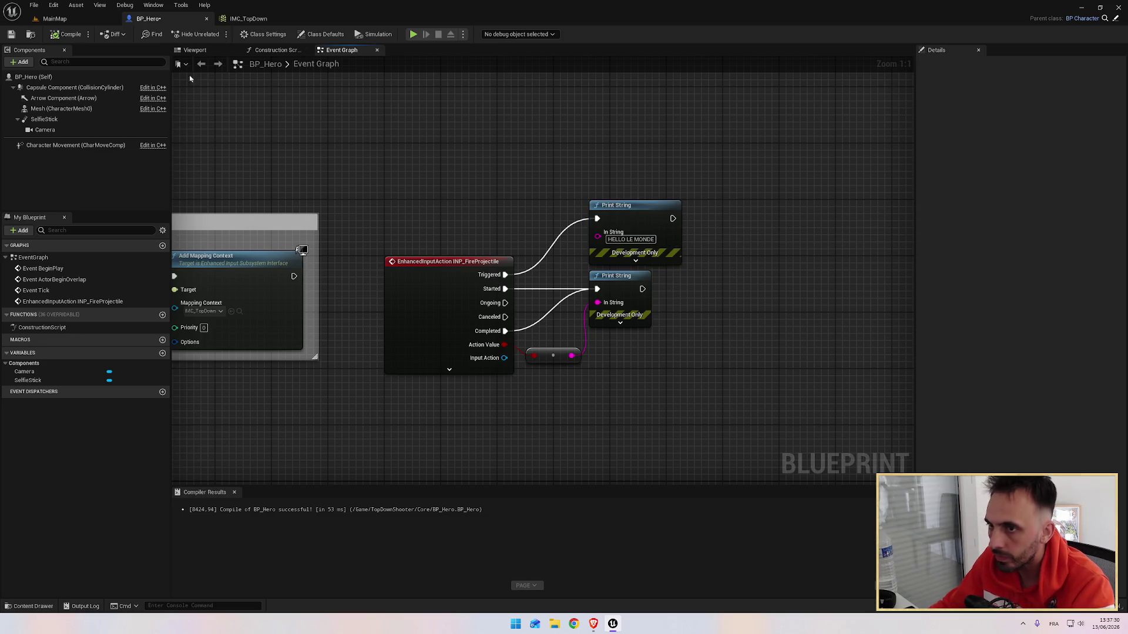
pyautogui.click(12, 35)
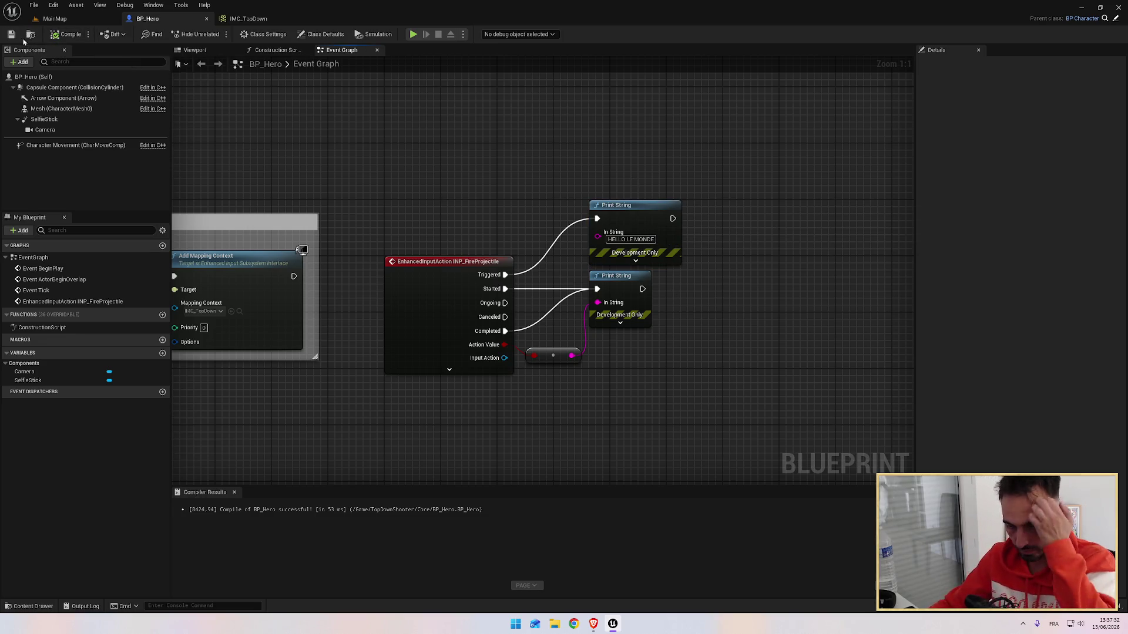
pyautogui.hotkey('alt', 'Tab')
pyautogui.press('space')
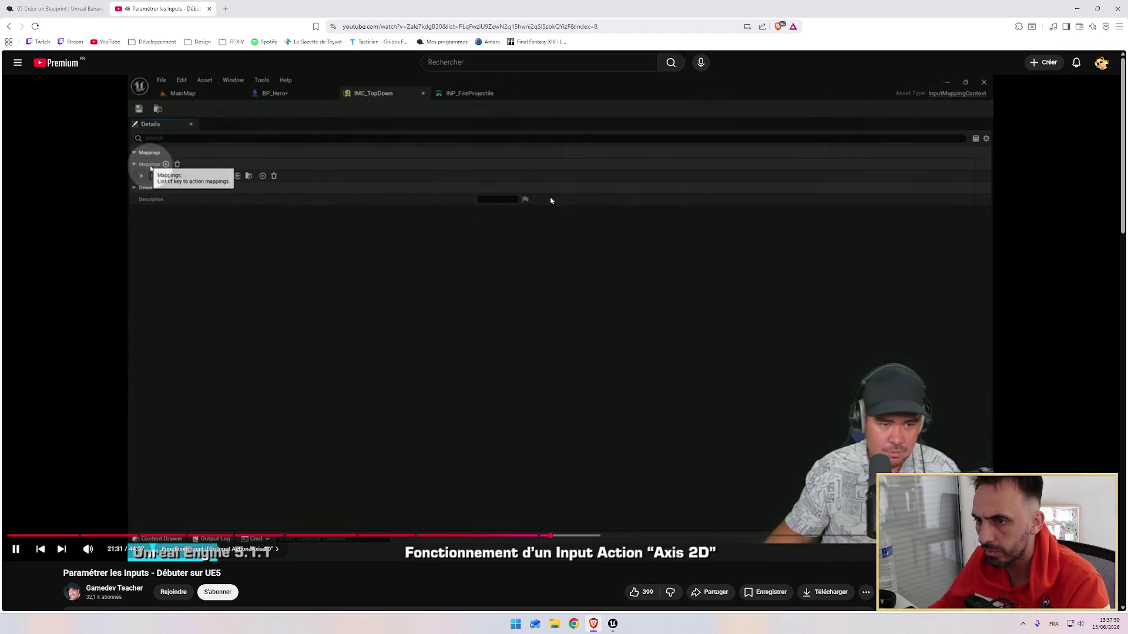
# Add a new mapping to IMC_TopDown and assign it the INP_MoveAround action.
pyautogui.hotkey('alt', 'Tab')
pyautogui.click(249, 18)
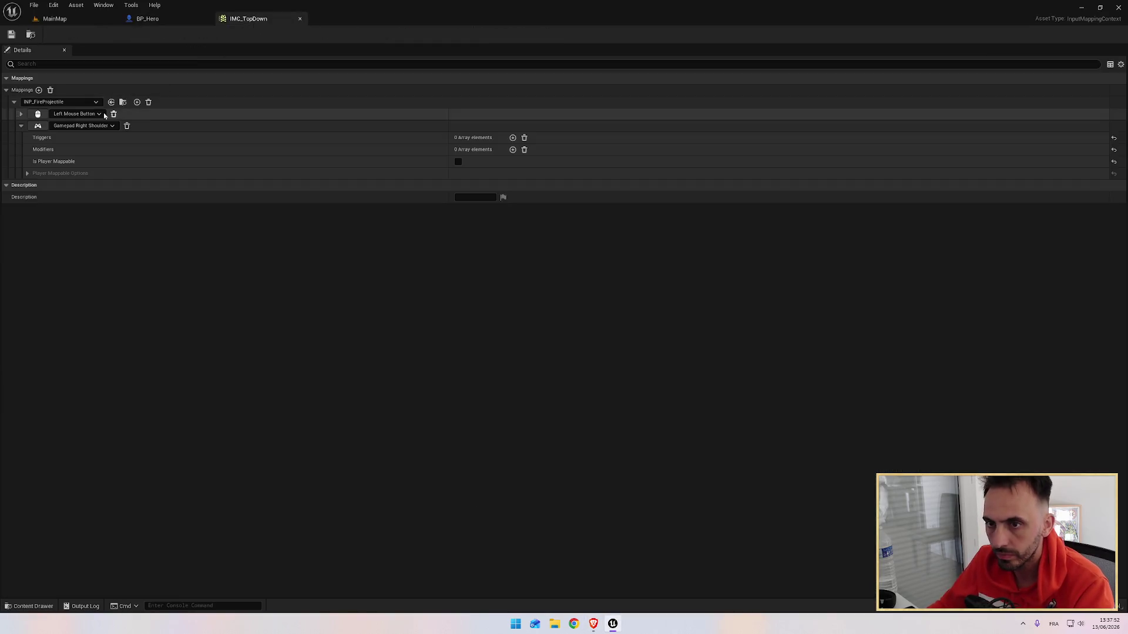
pyautogui.click(38, 90)
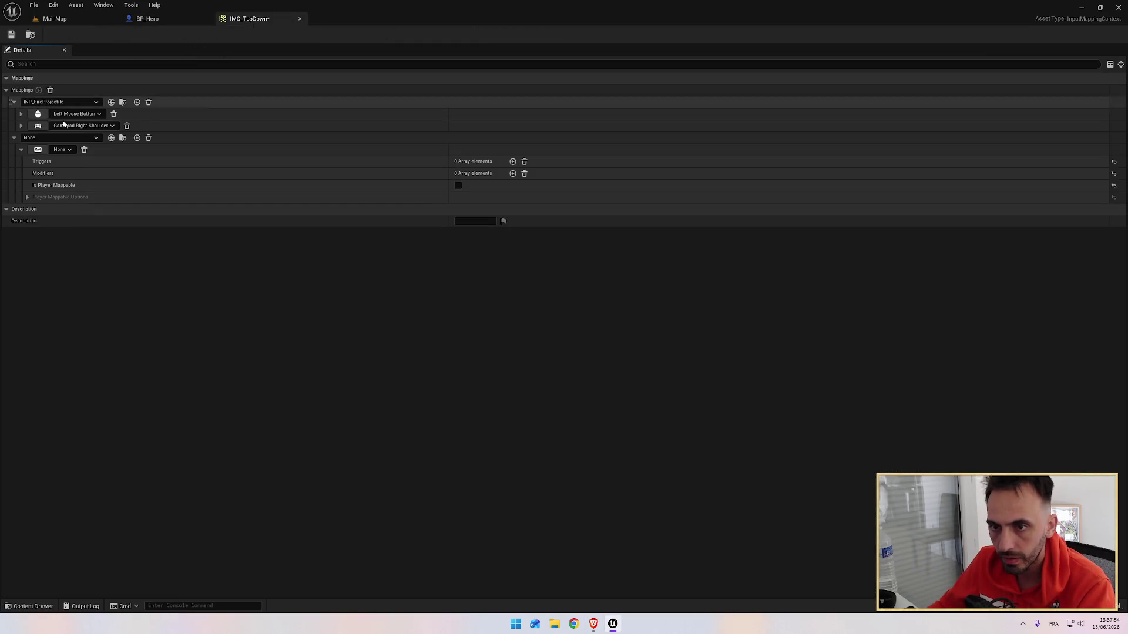
pyautogui.click(14, 102)
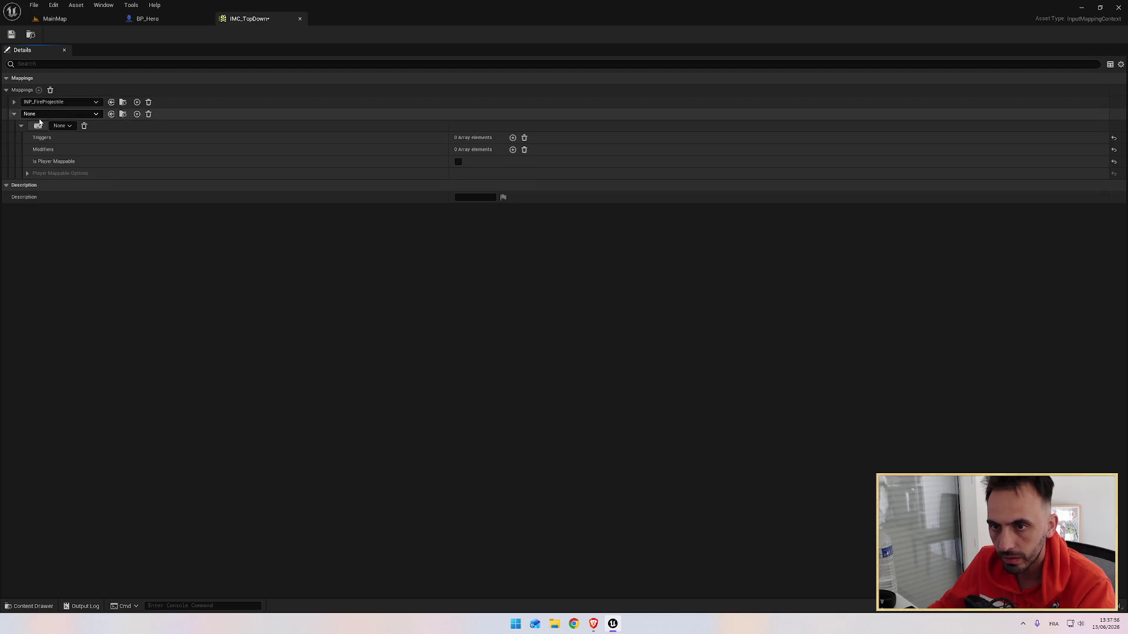
pyautogui.click(59, 114)
pyautogui.click(83, 241)
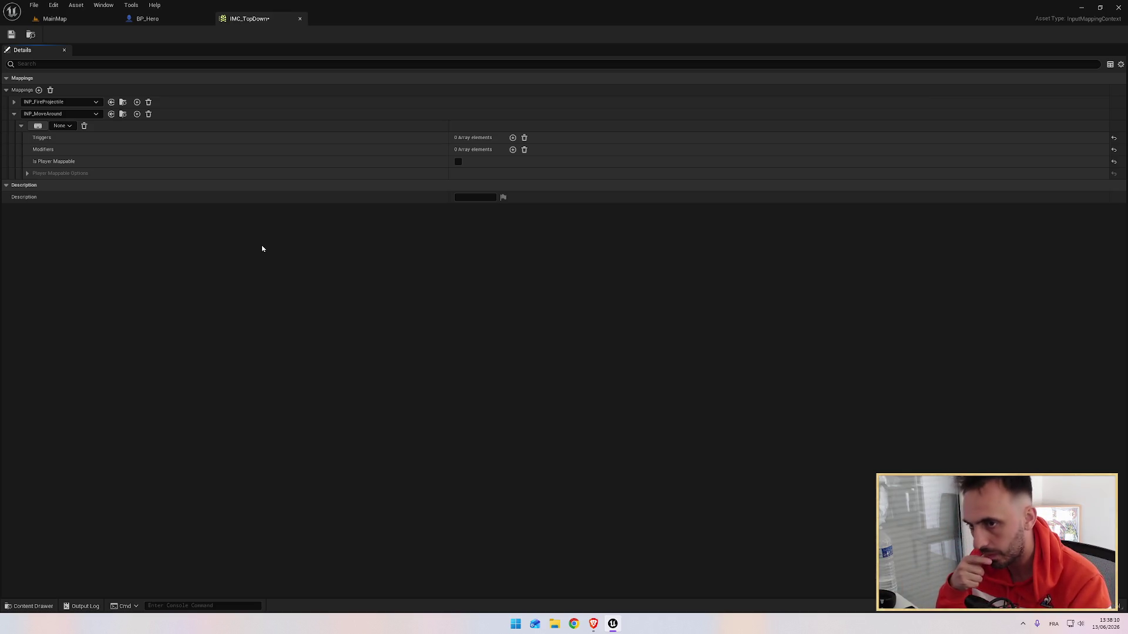
# Check the tutorial for the key, then open the INP_MoveAround mapping's key dropdown.
pyautogui.hotkey('alt', 'Tab')
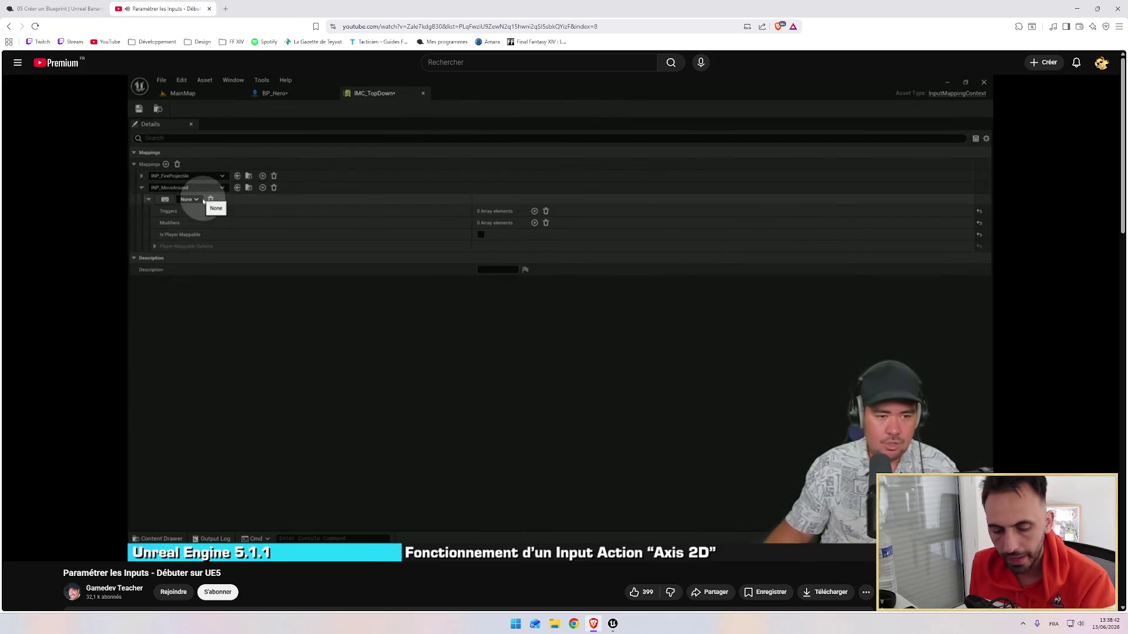
pyautogui.moveTo(259, 246)
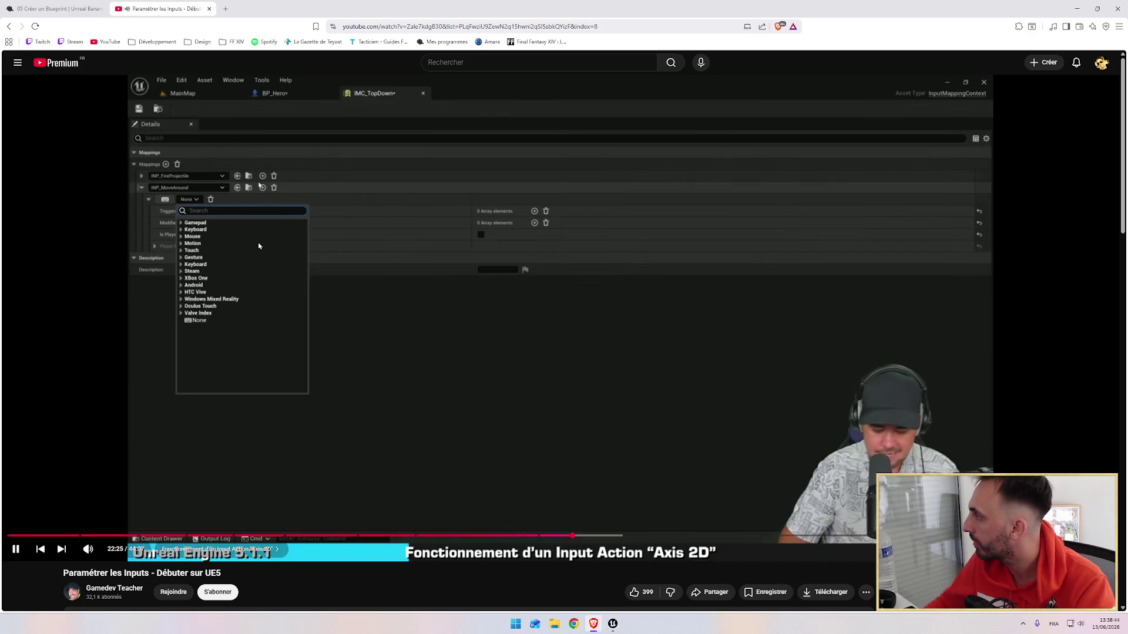
pyautogui.hotkey('alt', 'Tab')
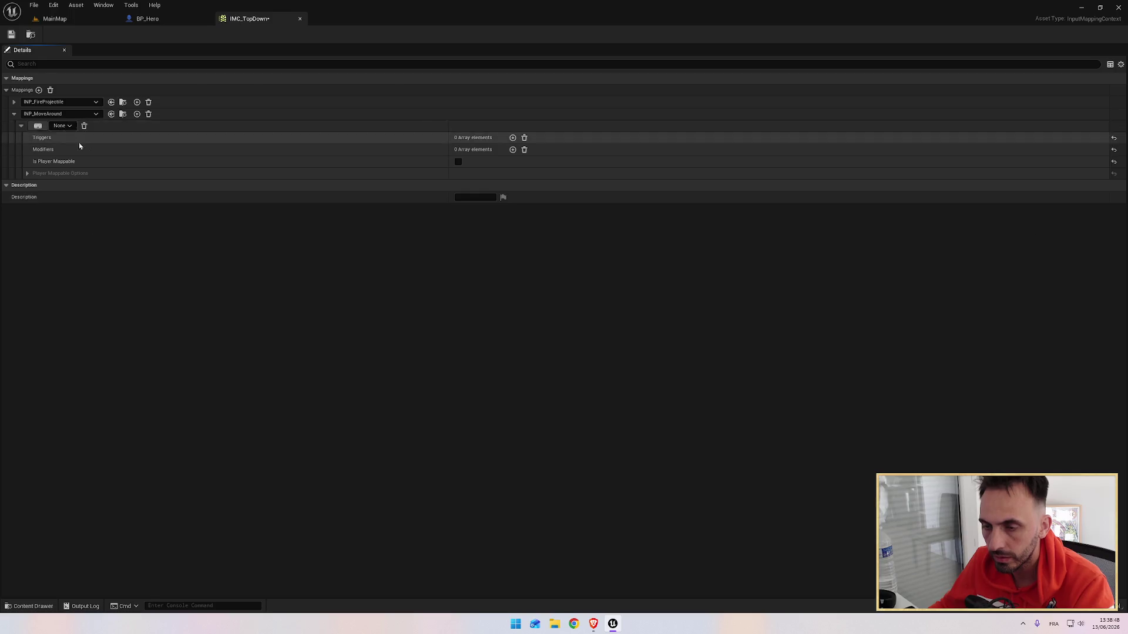
pyautogui.hotkey('alt', 'Tab')
pyautogui.hotkey('alt', 'Tab')
pyautogui.click(63, 125)
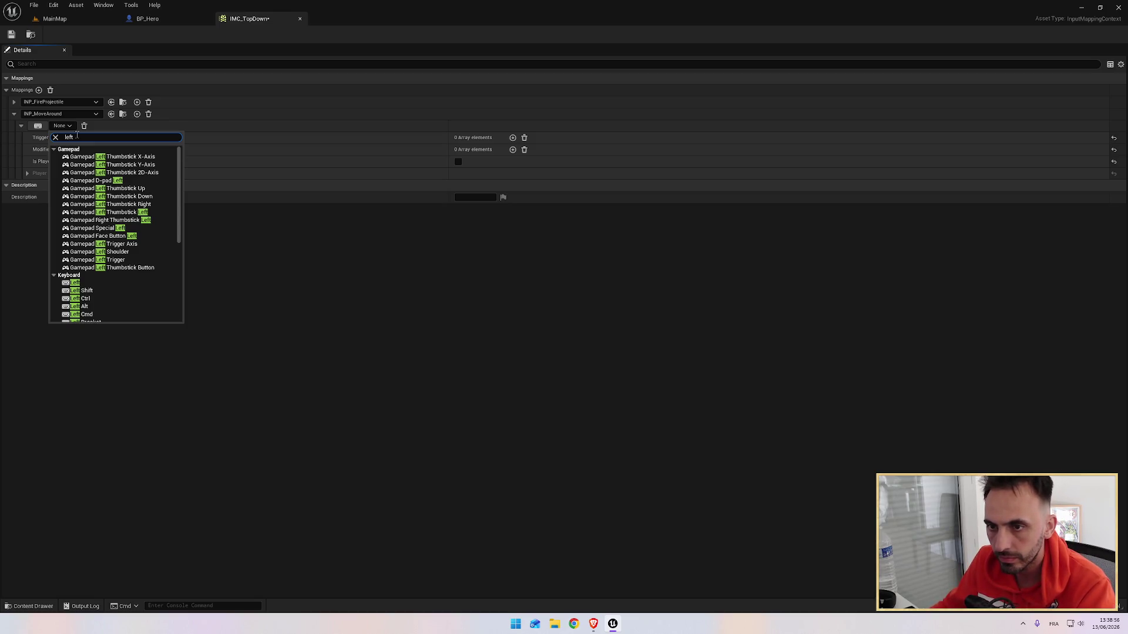
# Set the INP_MoveAround mapping's key to Gamepad Left Thumbstick 2D-Axis.
pyautogui.click(37, 127)
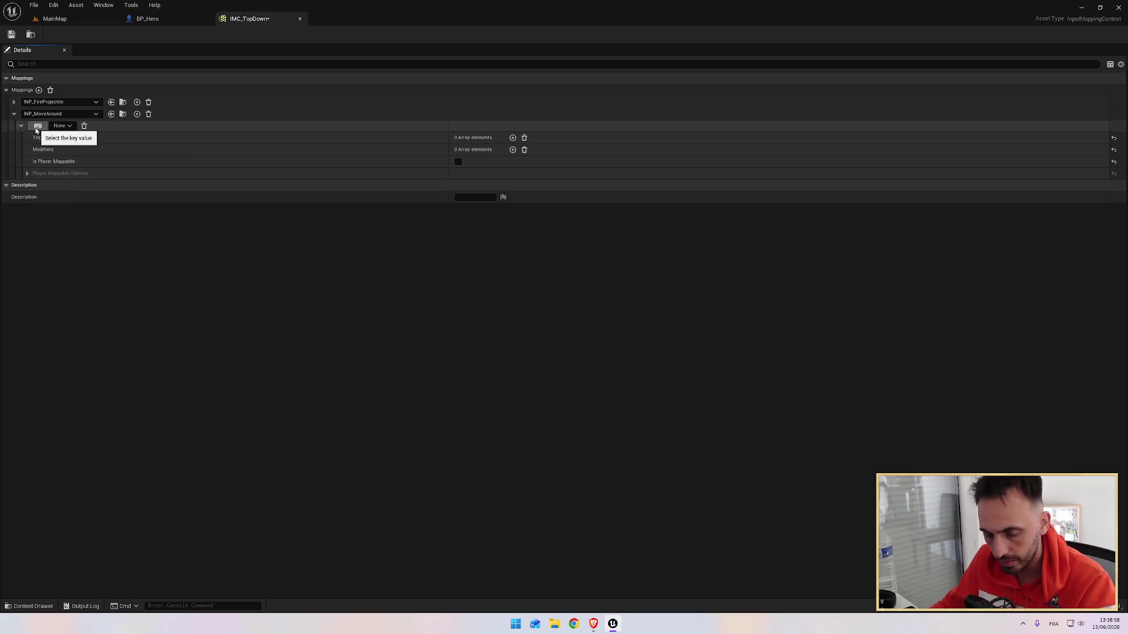
pyautogui.hotkey('alt', 'Tab')
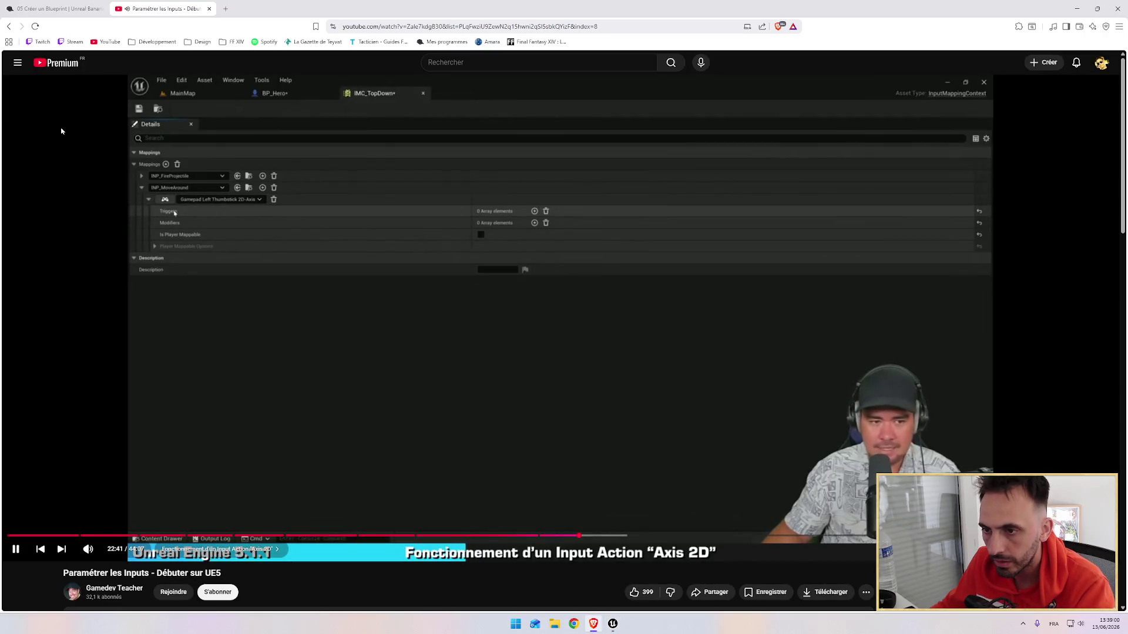
pyautogui.click(154, 186)
pyautogui.hotkey('alt', 'Tab')
pyautogui.click(63, 126)
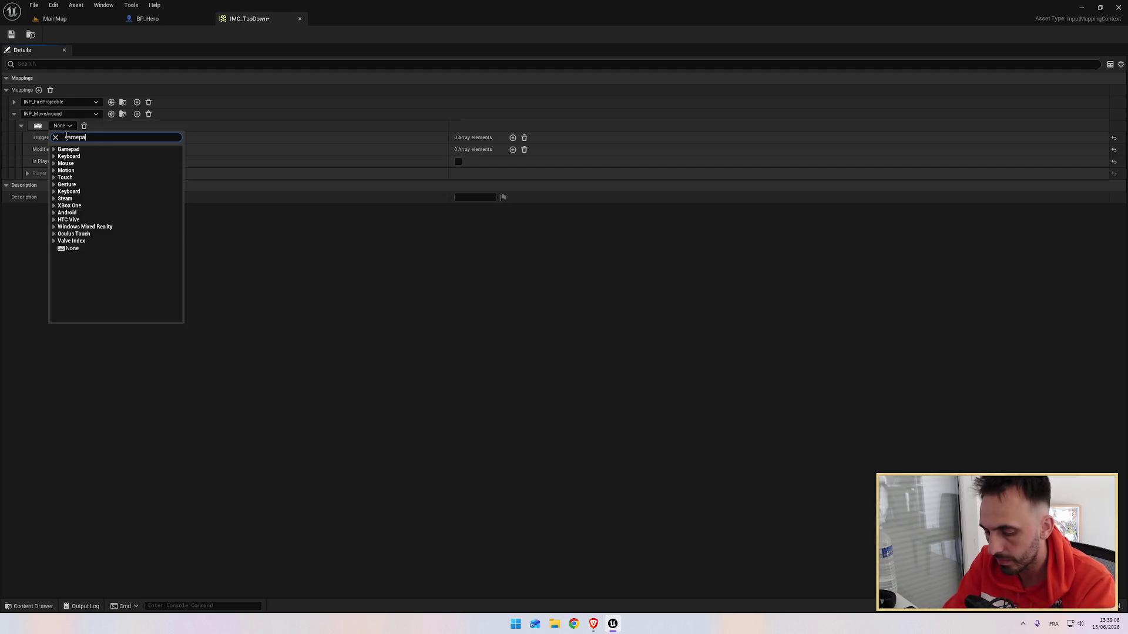
pyautogui.press('BackSpace')
pyautogui.write('d left')
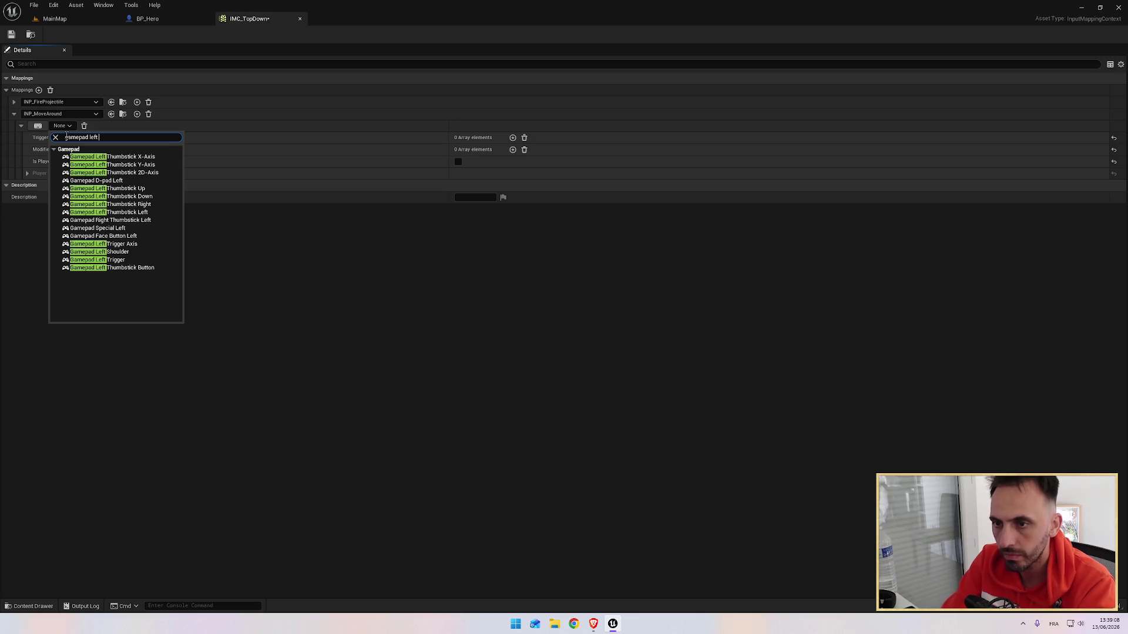
pyautogui.click(128, 172)
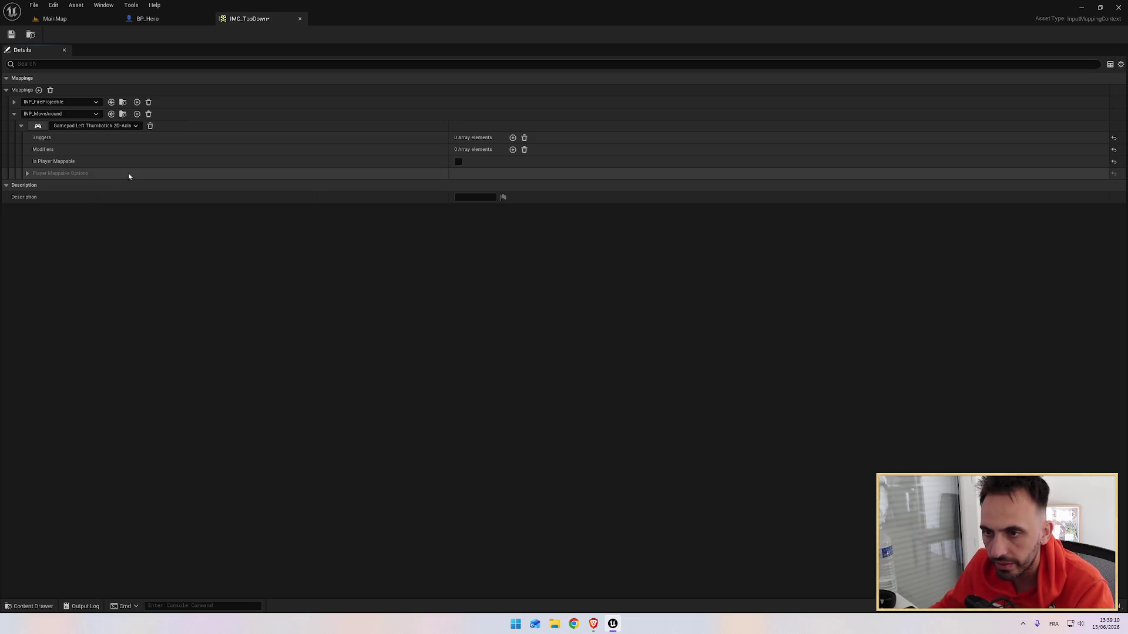
# Resume the tutorial video and save the IMC_TopDown mapping context.
pyautogui.hotkey('alt', 'Tab')
pyautogui.press('space')
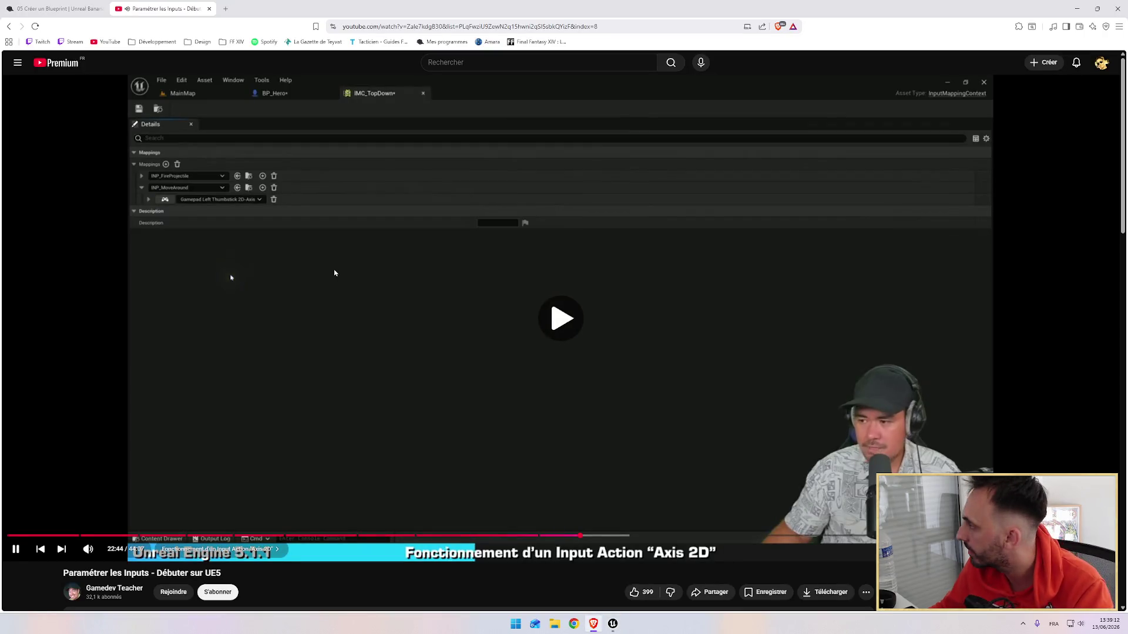
pyautogui.hotkey('alt', 'Tab')
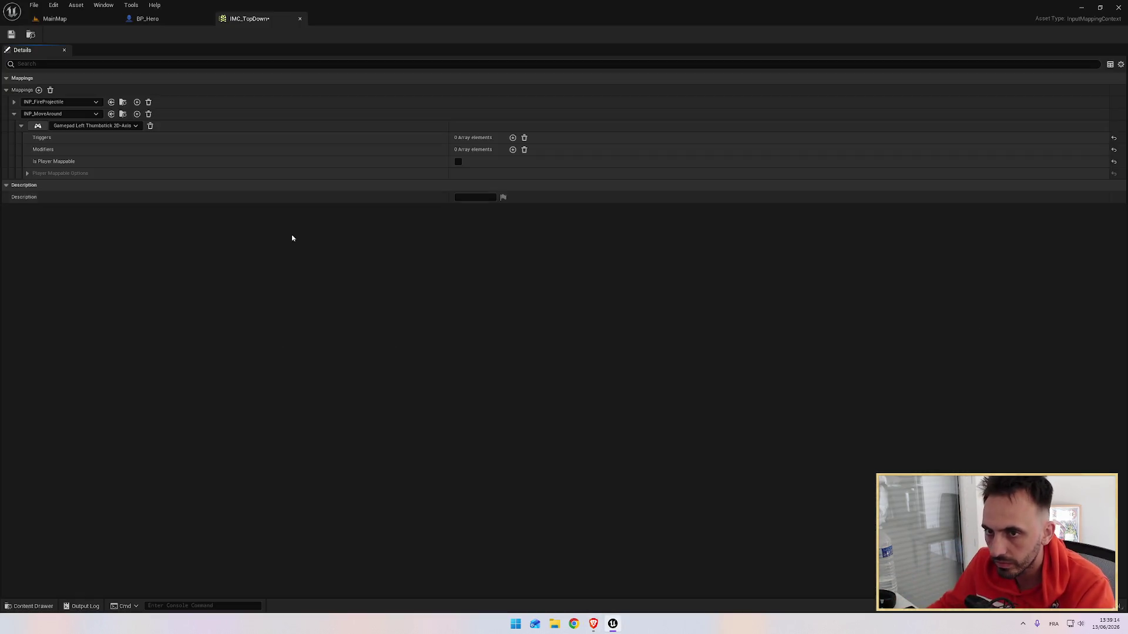
pyautogui.click(10, 35)
# Add an INP_MoveAround Enhanced Action Event node to BP_Hero's Event Graph, searching 'movearo'.
pyautogui.click(147, 19)
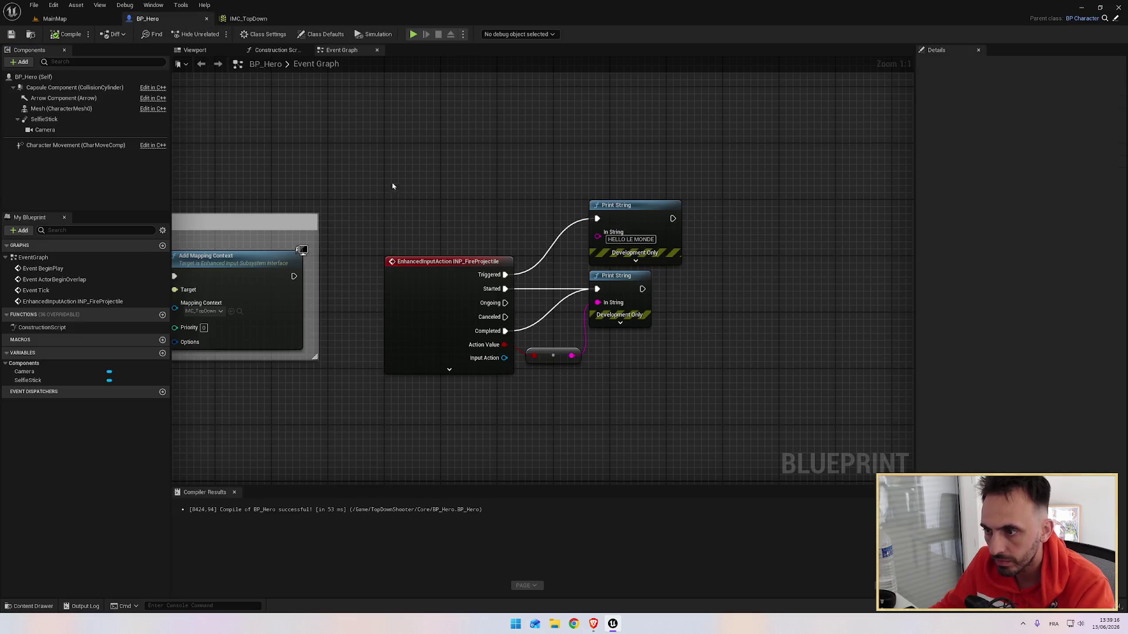
pyautogui.moveTo(480, 196); pyautogui.dragTo(411, 184)
pyautogui.hotkey('alt', 'Tab')
pyautogui.hotkey('alt', 'Tab')
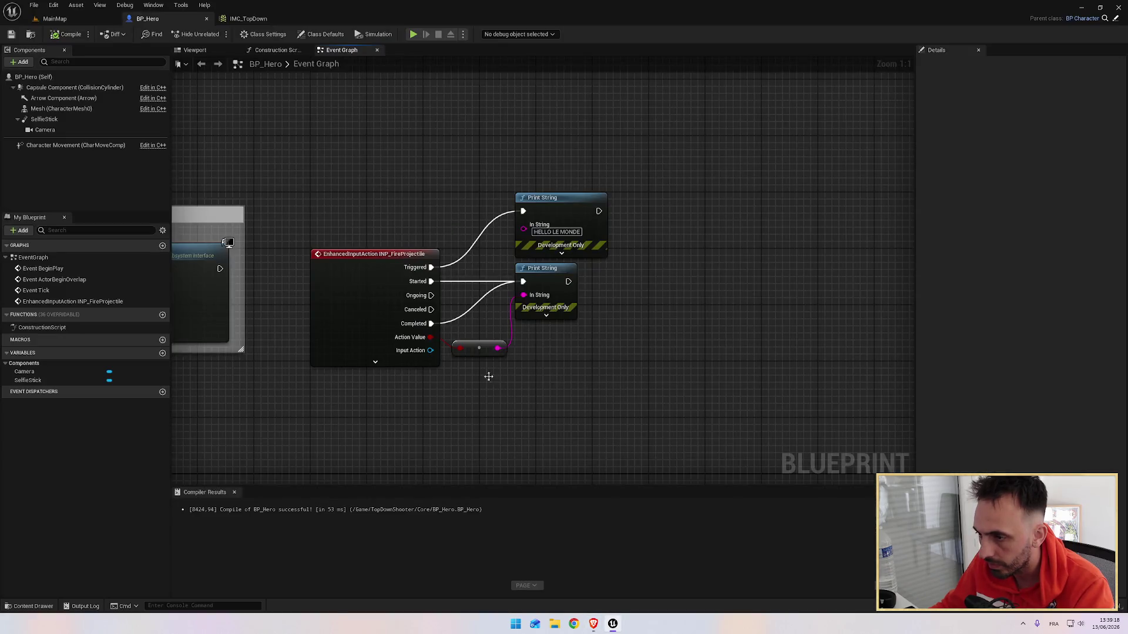
pyautogui.moveTo(486, 378); pyautogui.dragTo(509, 231)
pyautogui.rightClick(393, 245)
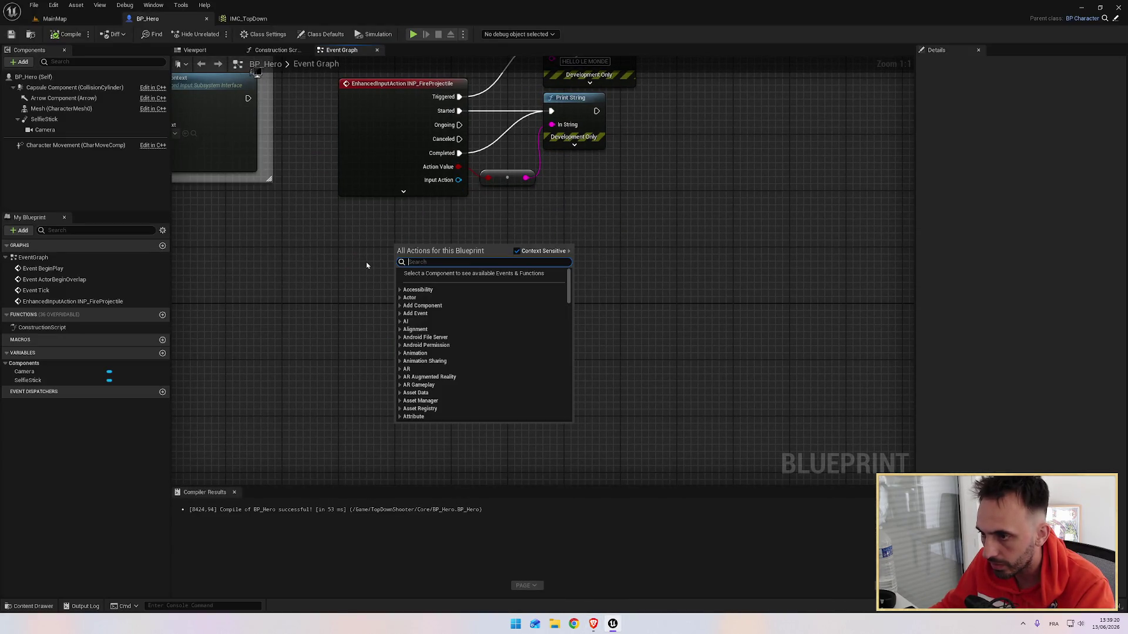
pyautogui.write('m')
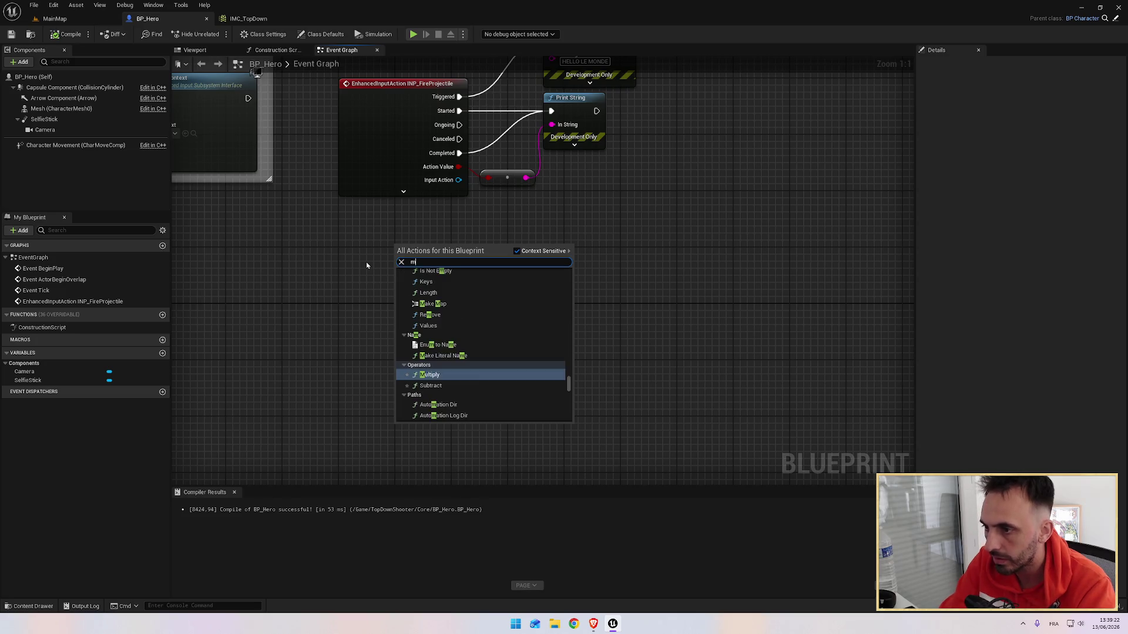
pyautogui.write('ovearo')
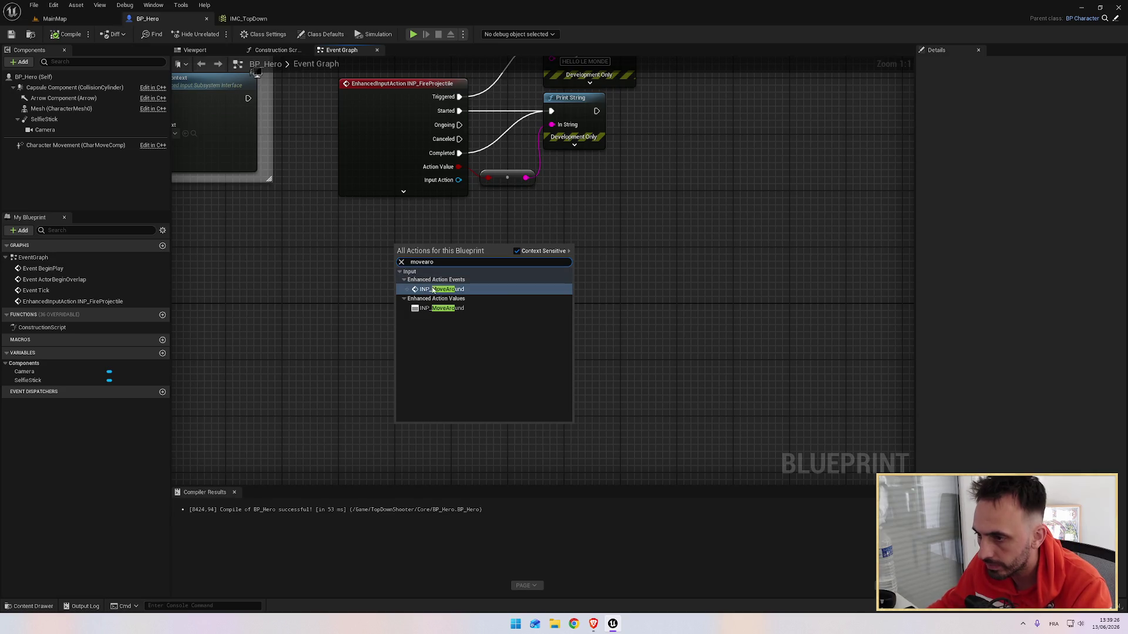
pyautogui.click(435, 289)
pyautogui.moveTo(435, 251); pyautogui.dragTo(385, 259)
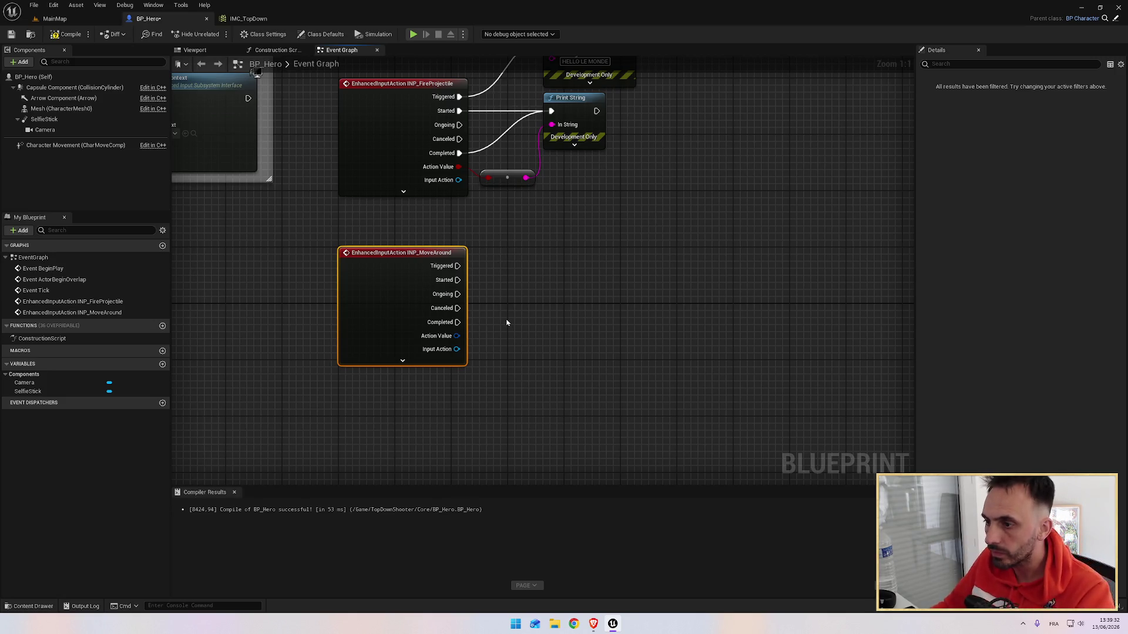
# Compare the new INP_MoveAround node against the tutorial footage.
pyautogui.hotkey('alt', 'Tab')
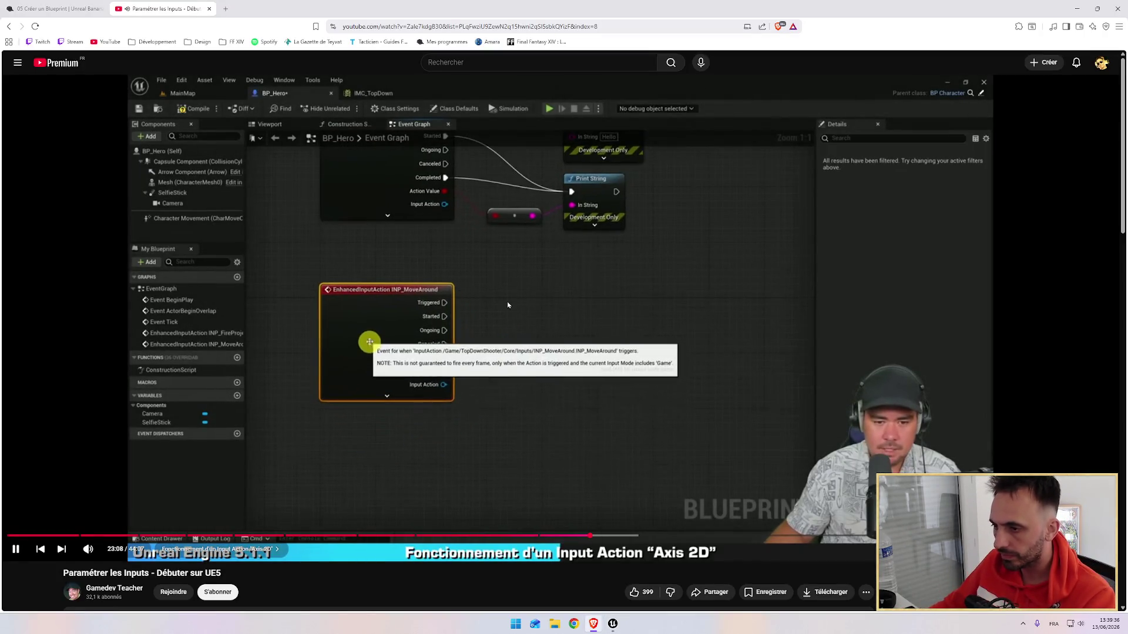
pyautogui.hotkey('alt', 'Tab')
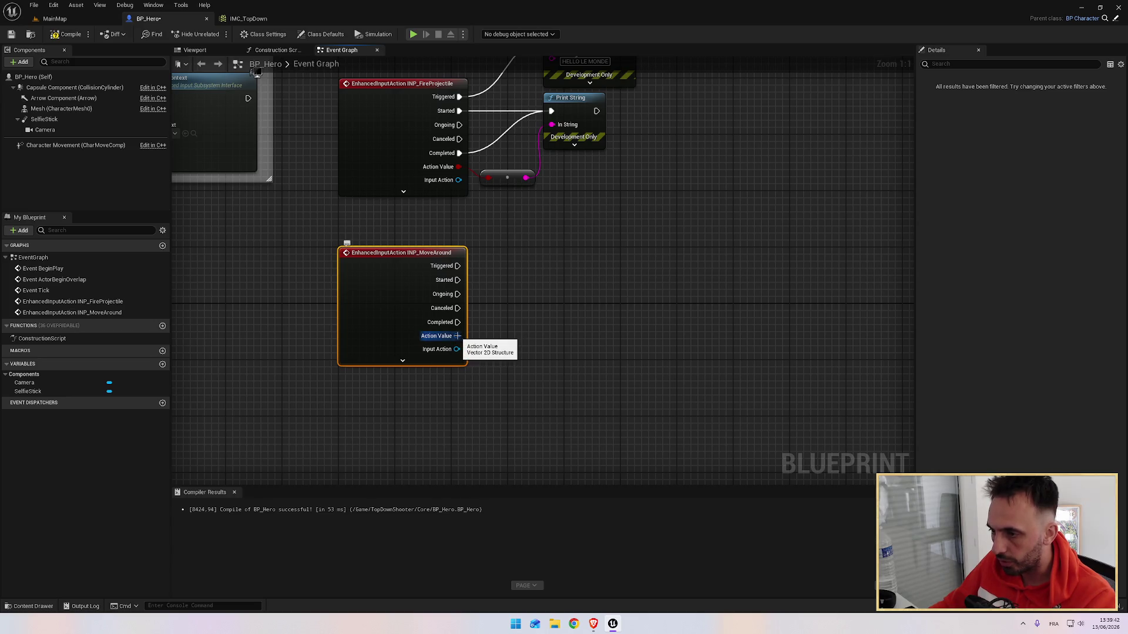
pyautogui.hotkey('alt', 'Tab')
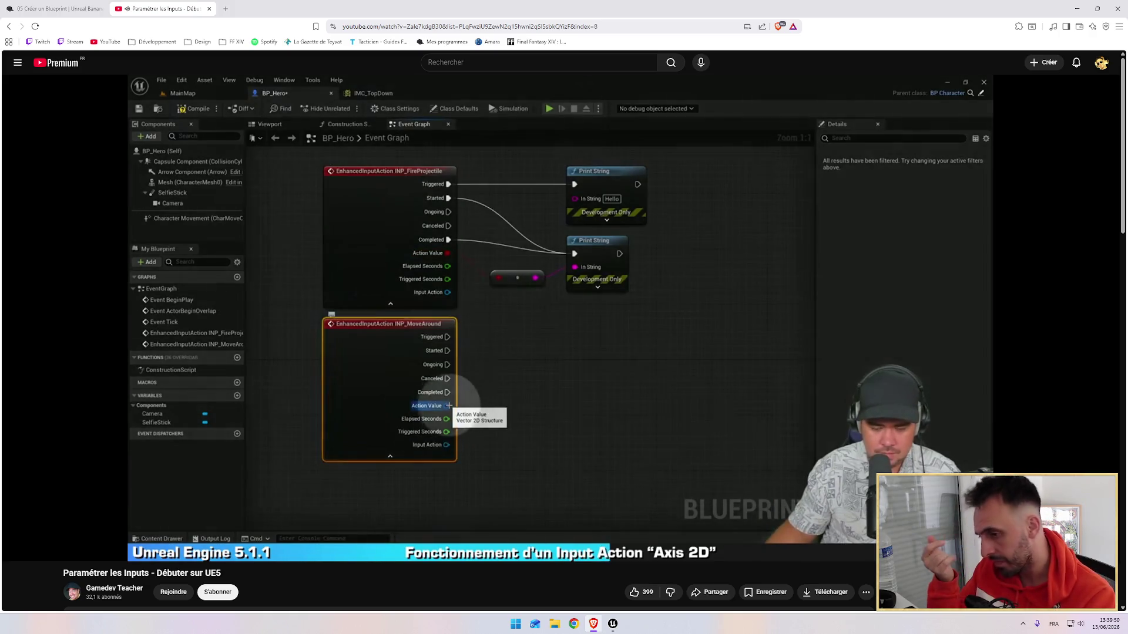
pyautogui.hotkey('alt', 'Tab')
pyautogui.moveTo(456, 336)
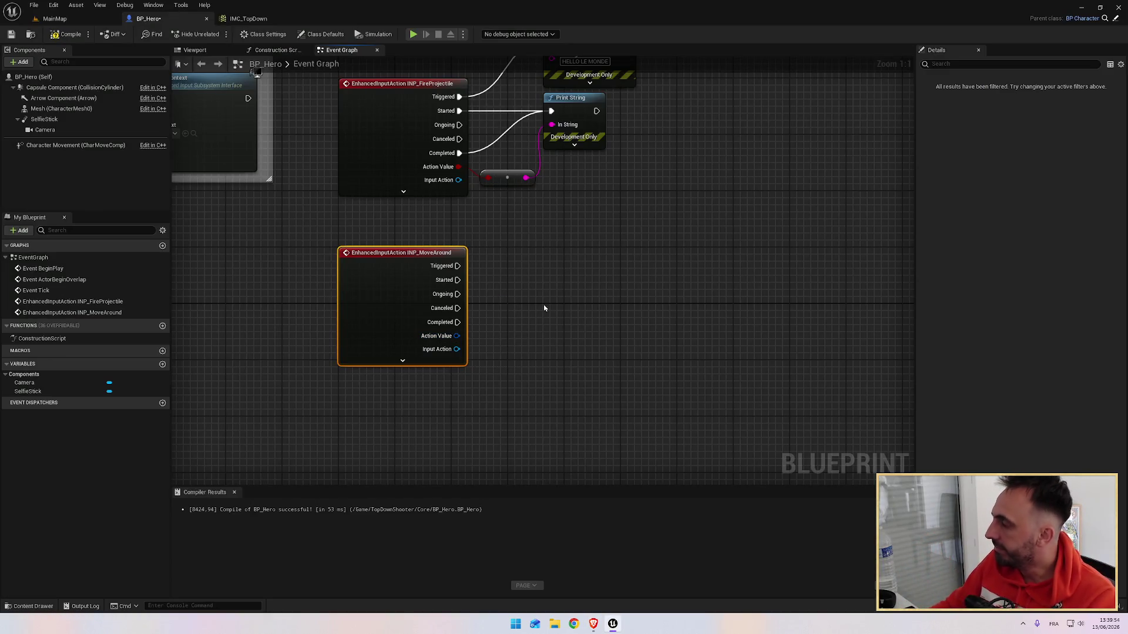
# Add a Print String off INP_MoveAround's Triggered output and wire Action Value into In String.
pyautogui.hotkey('alt', 'Tab')
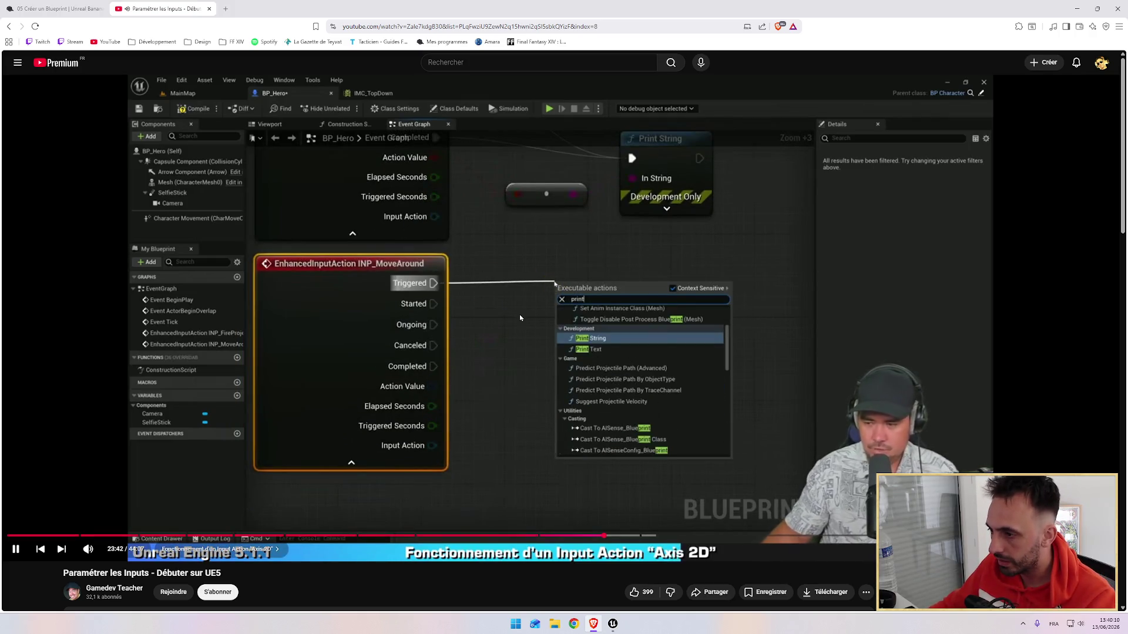
pyautogui.hotkey('alt', 'Tab')
pyautogui.moveTo(457, 265); pyautogui.dragTo(566, 251)
pyautogui.write('print')
pyautogui.press('Return')
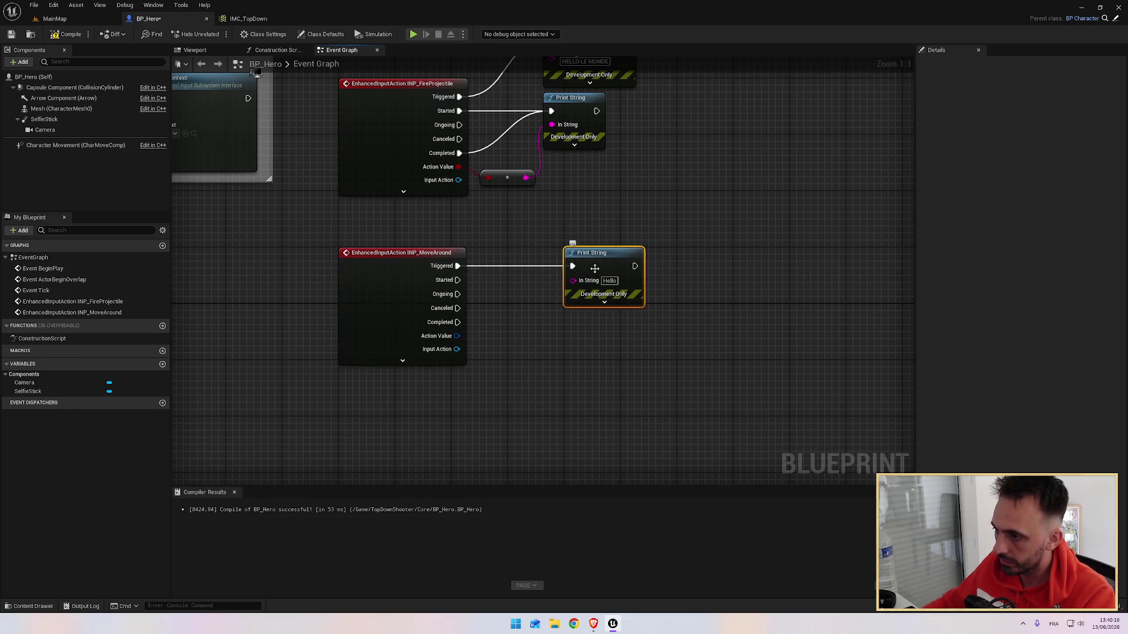
pyautogui.moveTo(457, 336)
pyautogui.mouseDown()
pyautogui.moveTo(572, 297)
pyautogui.moveTo(573, 281)
pyautogui.mouseUp()
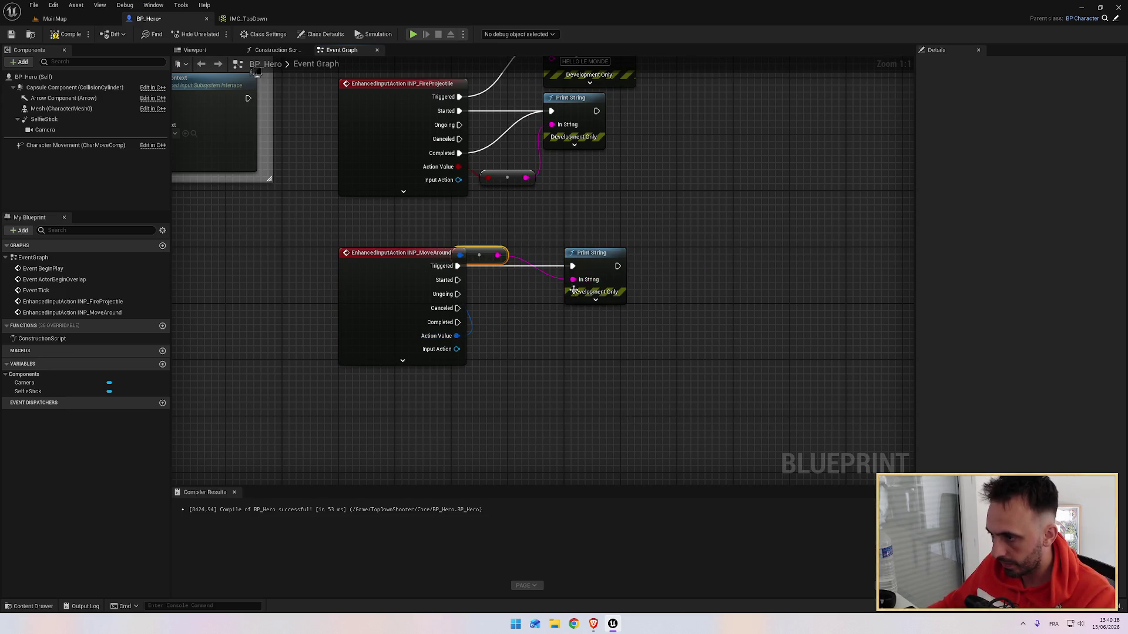
pyautogui.moveTo(504, 255)
pyautogui.mouseDown()
pyautogui.moveTo(520, 319)
pyautogui.moveTo(520, 308)
pyautogui.mouseUp()
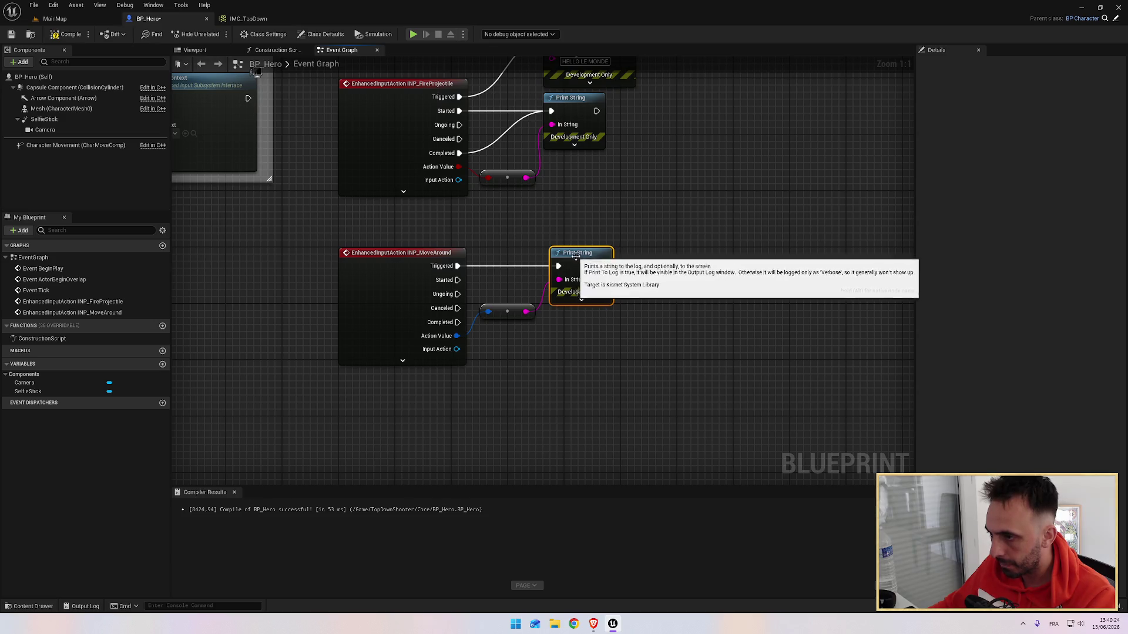
# Save BP_Hero with Ctrl+S and return to the MainMap level.
pyautogui.hotkey('alt', 'Tab')
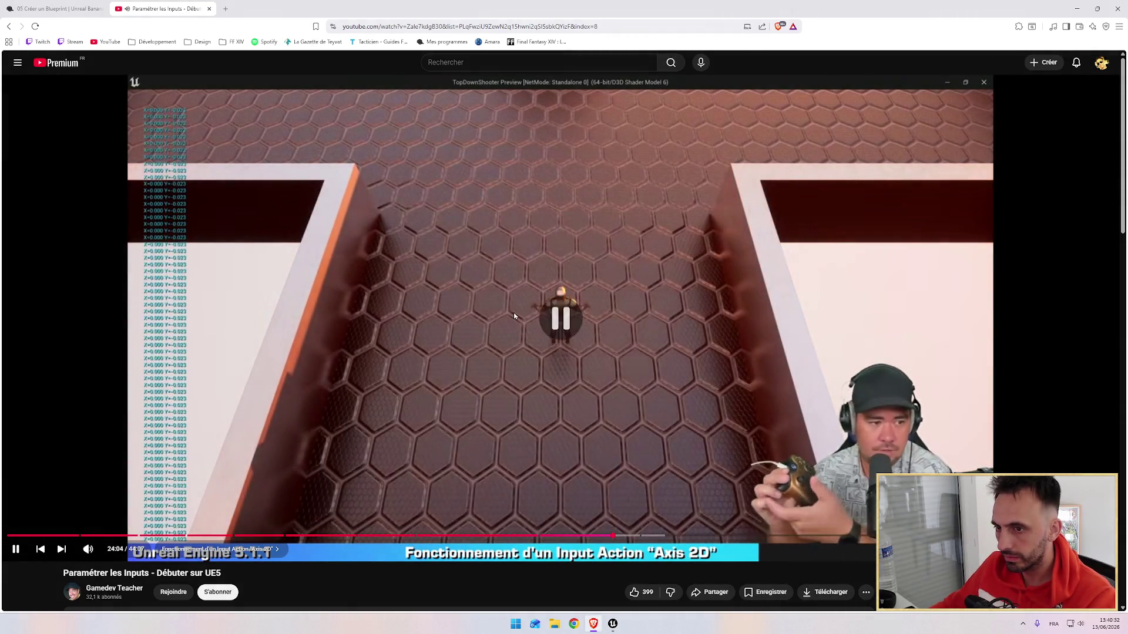
pyautogui.hotkey('alt', 'Tab')
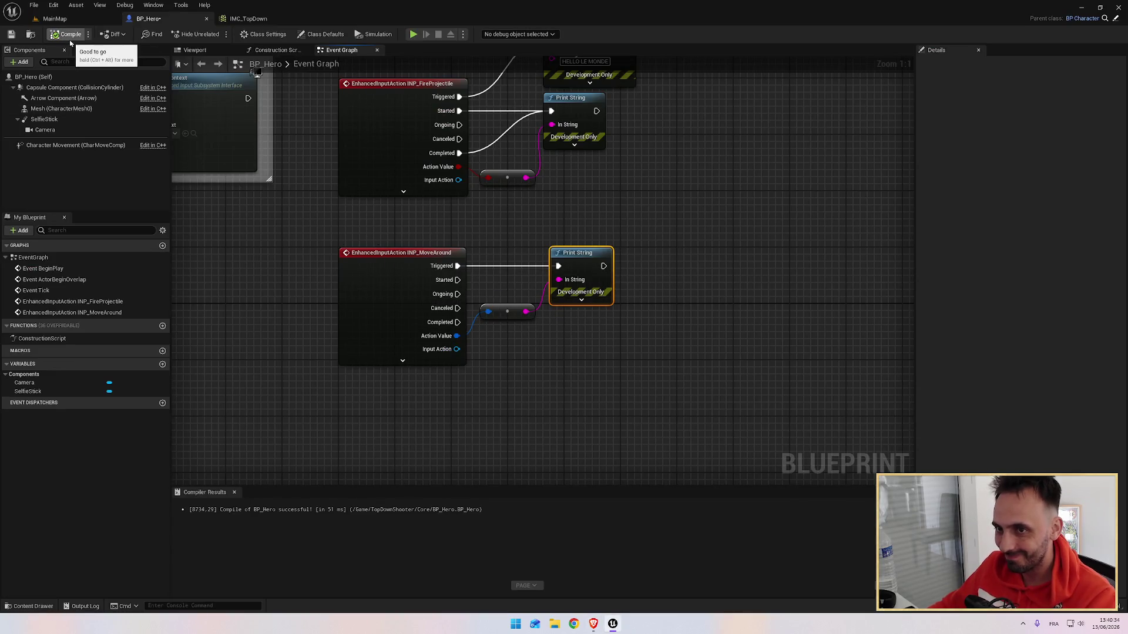
pyautogui.hotkey('ctrl', 's')
pyautogui.click(77, 23)
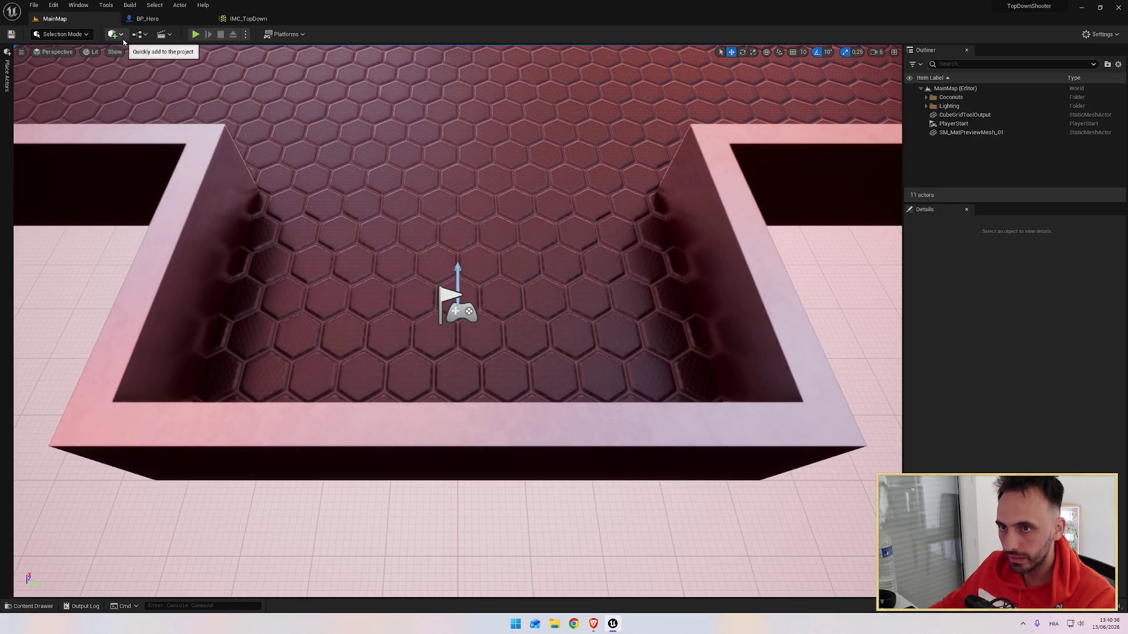
# Run and stop a play test of the arena, then bring up IMC_TopDown's mappings.
pyautogui.click(196, 34)
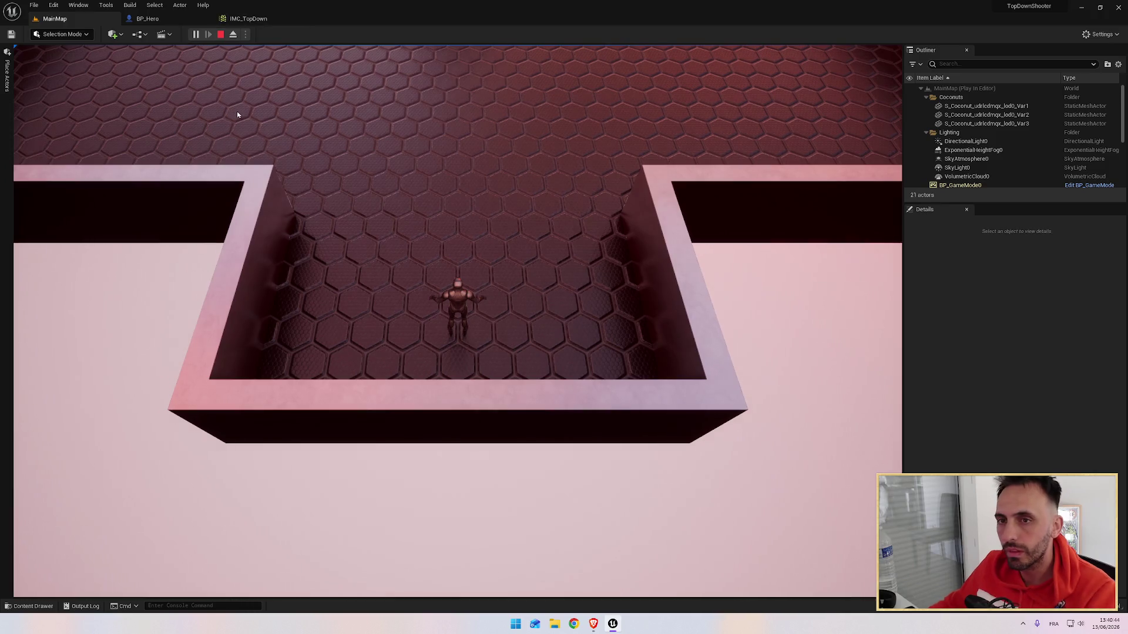
pyautogui.press('Escape')
pyautogui.click(247, 18)
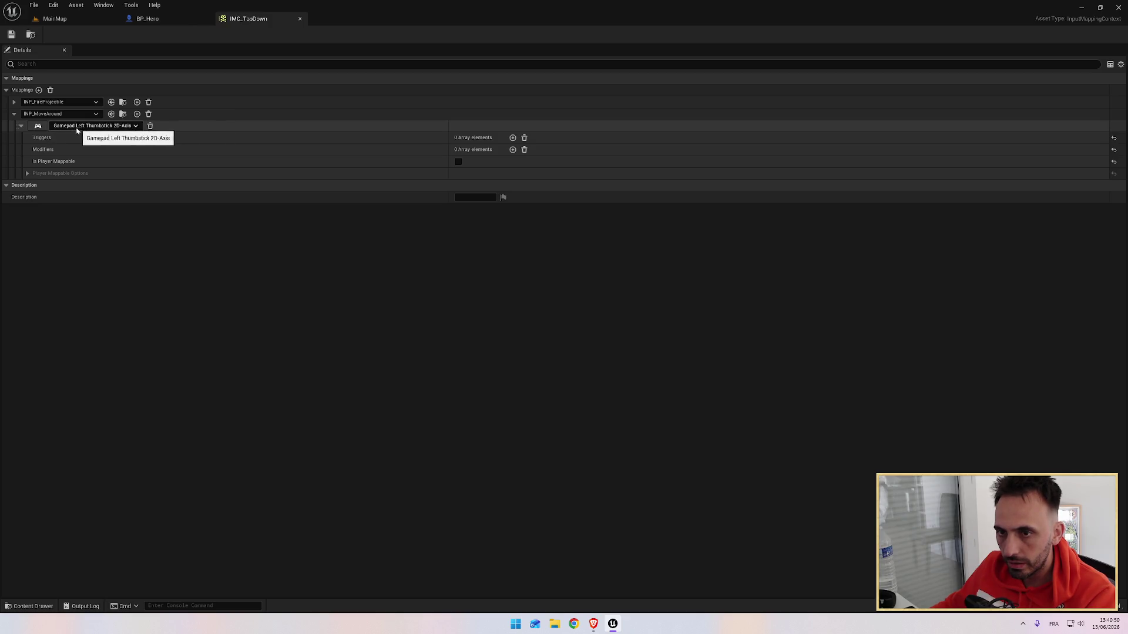
# Resume the tutorial video in the browser, then pause it and skip back 15 seconds.
pyautogui.hotkey('alt', 'Tab')
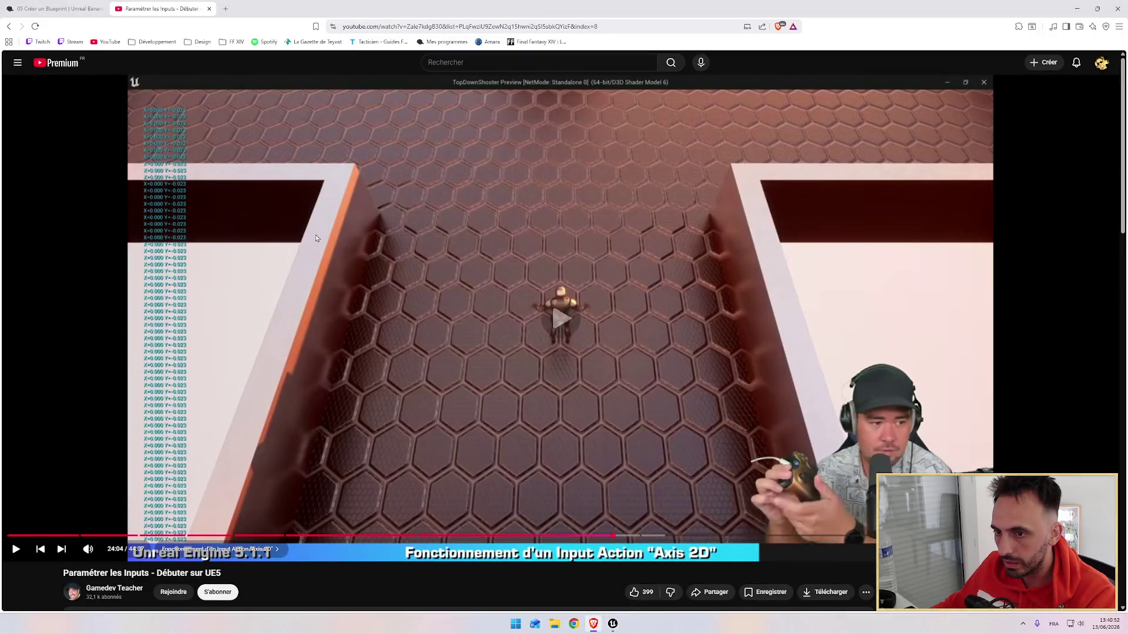
pyautogui.hotkey('alt', 'Tab')
pyautogui.hotkey('alt', 'Tab')
pyautogui.click(444, 249)
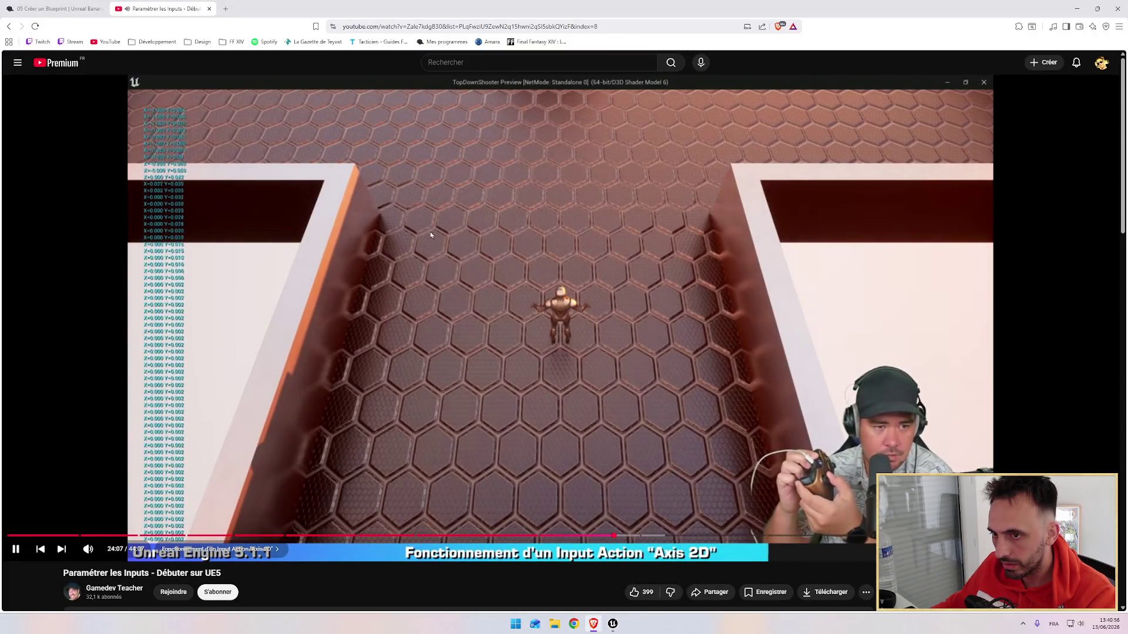
pyautogui.hotkey('alt', 'Tab')
pyautogui.hotkey('alt', 'Tab')
pyautogui.click(470, 320)
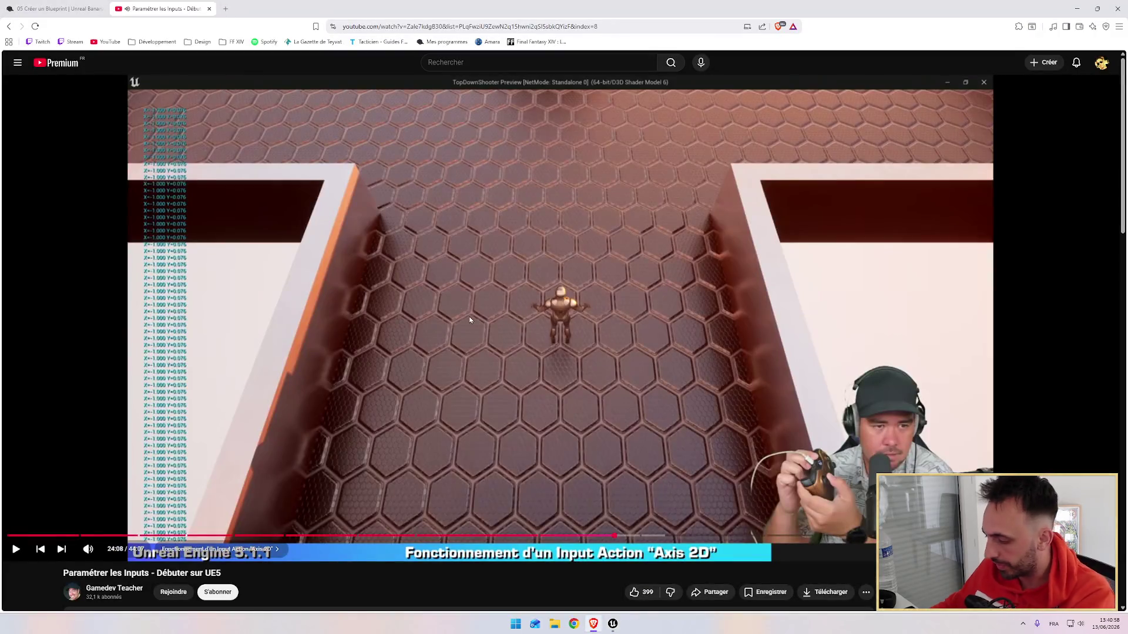
pyautogui.press('Left')
pyautogui.press('Left')
pyautogui.press('Left')
pyautogui.press('Left')
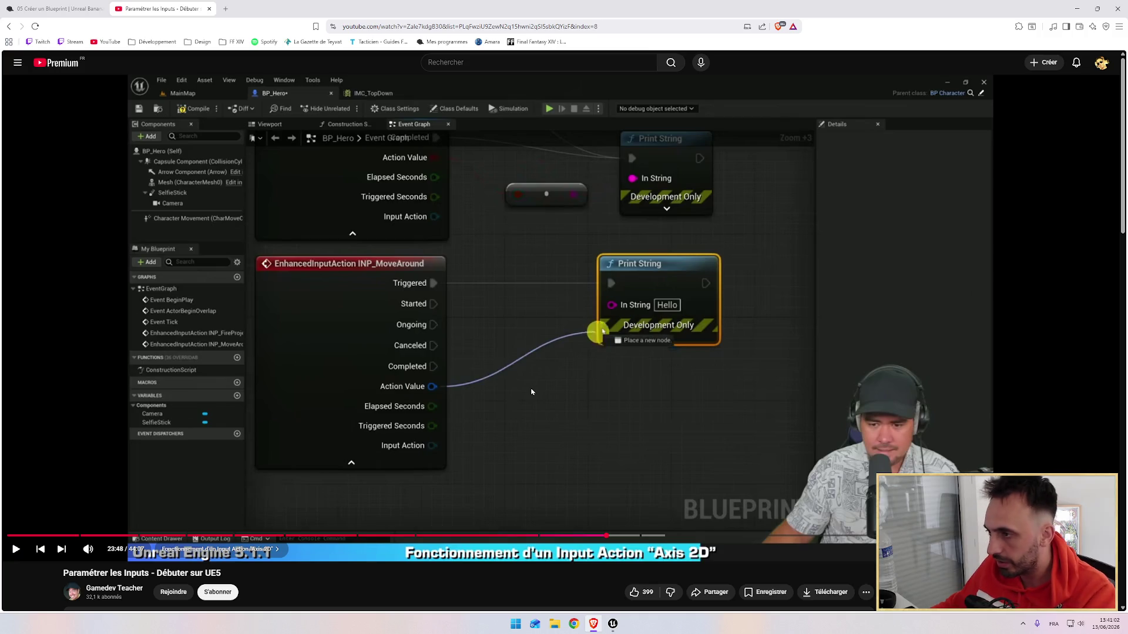
# Rewind the tutorial to its IMC_TopDown section and return to IMC_TopDown in the editor.
pyautogui.hotkey('alt', 'Tab')
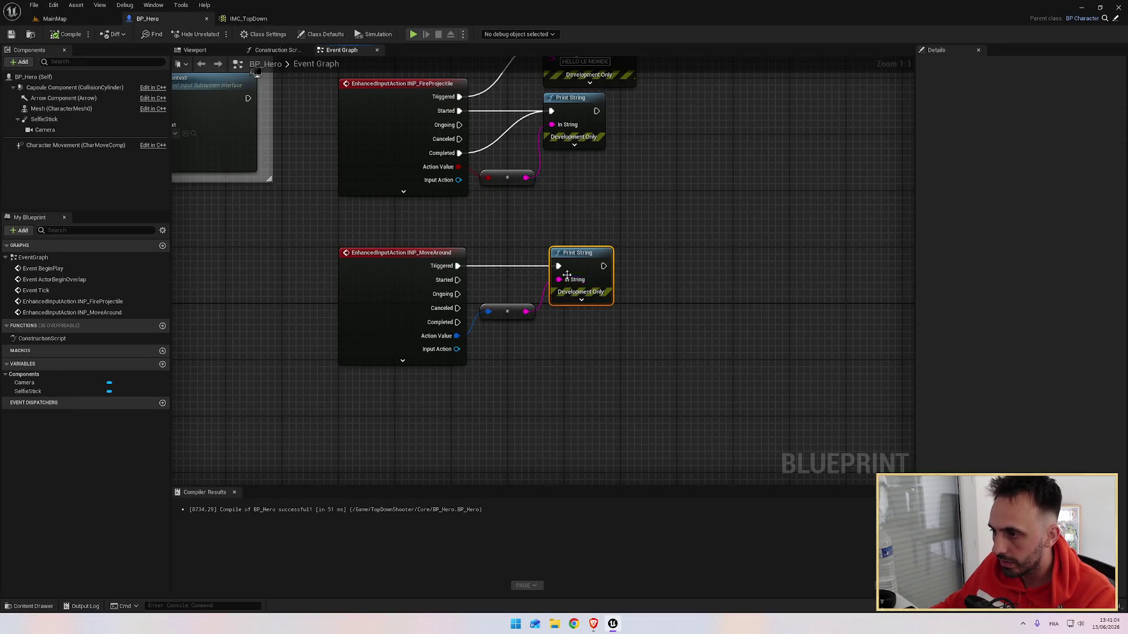
pyautogui.hotkey('alt', 'Tab')
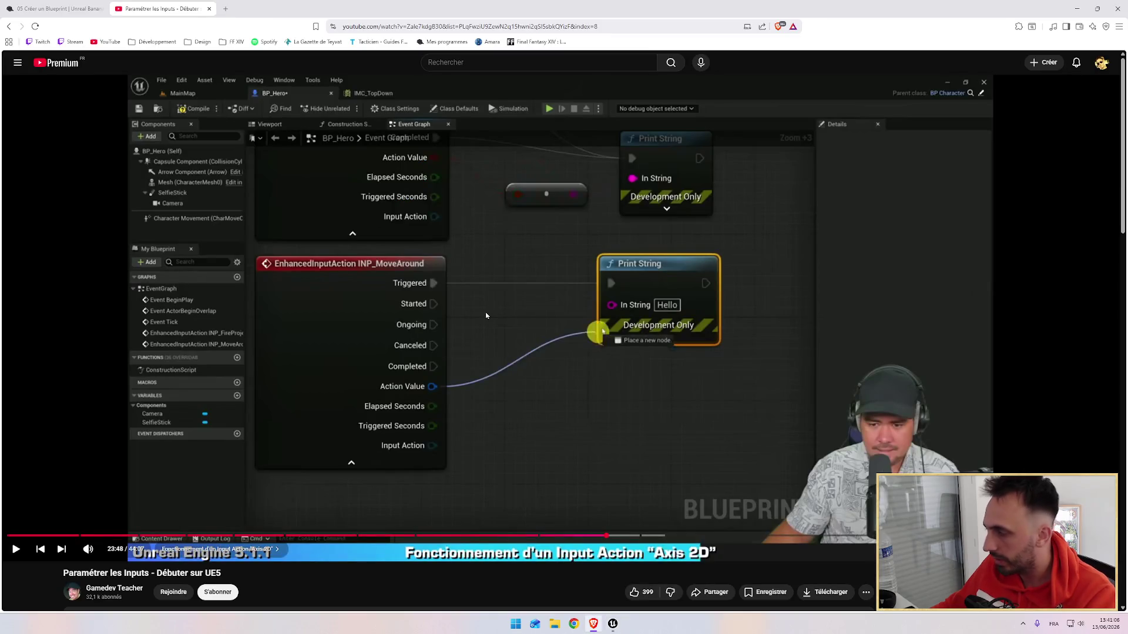
pyautogui.press('Left')
pyautogui.press('Left')
pyautogui.press('Left')
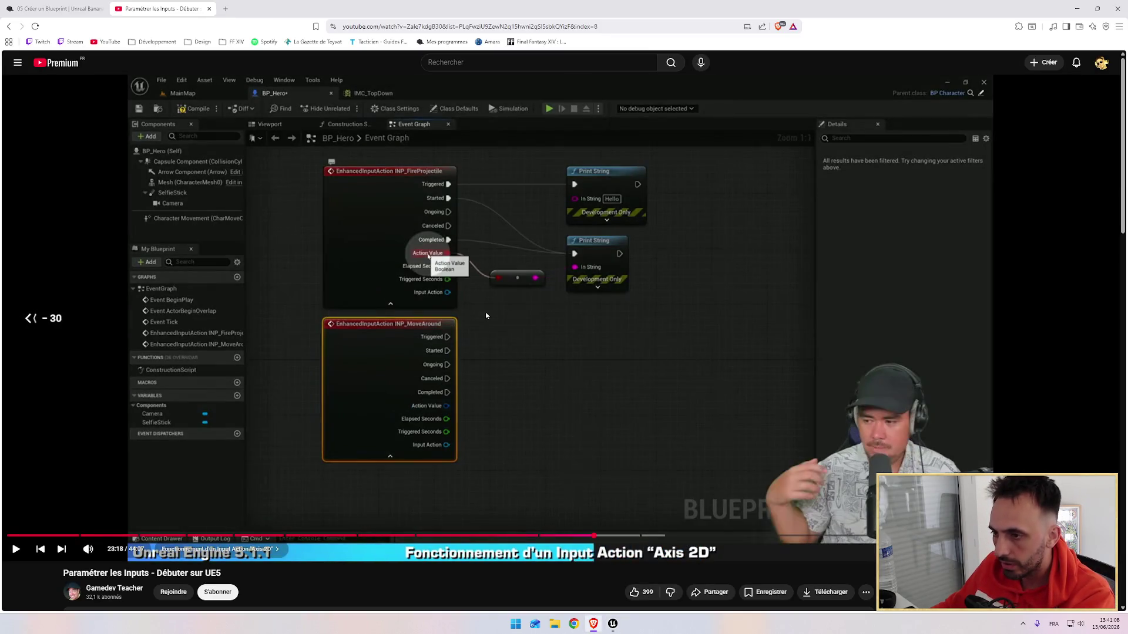
pyautogui.press('Left')
pyautogui.press('Left')
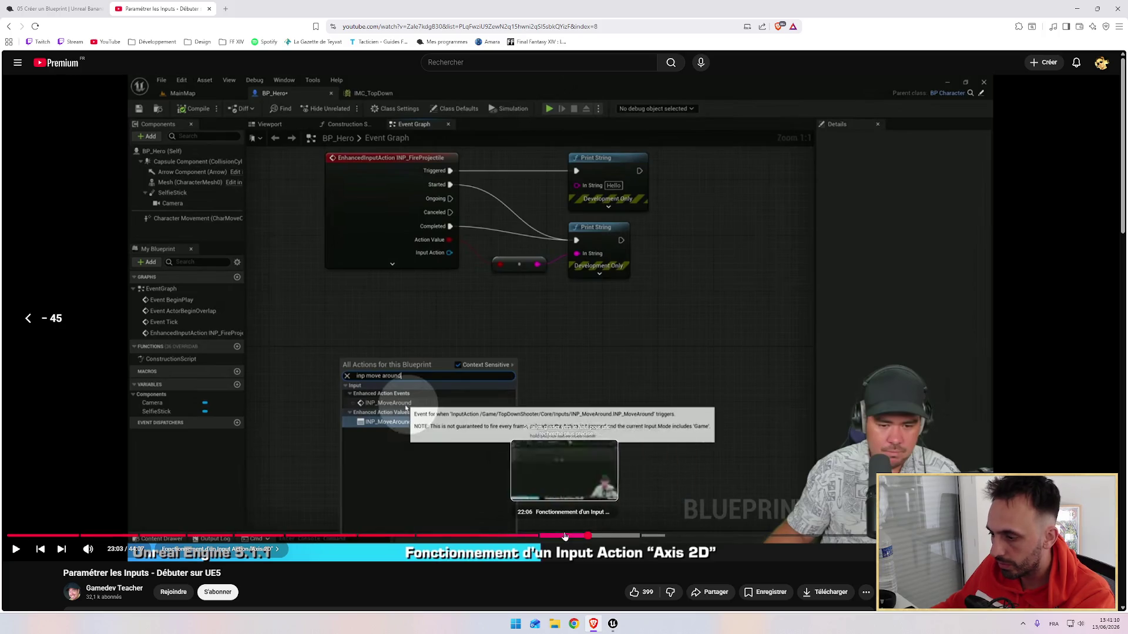
pyautogui.click(570, 536)
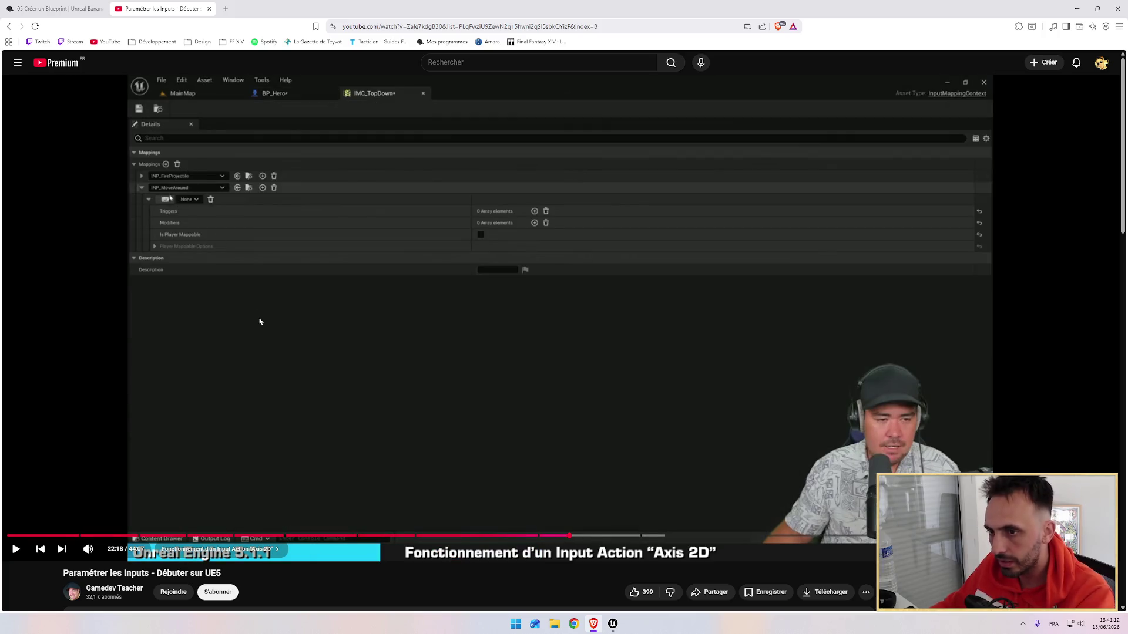
pyautogui.hotkey('alt', 'Tab')
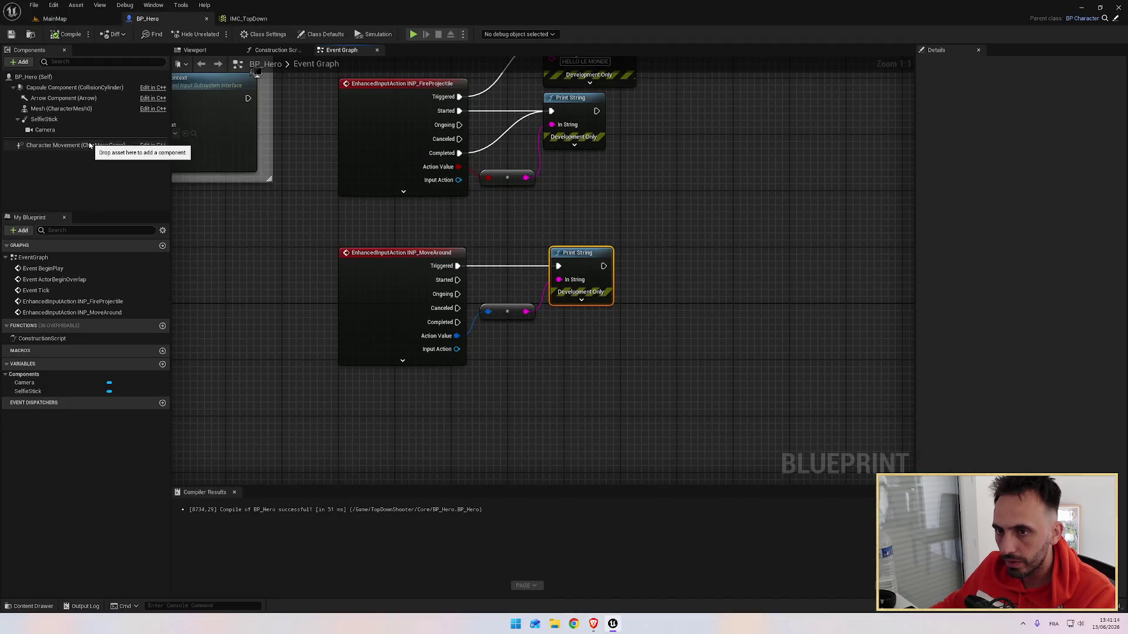
pyautogui.click(249, 19)
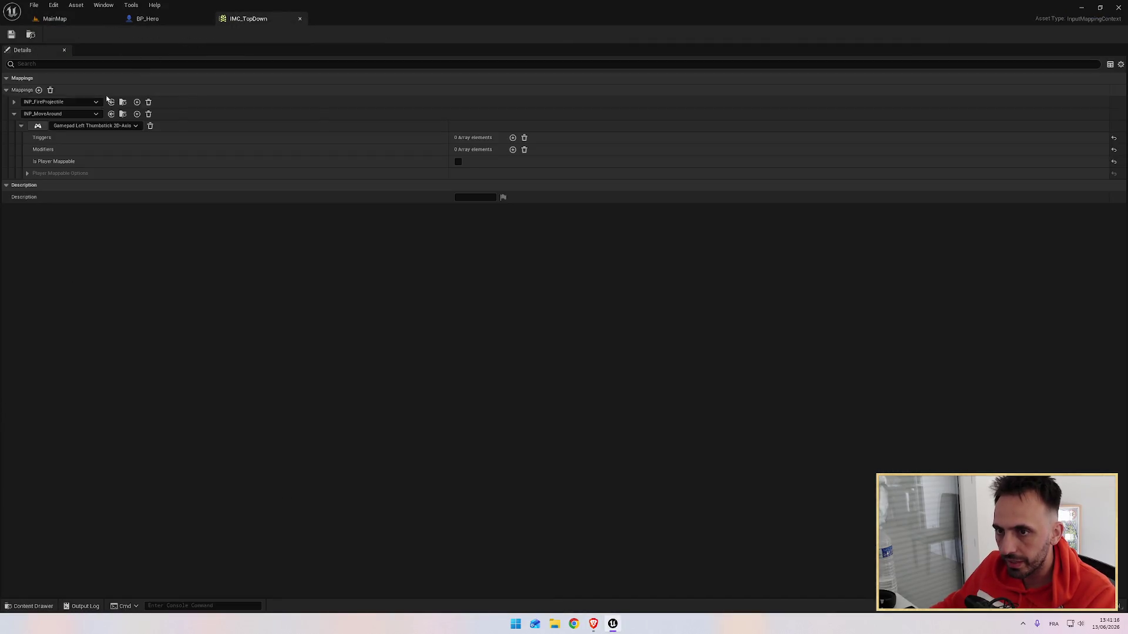
# Search 'gamepad left' to bind INP_MoveAround to Gamepad Left Thumbstick 2D-Axis, then return to MainMap.
pyautogui.click(87, 126)
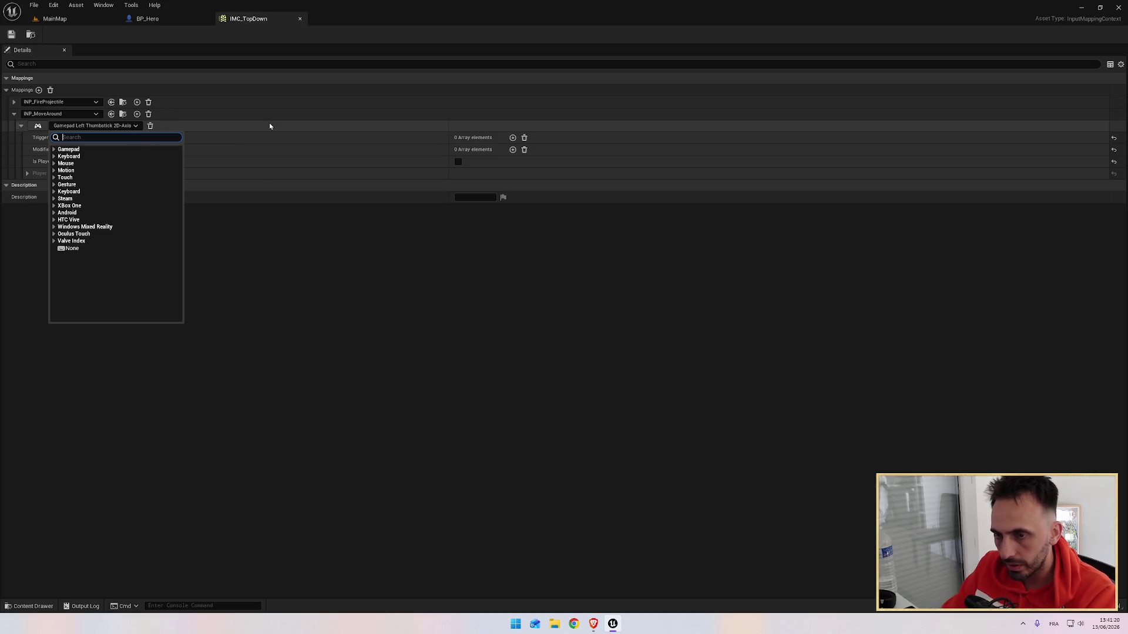
pyautogui.click(262, 277)
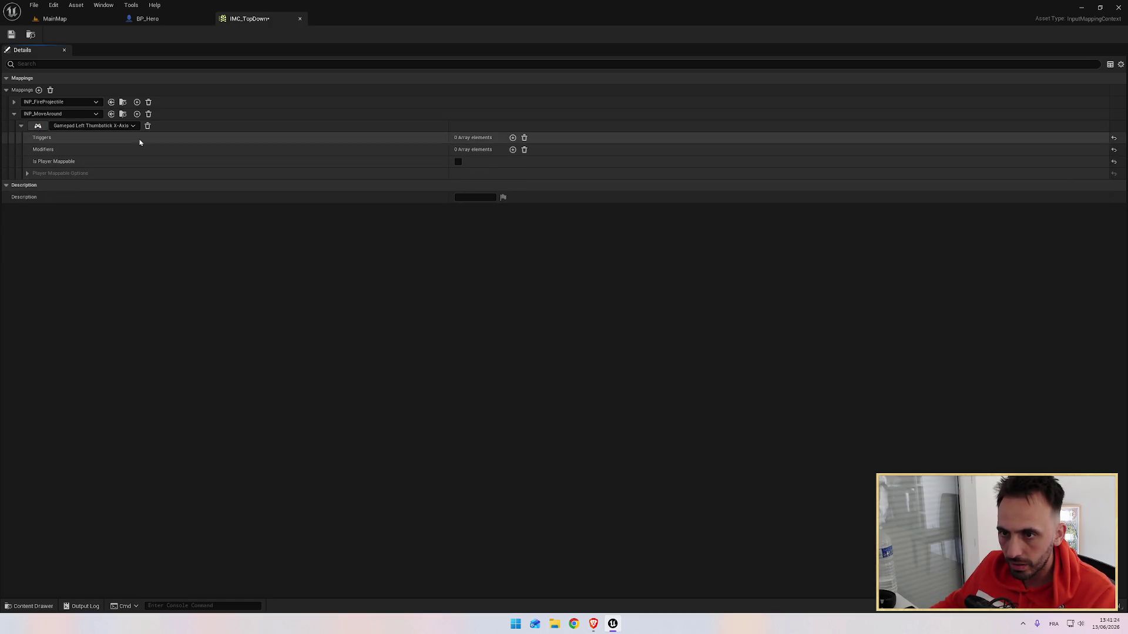
pyautogui.click(135, 126)
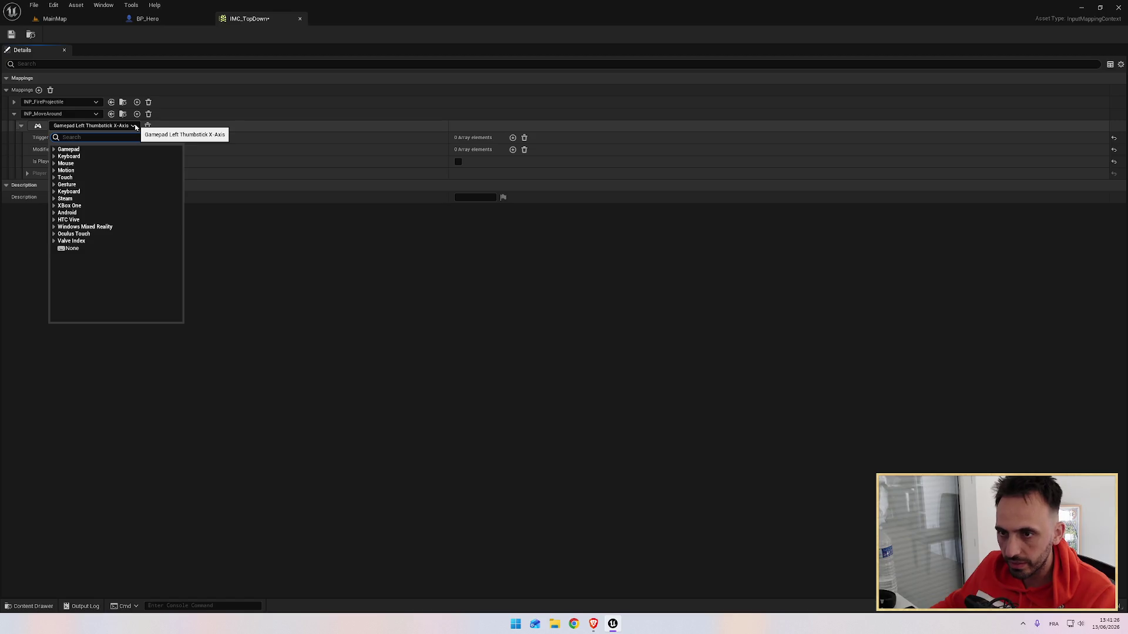
pyautogui.click(85, 137)
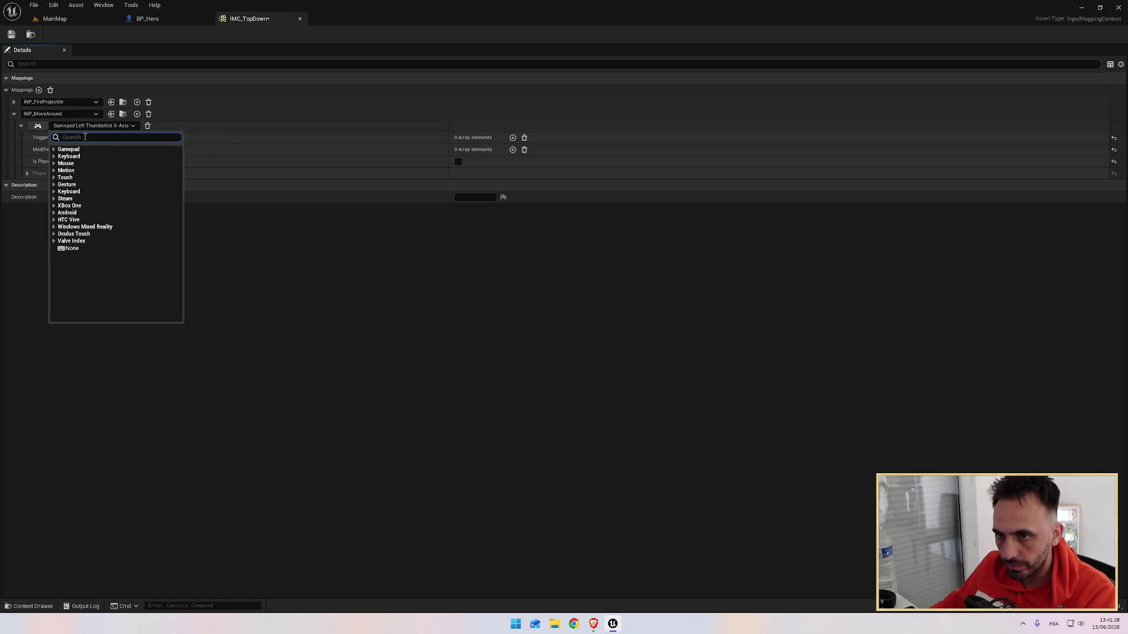
pyautogui.write('gamepa')
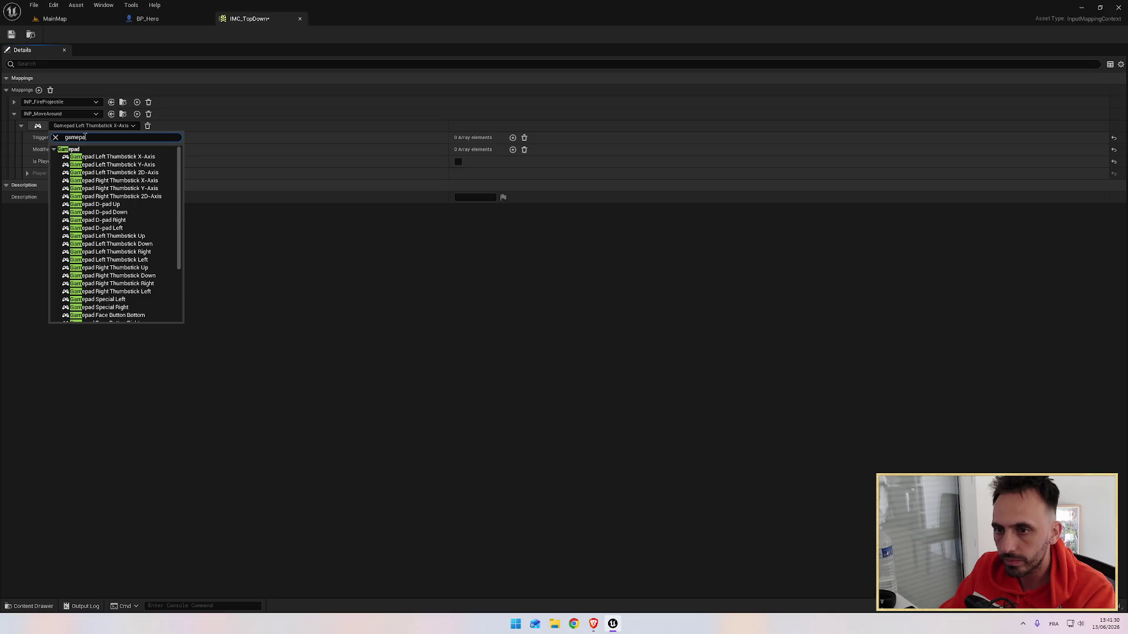
pyautogui.write('d left')
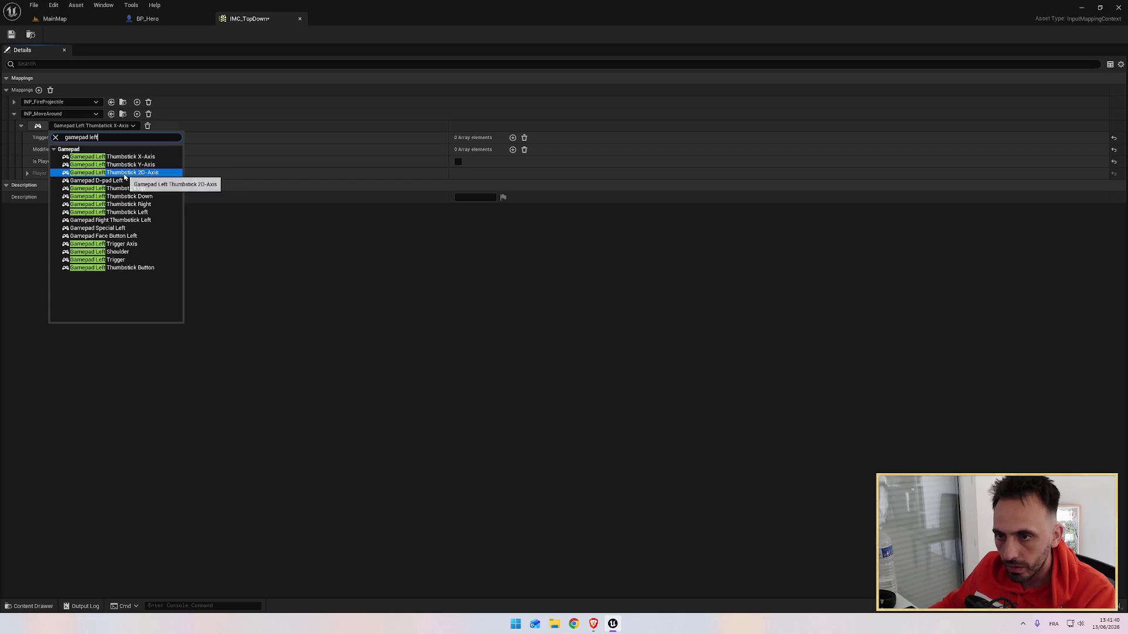
pyautogui.click(124, 174)
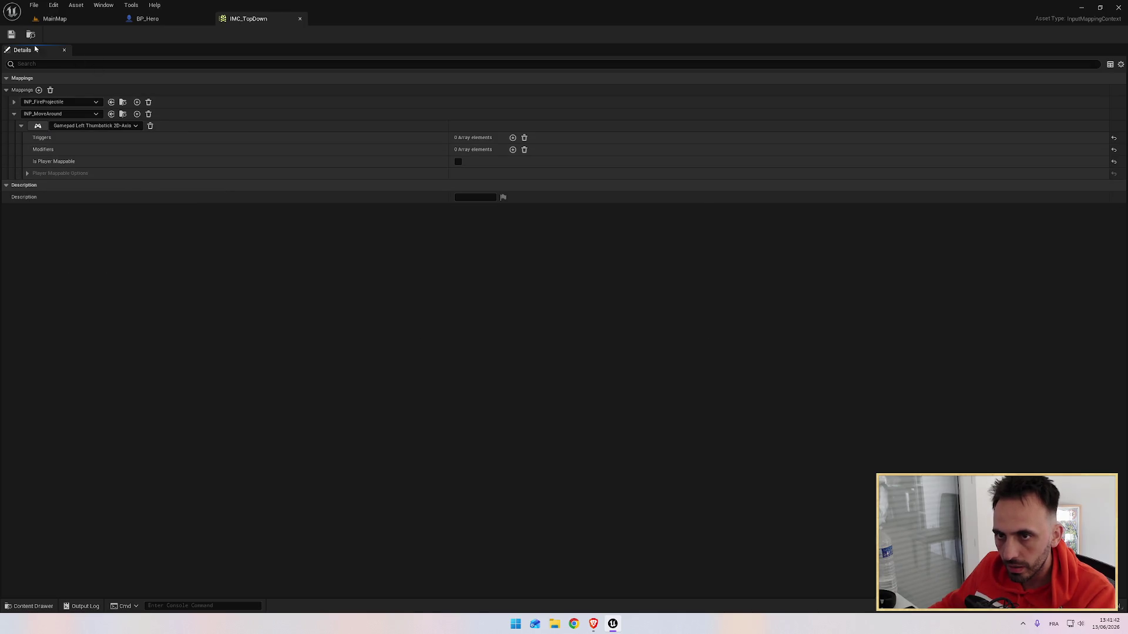
pyautogui.click(148, 18)
pyautogui.click(55, 18)
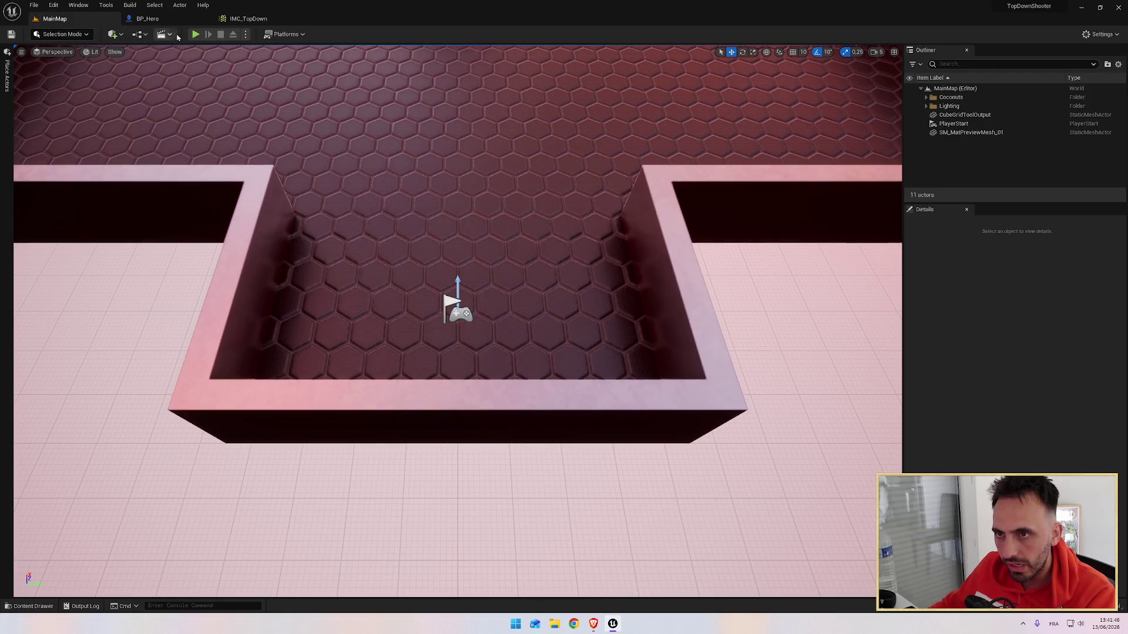
pyautogui.click(195, 34)
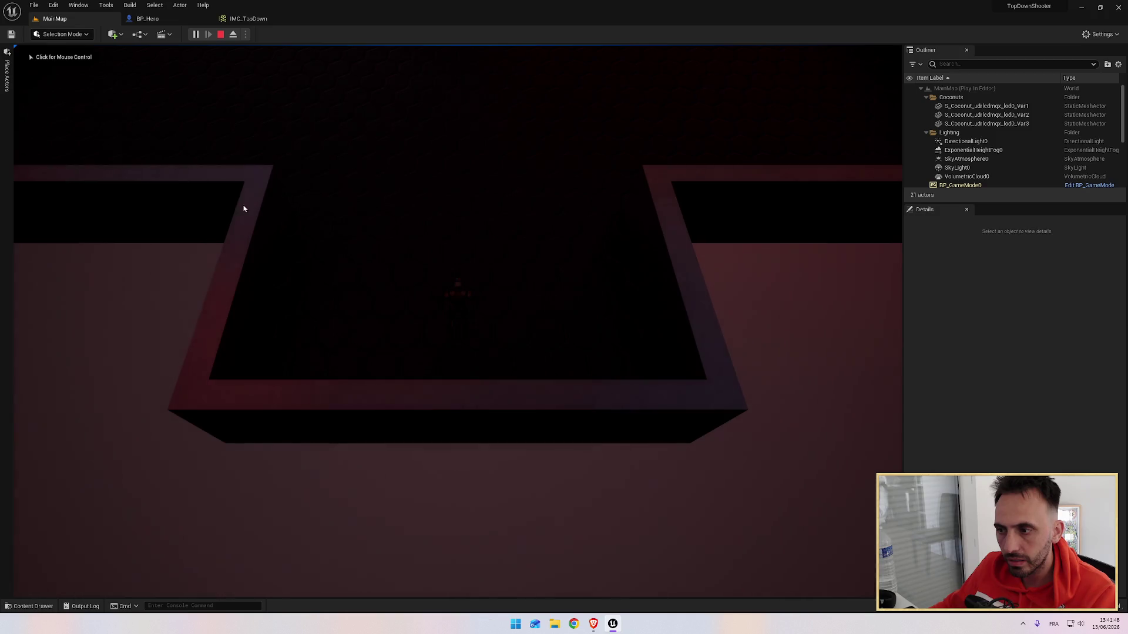
pyautogui.click(425, 194)
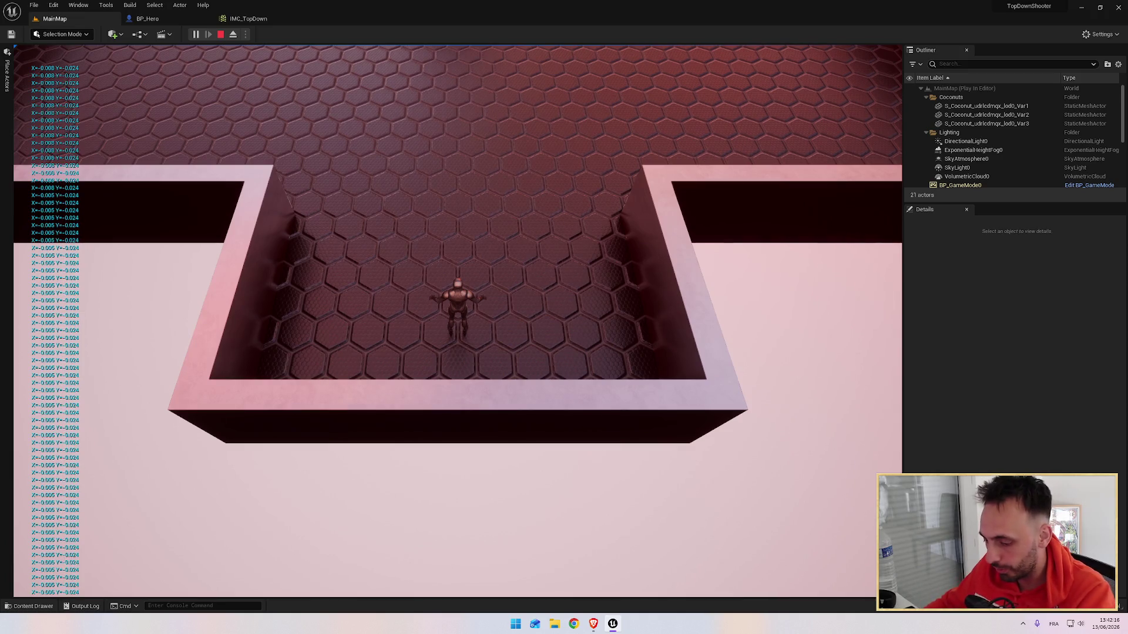
pyautogui.press('Escape')
pyautogui.click(592, 624)
pyautogui.click(469, 355)
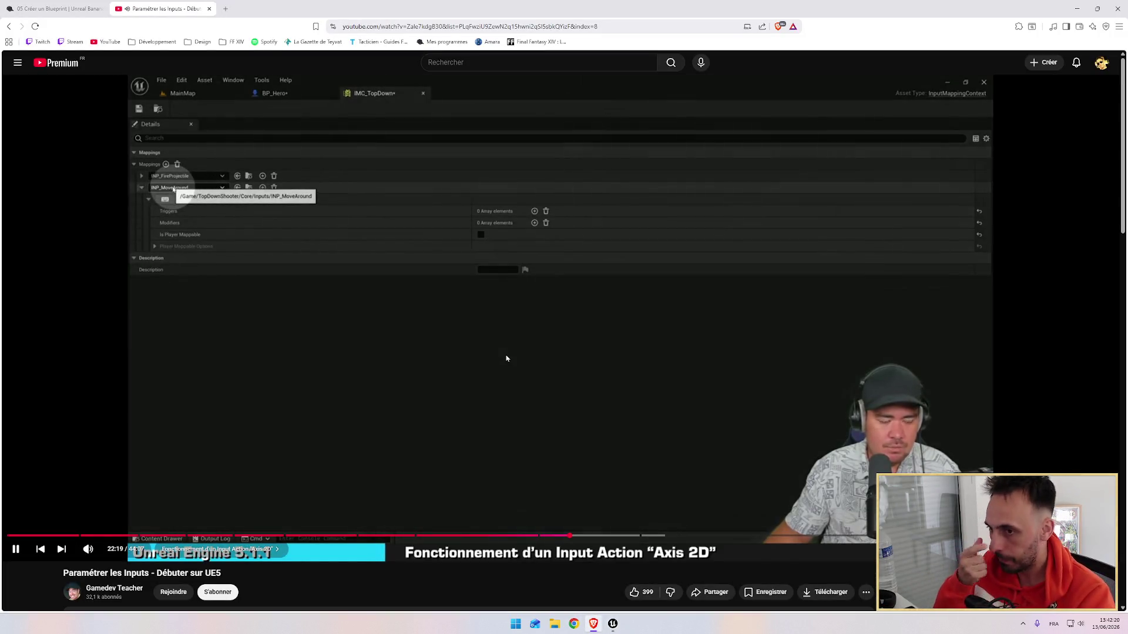
pyautogui.hotkey('alt', 'Tab')
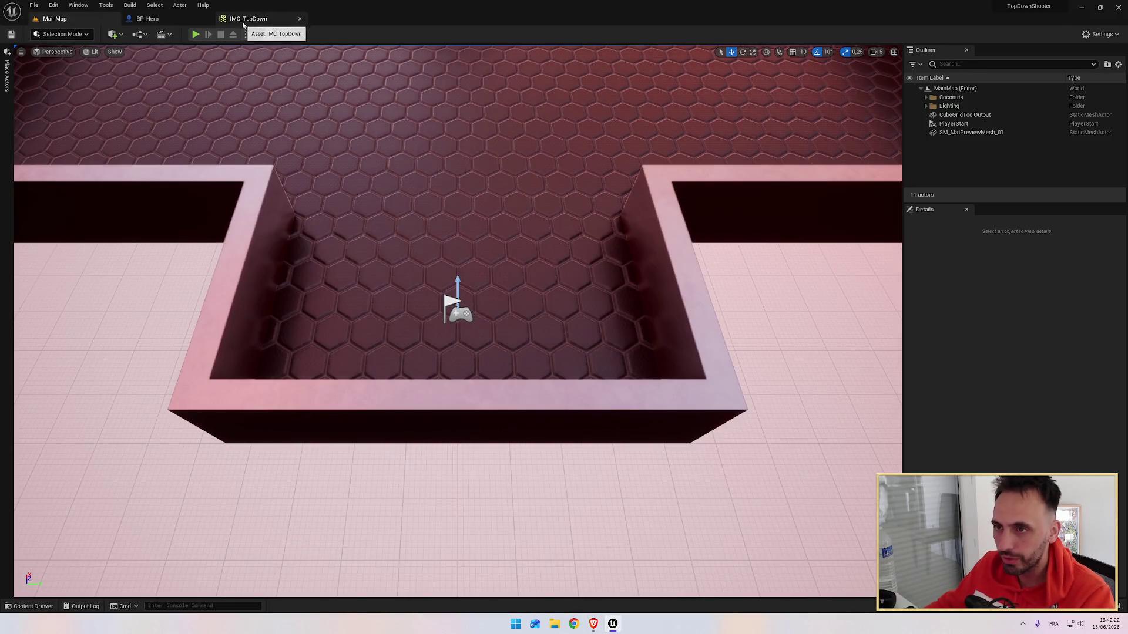
pyautogui.click(248, 19)
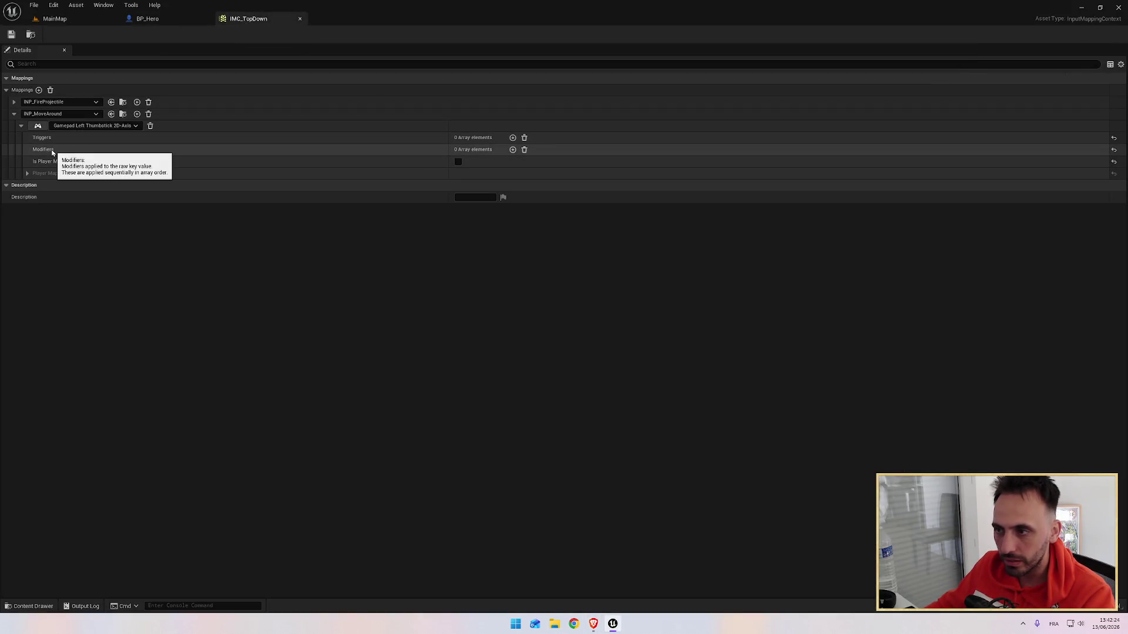
pyautogui.hotkey('alt', 'Tab')
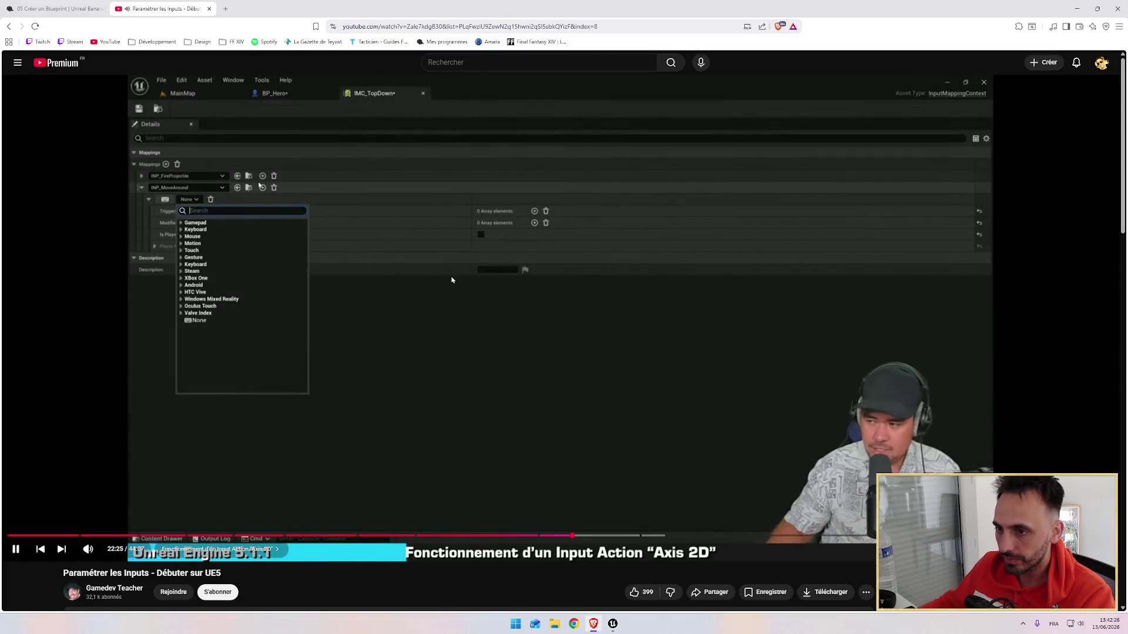
pyautogui.click(605, 536)
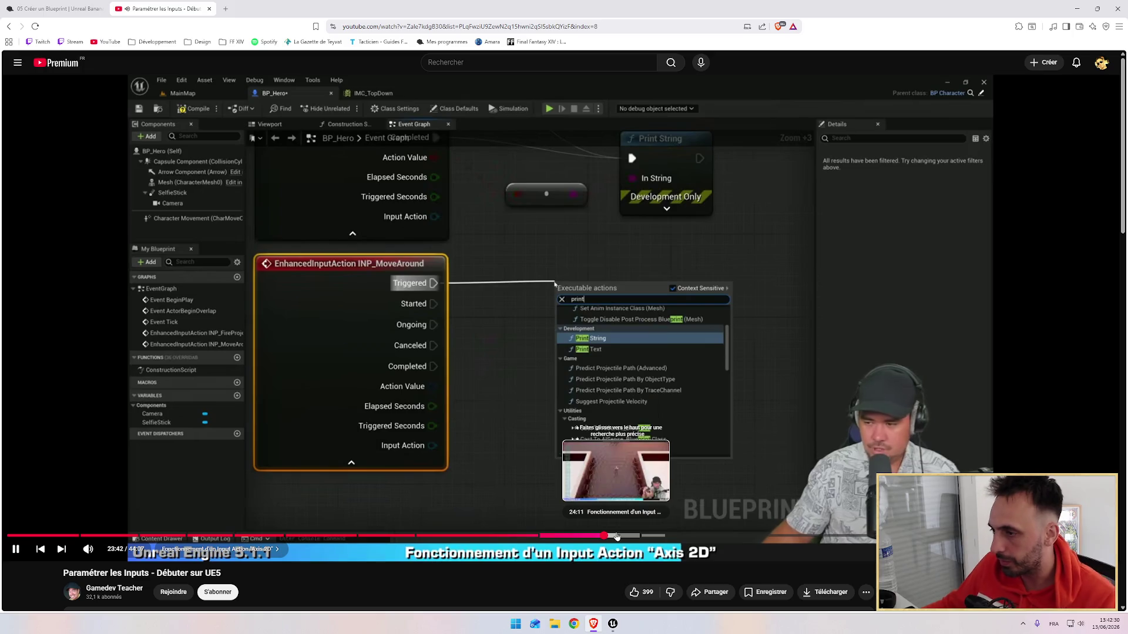
pyautogui.click(616, 536)
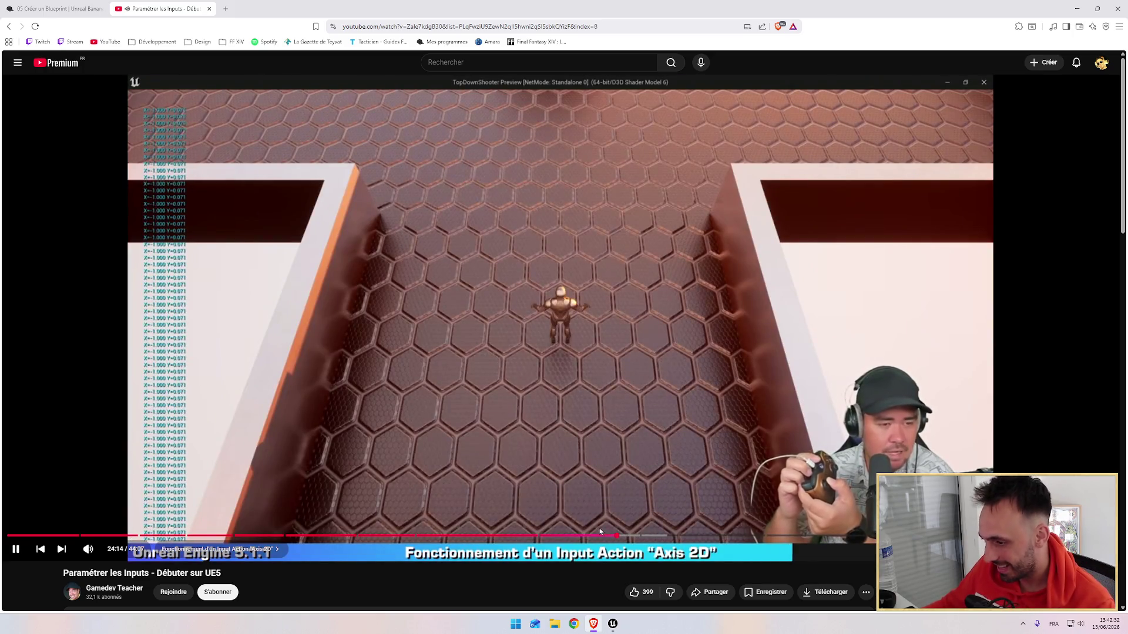
pyautogui.press('Left')
pyautogui.press('Left')
pyautogui.press('Left')
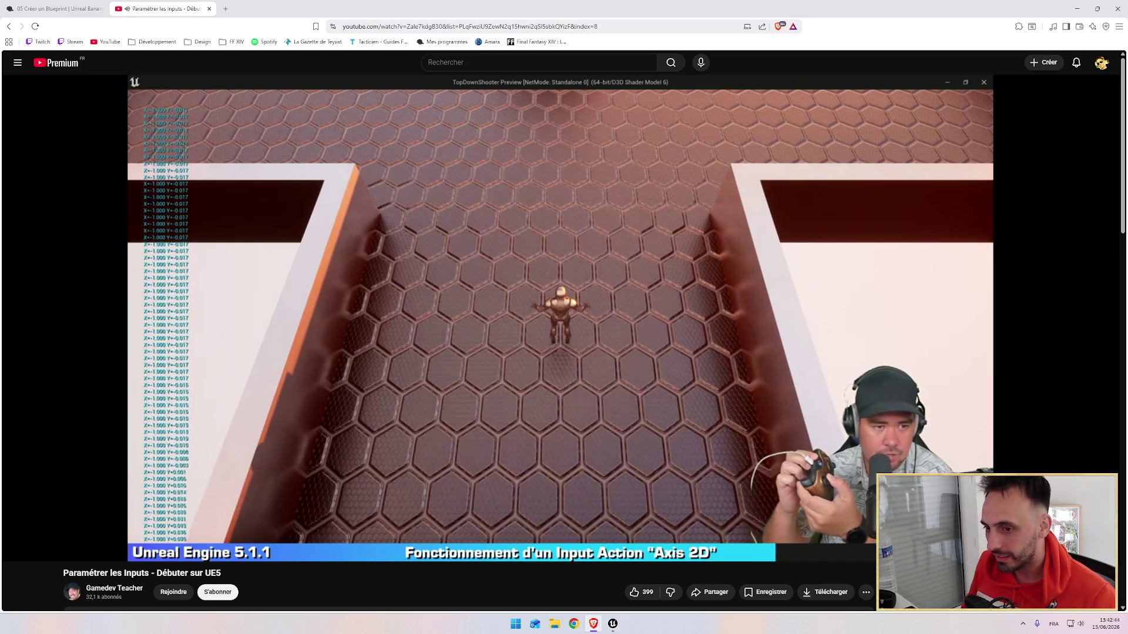
pyautogui.moveTo(687, 446)
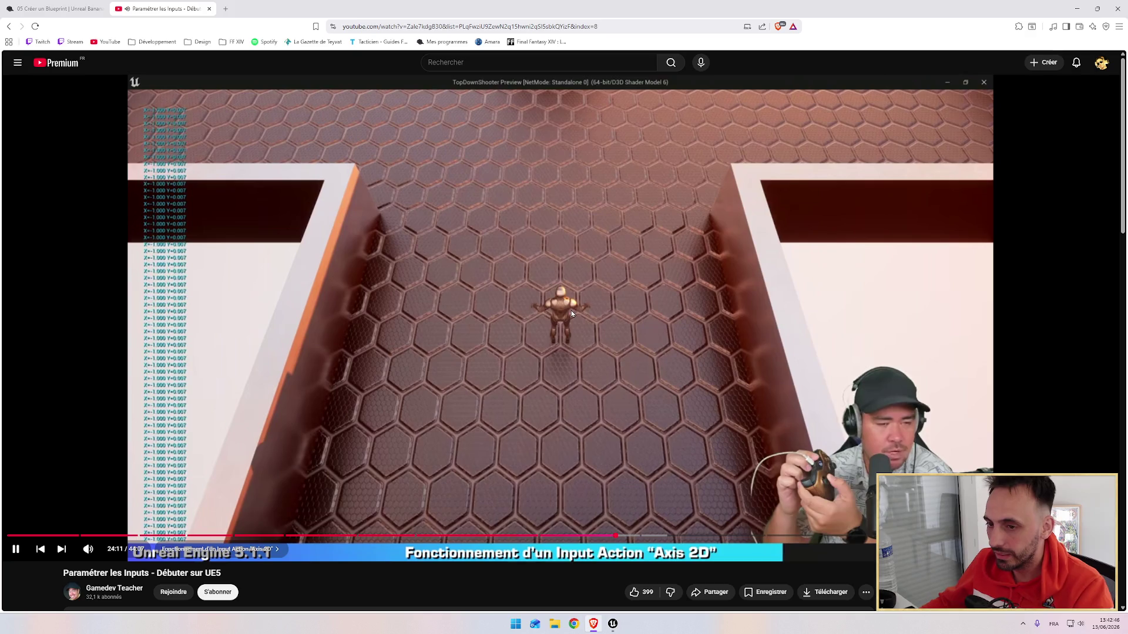
pyautogui.click(555, 312)
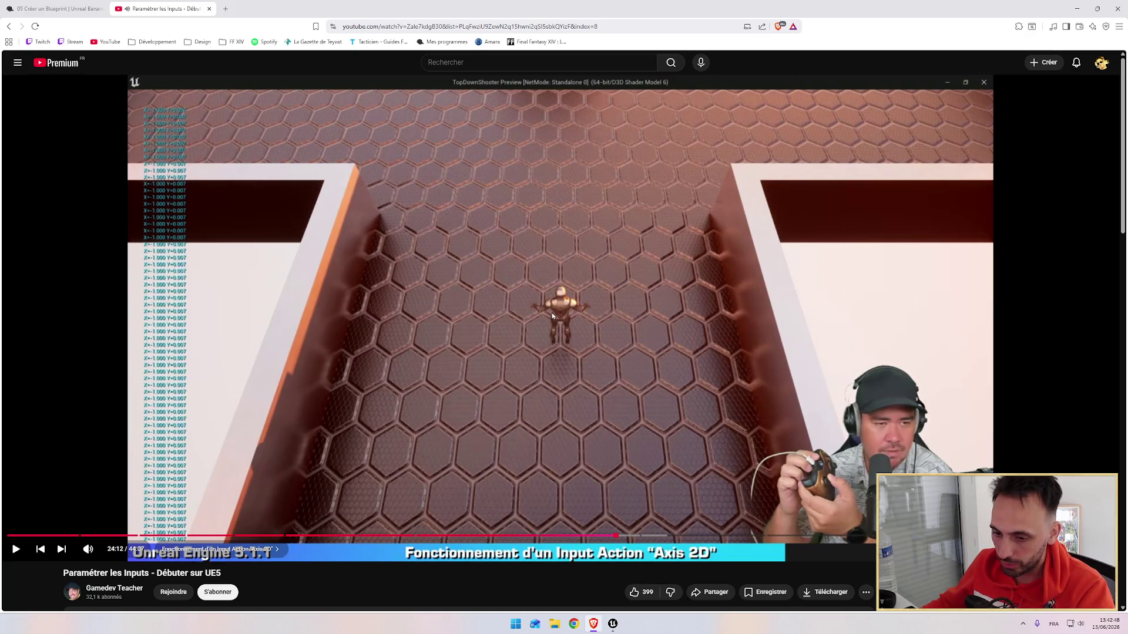
pyautogui.hotkey('alt', 'Tab')
pyautogui.click(54, 18)
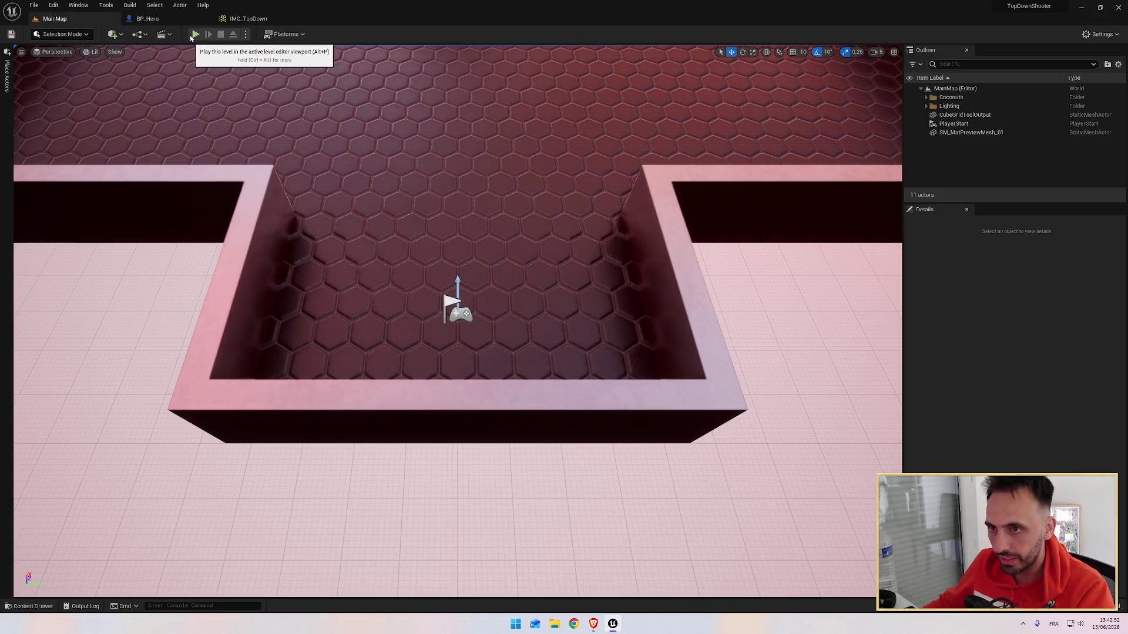
pyautogui.click(195, 34)
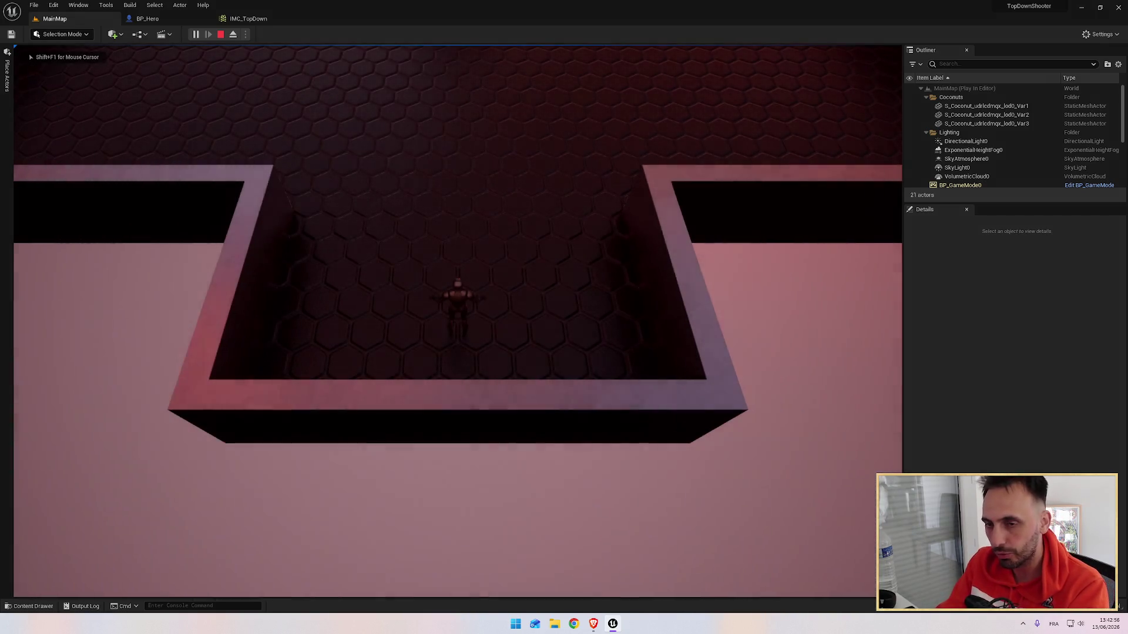
pyautogui.click(30, 54)
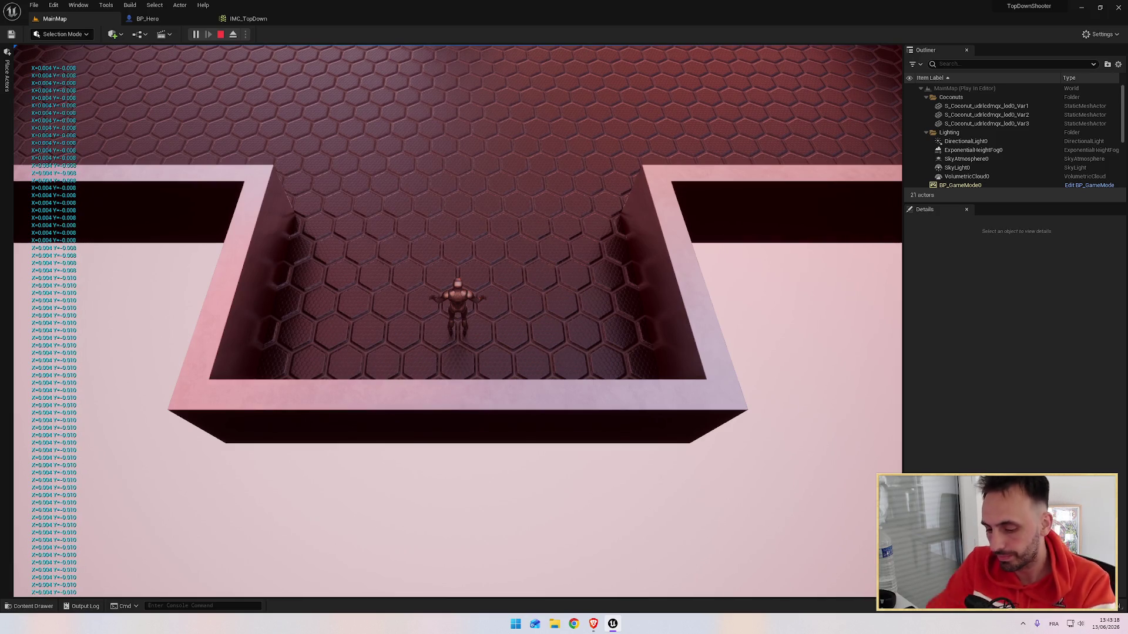
pyautogui.press('Escape')
pyautogui.hotkey('alt', 'Tab')
pyautogui.click(477, 224)
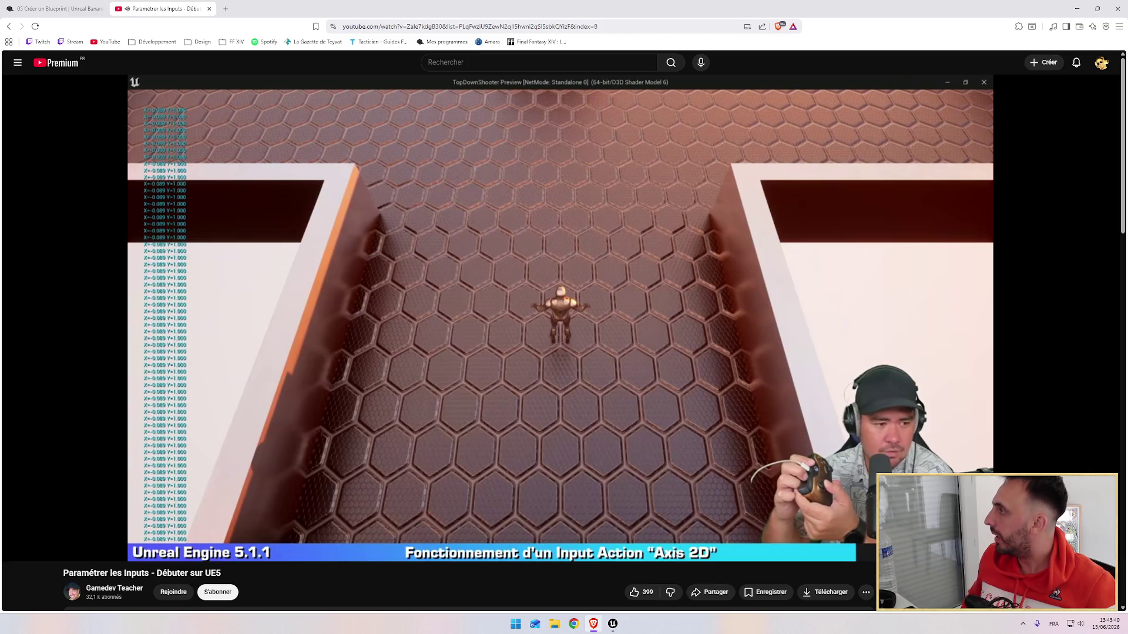
pyautogui.moveTo(421, 179)
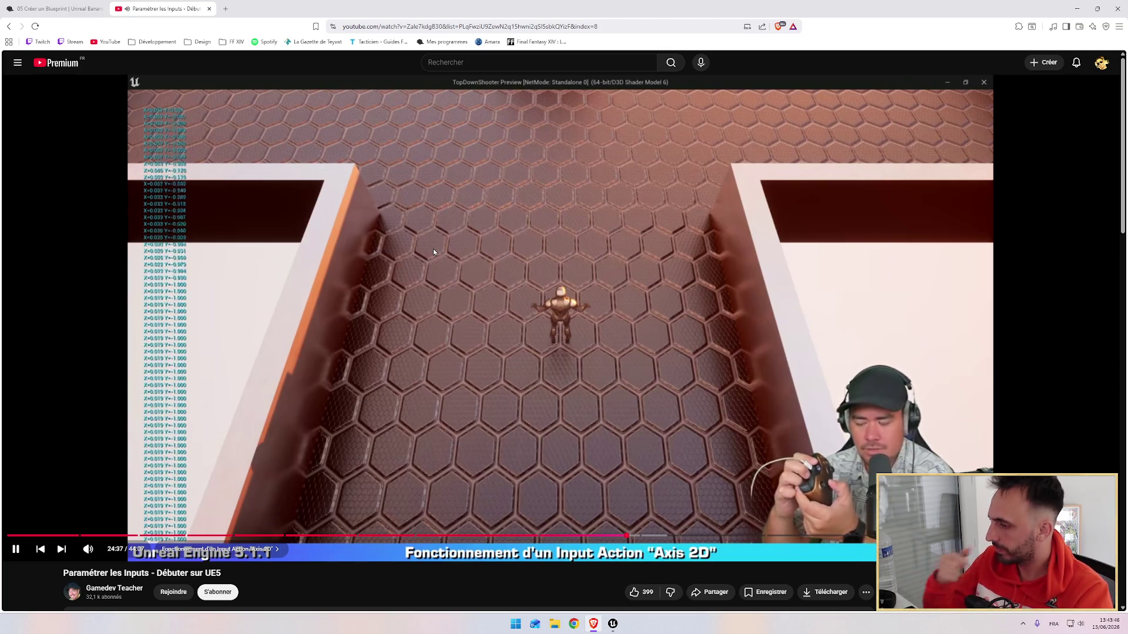
pyautogui.hotkey('alt', 'Tab')
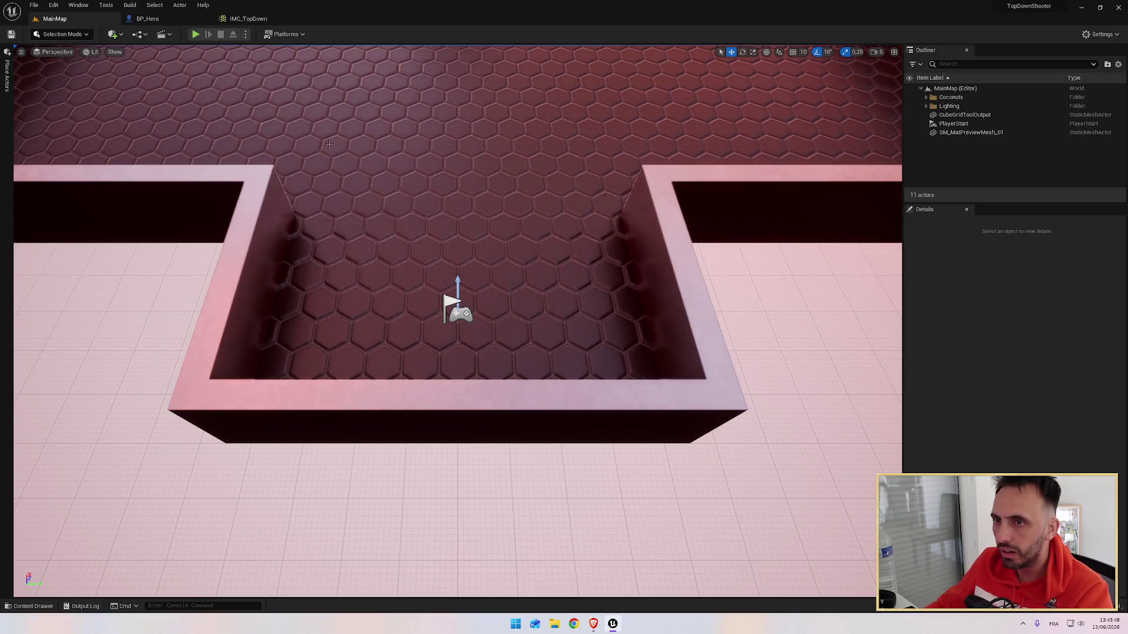
pyautogui.hotkey('alt', 'Tab')
pyautogui.click(478, 234)
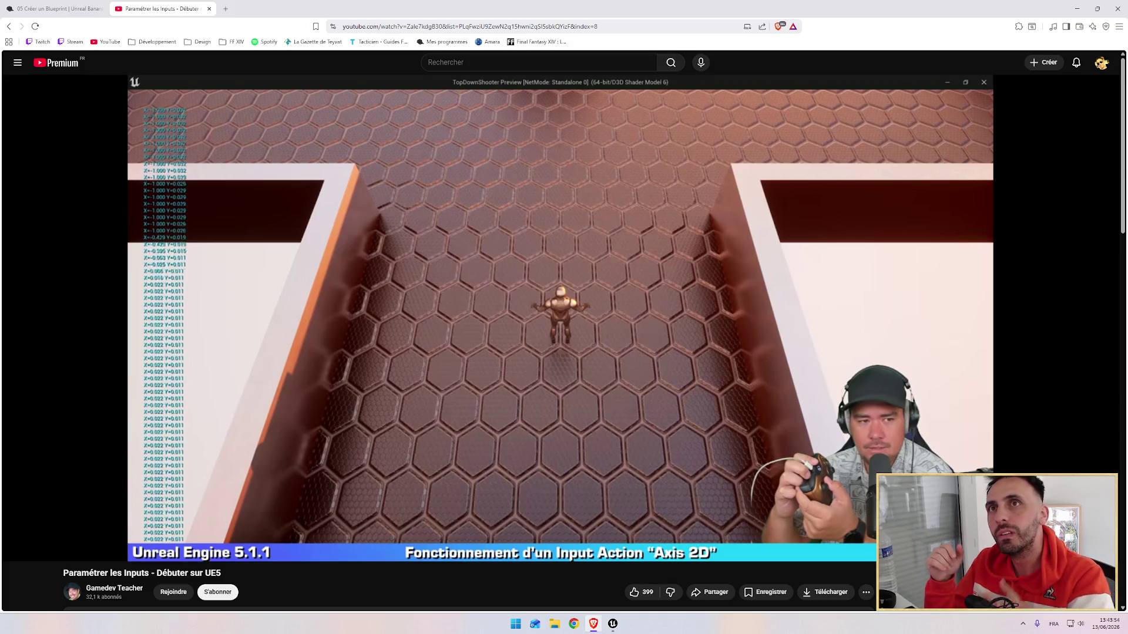
pyautogui.hotkey('alt', 'Tab')
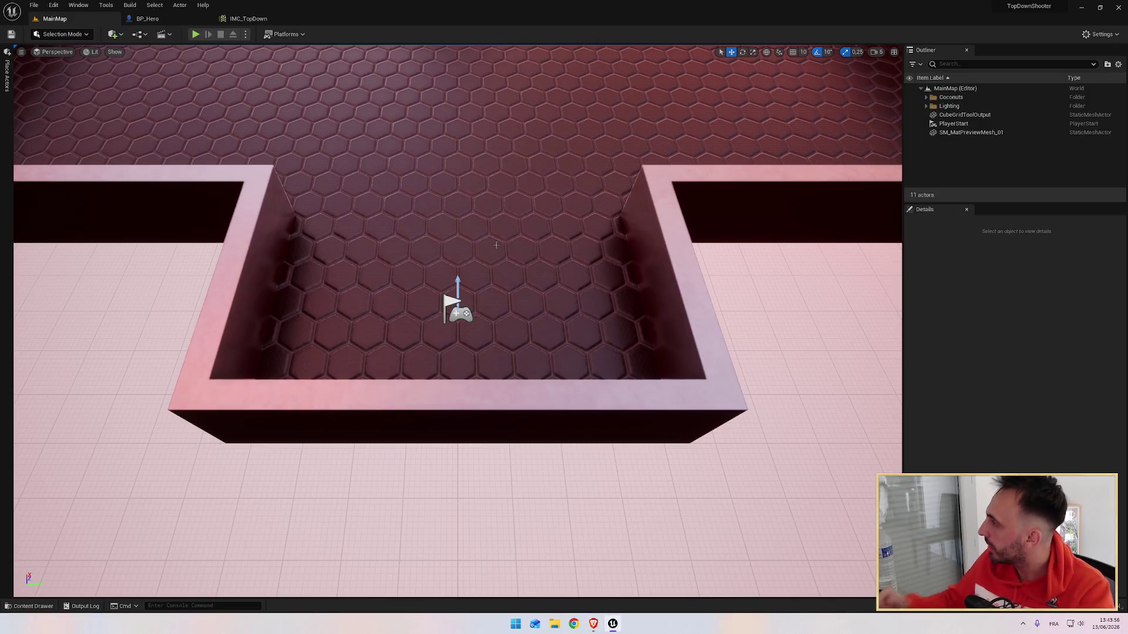
pyautogui.hotkey('alt', 'Tab')
pyautogui.click(499, 246)
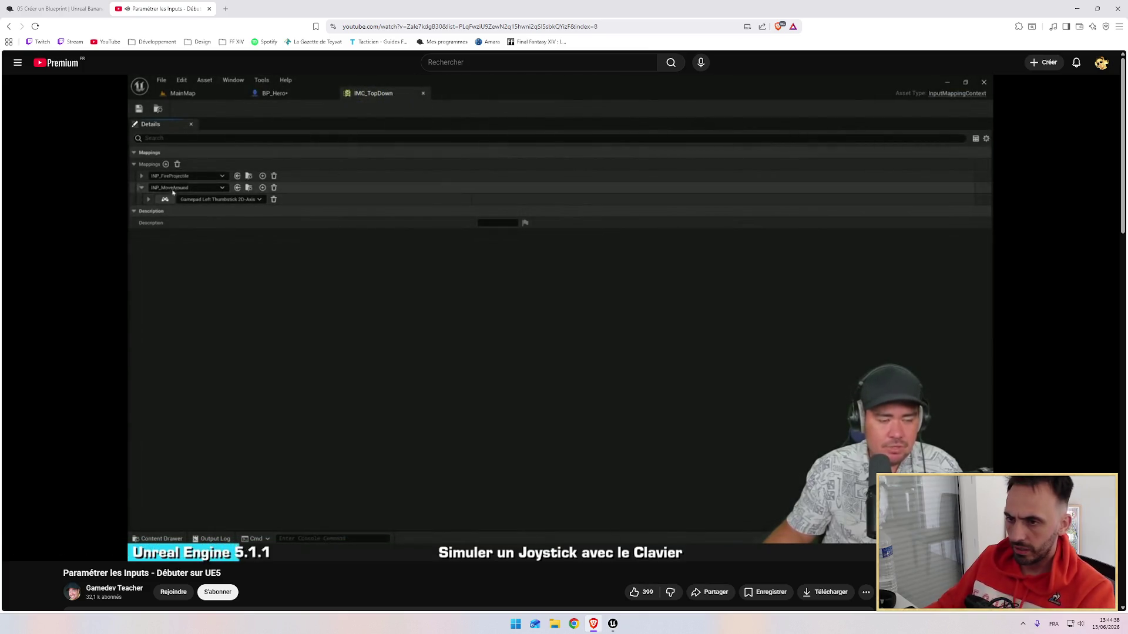
# Resume the 'Paramétrer les Inputs - Débuter sur UE5' tutorial in the Brave browser.
pyautogui.moveTo(532, 350)
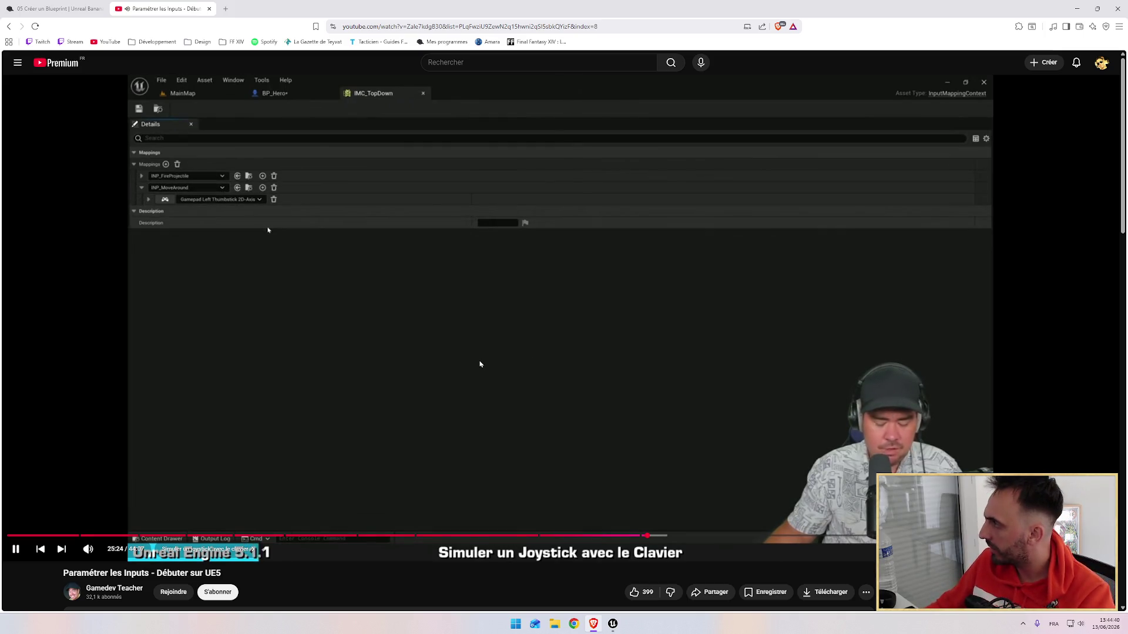
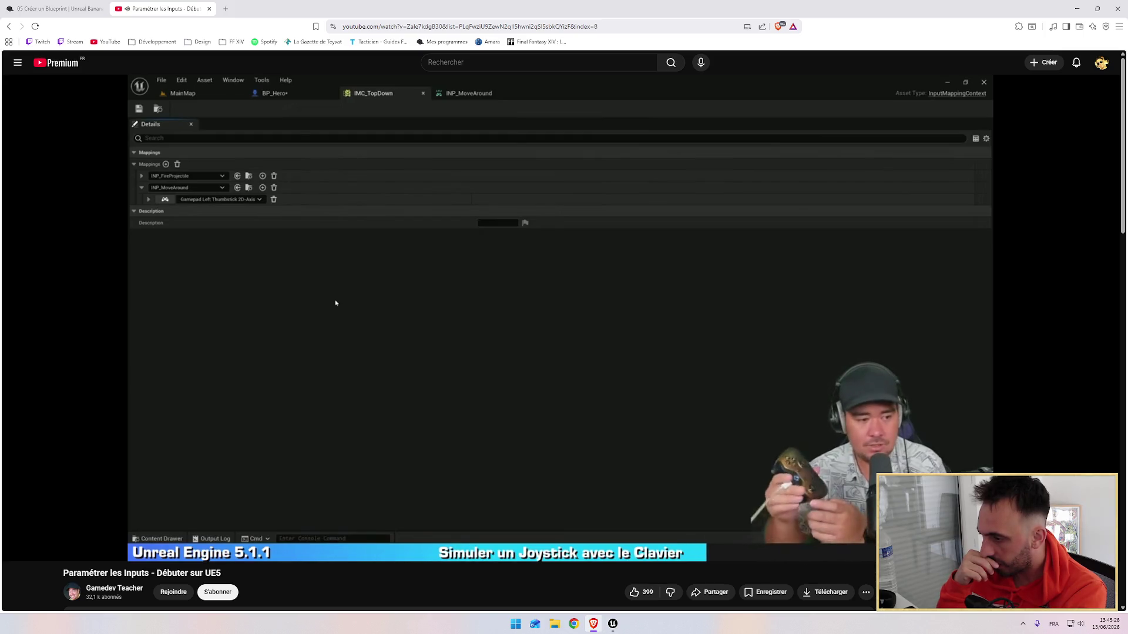
# Watch the tutorial up to simulating the joystick's horizontal axis with the keyboard, then return to Unreal.
pyautogui.moveTo(479, 379)
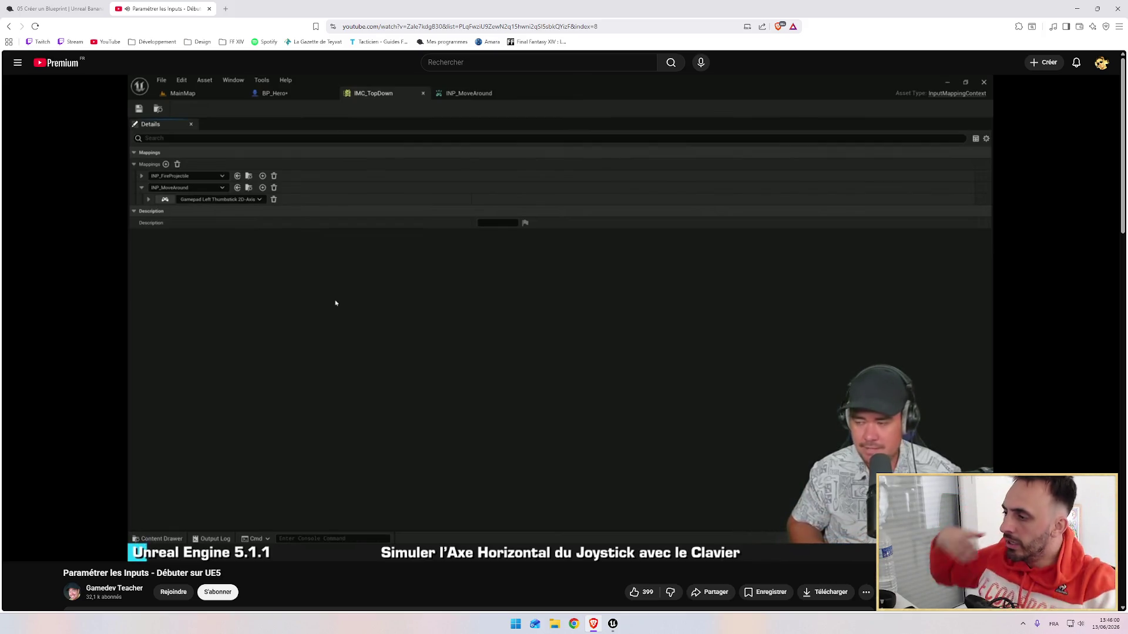
pyautogui.moveTo(381, 315)
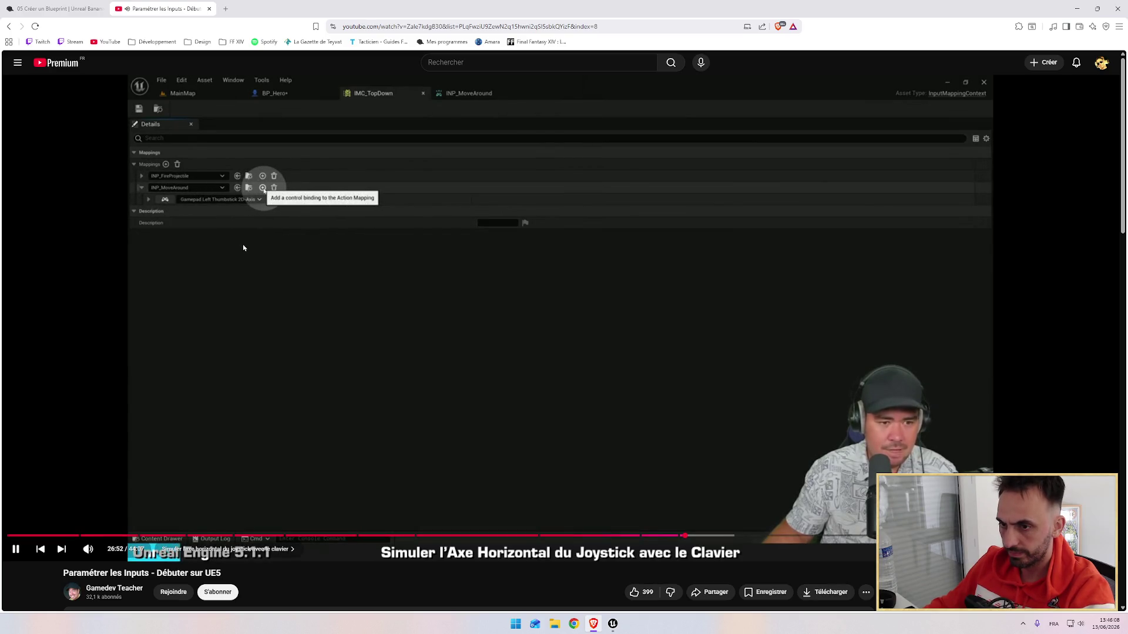
pyautogui.hotkey('alt', 'Tab')
# Add a D key binding to INP_MoveAround in IMC_TopDown and save the asset.
pyautogui.click(245, 18)
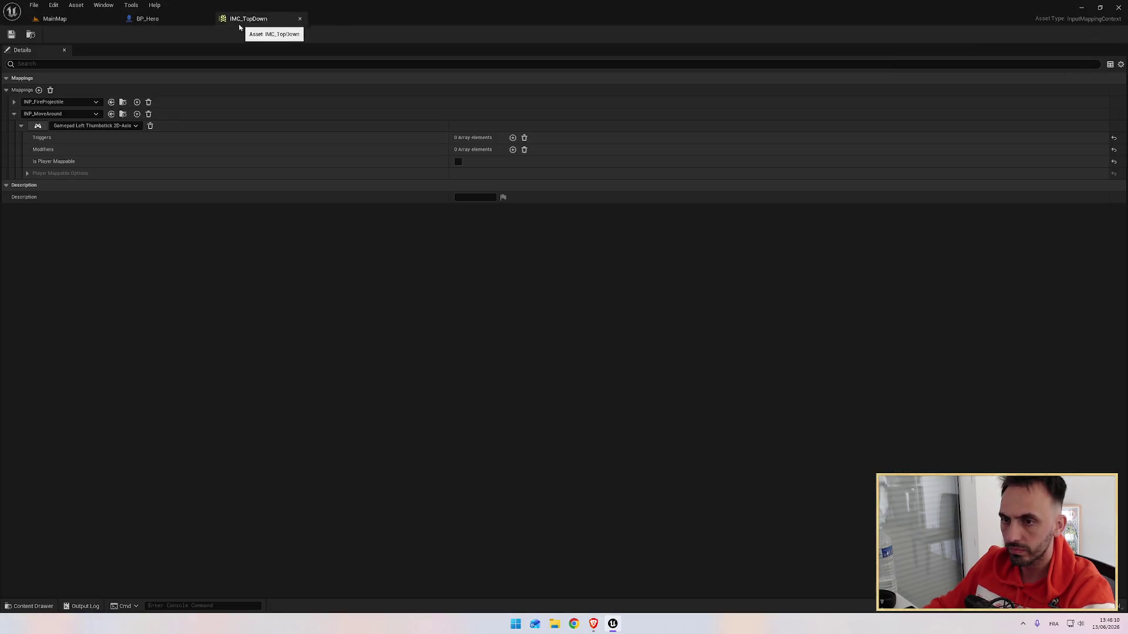
pyautogui.click(137, 114)
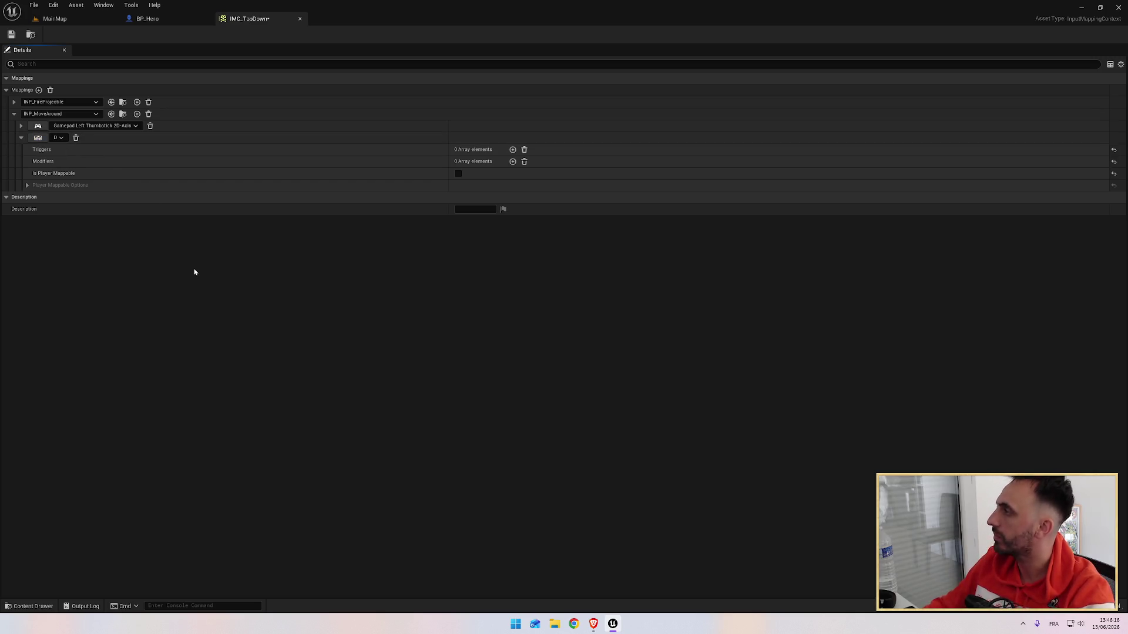
pyautogui.click(11, 34)
# Play-test MainMap, confirming the D binding prints X=1.000 Y=0.000, then stop the session.
pyautogui.click(75, 19)
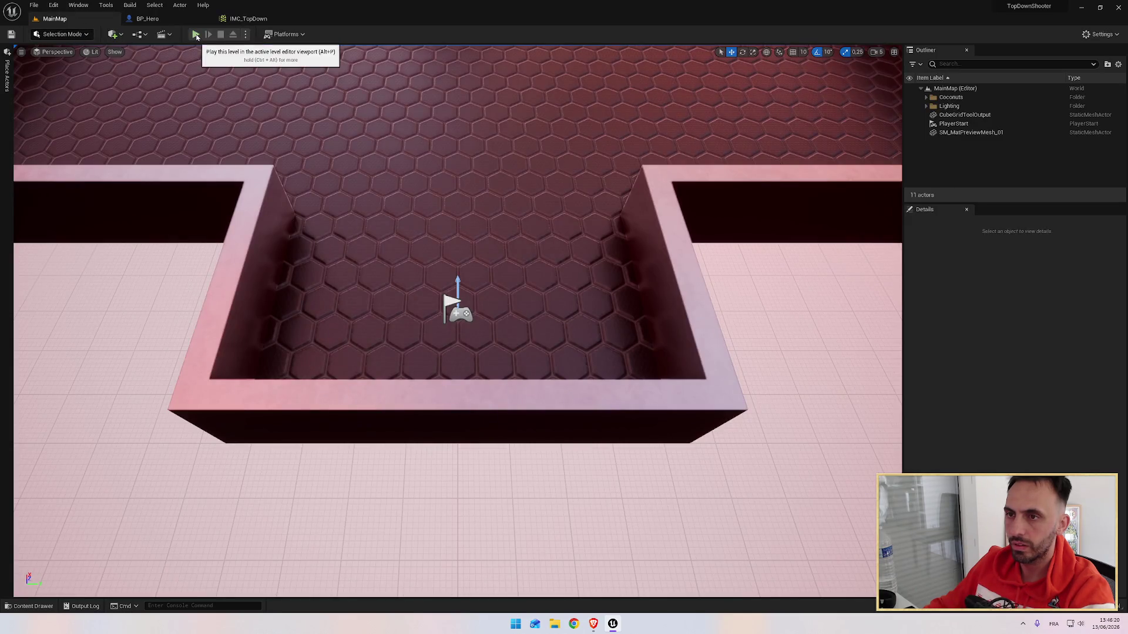
pyautogui.click(196, 34)
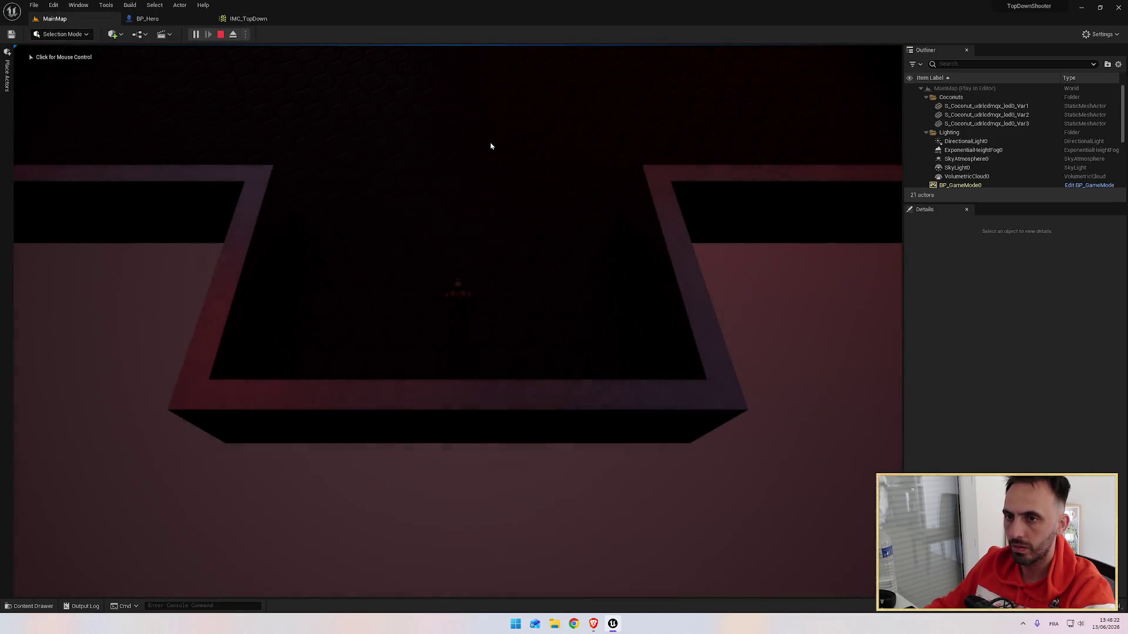
pyautogui.click(471, 148)
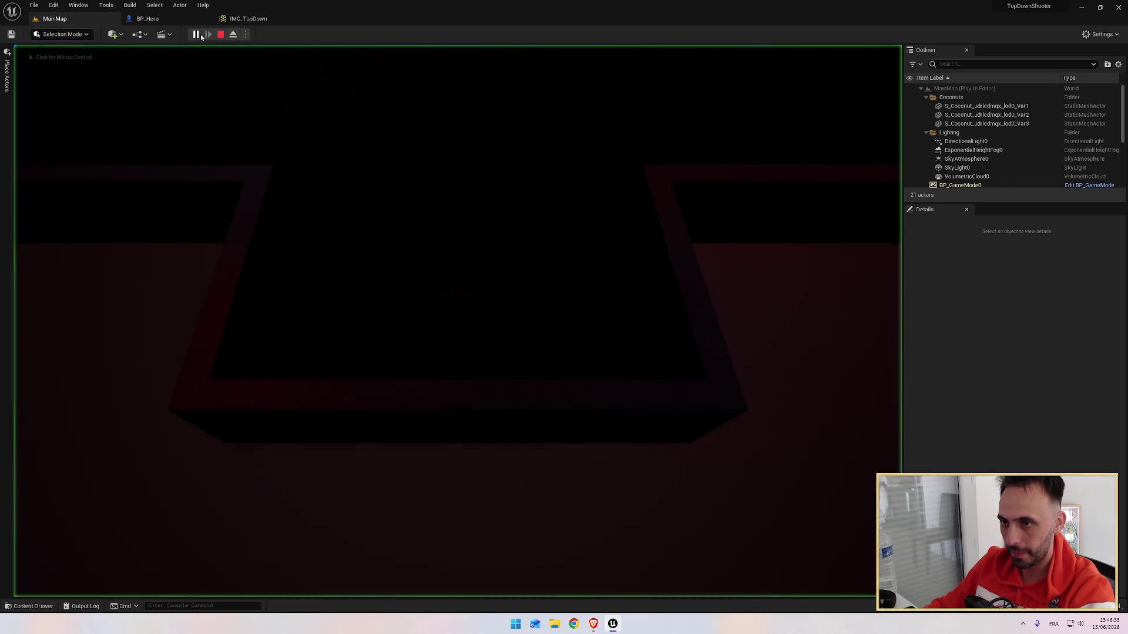
pyautogui.hotkey('shift', 'F1')
pyautogui.click(348, 185)
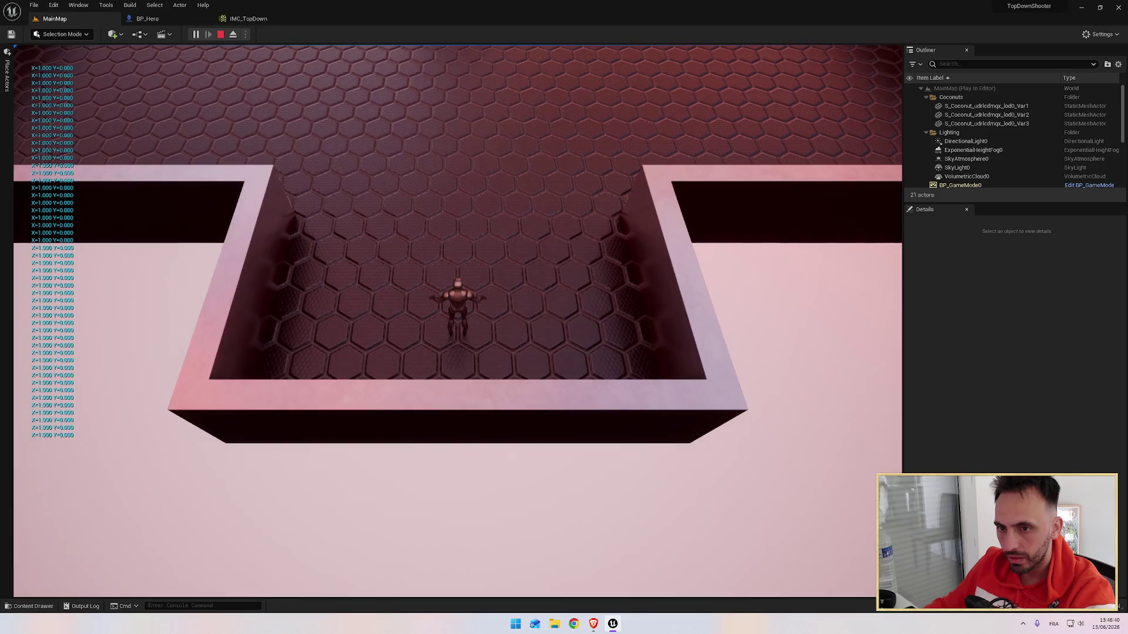
pyautogui.press('Escape')
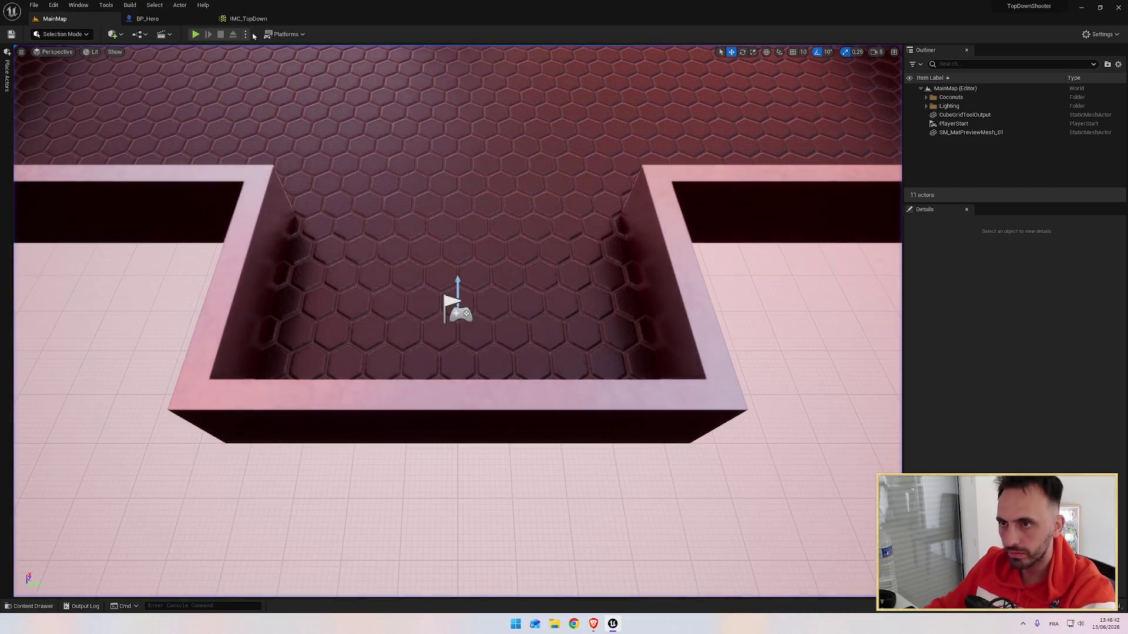
pyautogui.click(243, 20)
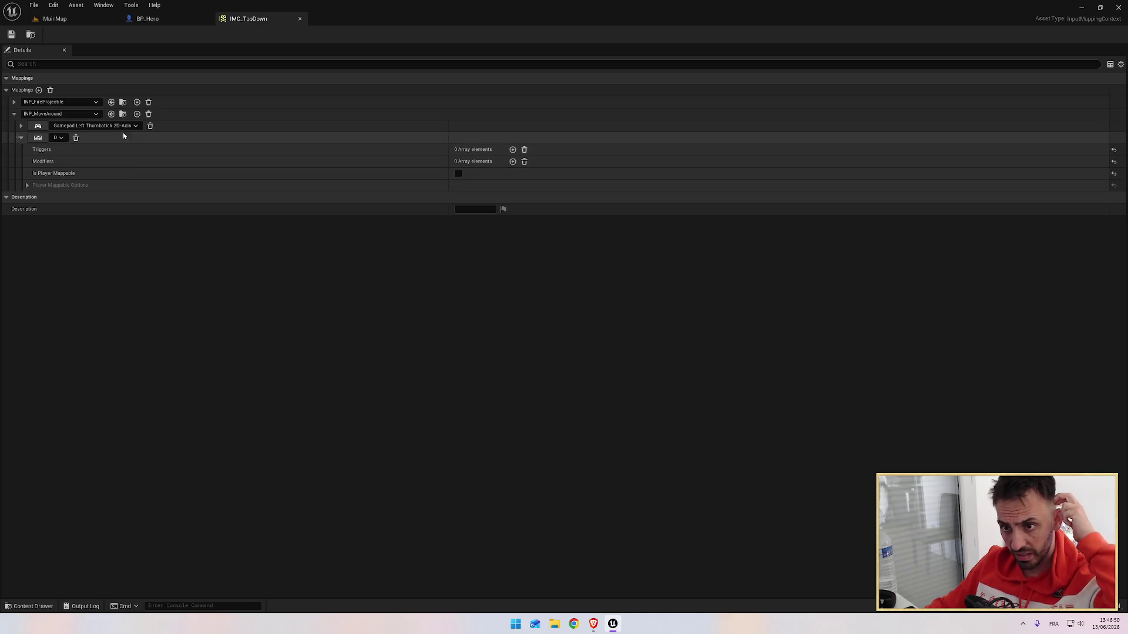
# Add a Q key binding to INP_MoveAround and pause the tutorial video.
pyautogui.click(137, 114)
pyautogui.click(64, 149)
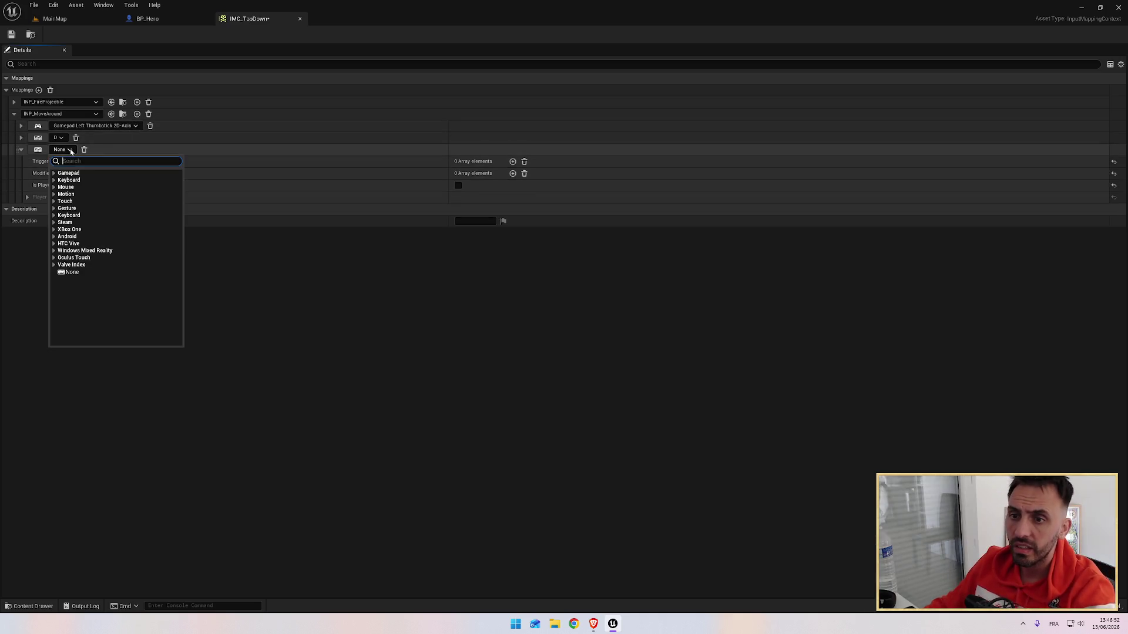
pyautogui.click(39, 151)
pyautogui.press('q')
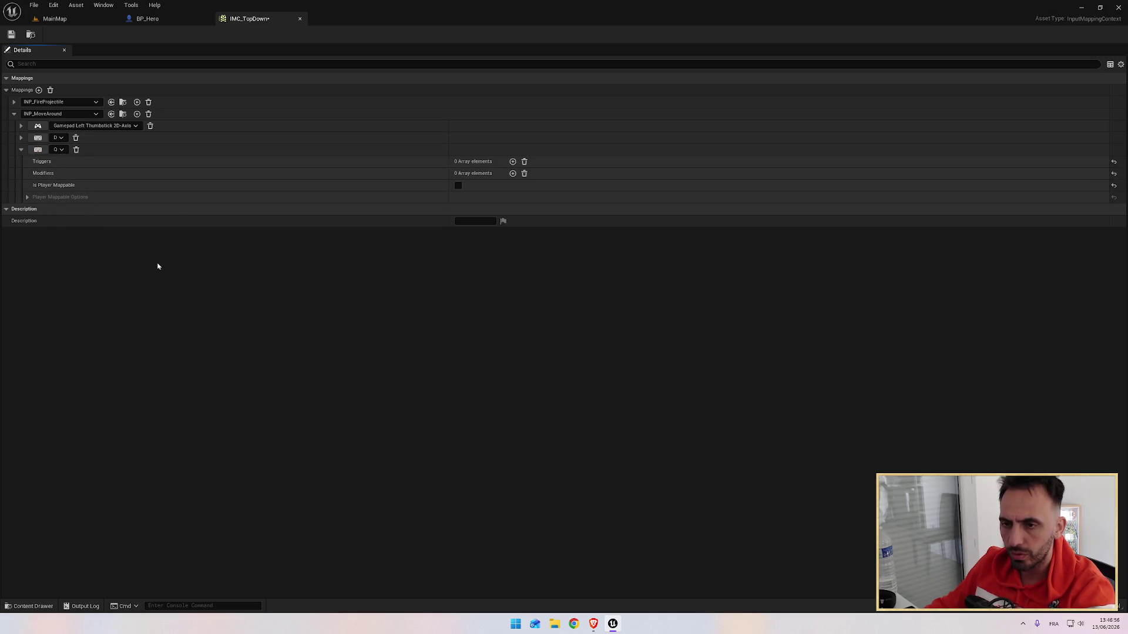
pyautogui.hotkey('alt', 'Tab')
pyautogui.click(235, 367)
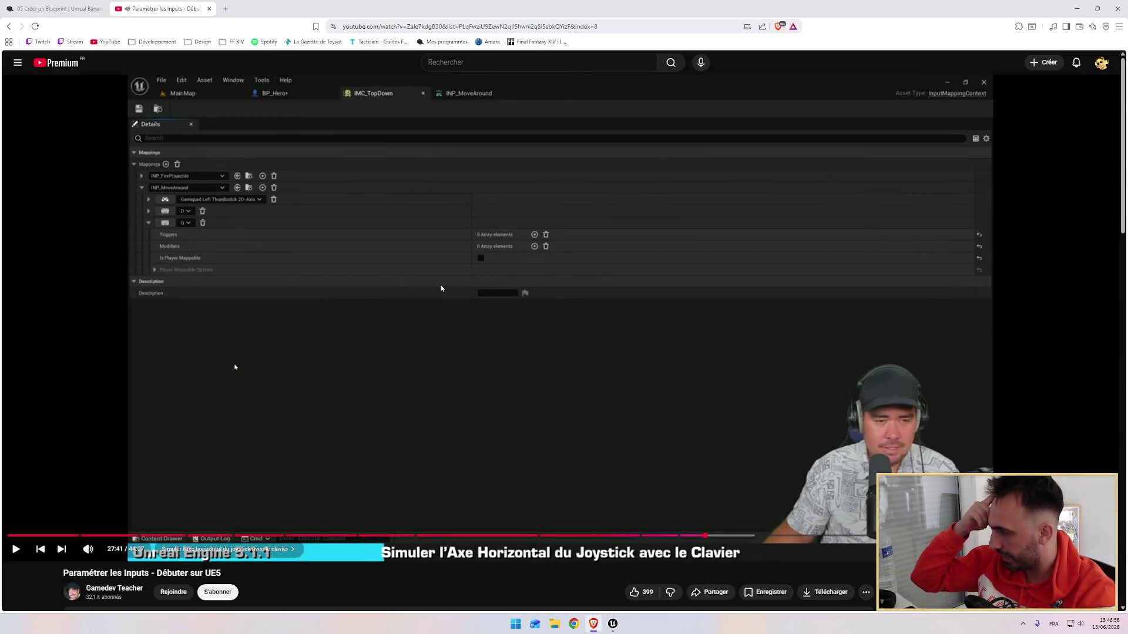
pyautogui.hotkey('alt', 'Tab')
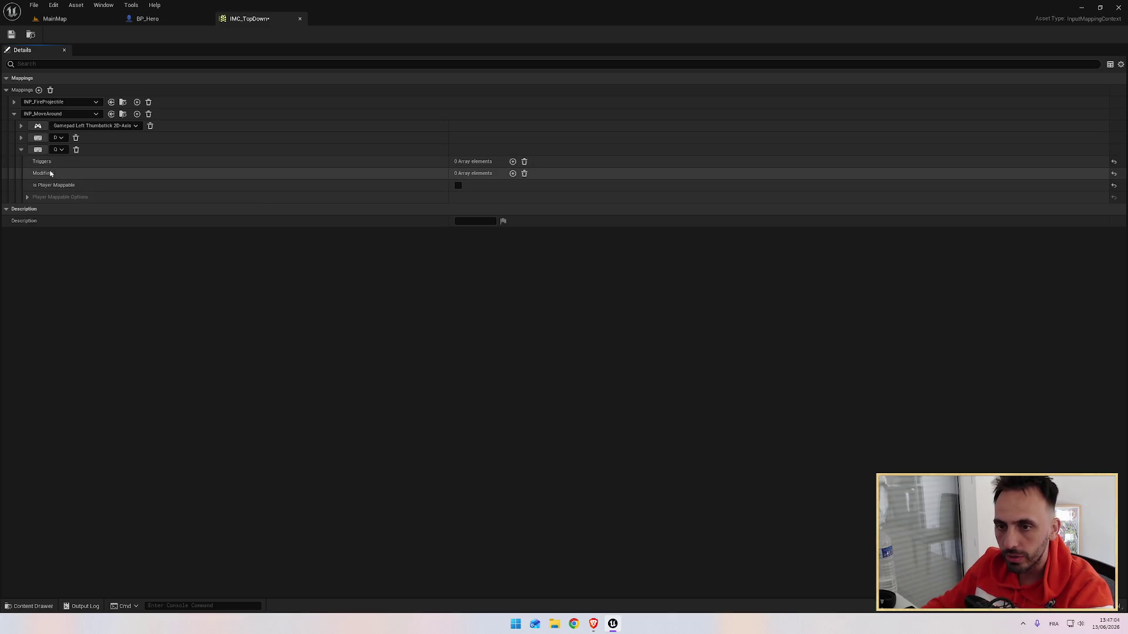
# Give the Q binding a Negate modifier that negates only the X axis.
pyautogui.click(512, 174)
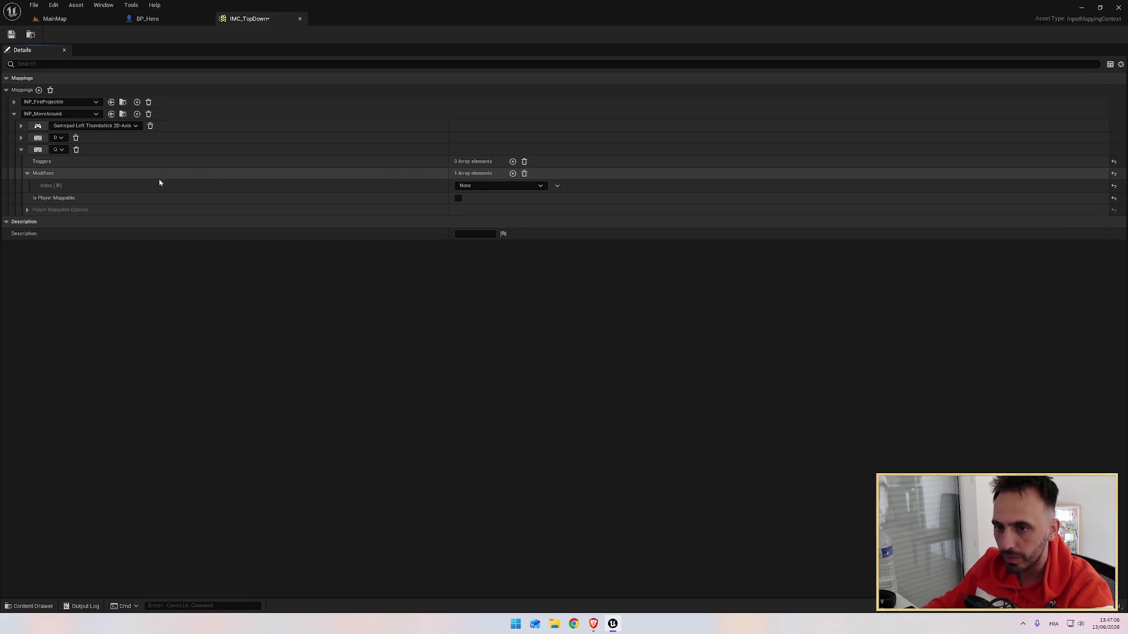
pyautogui.click(487, 186)
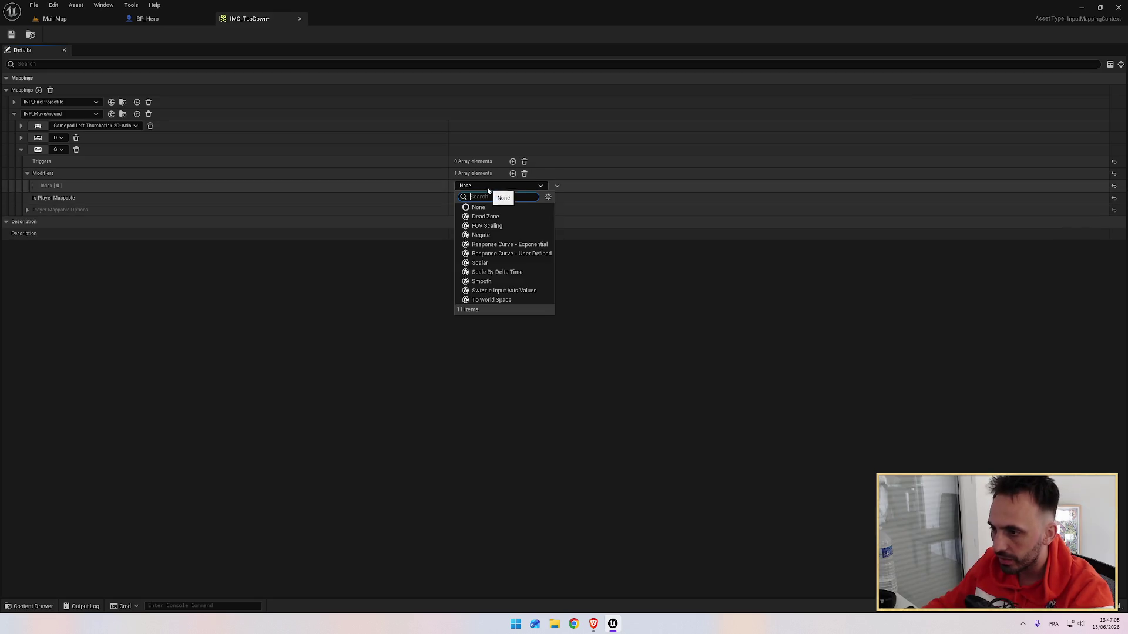
pyautogui.click(481, 235)
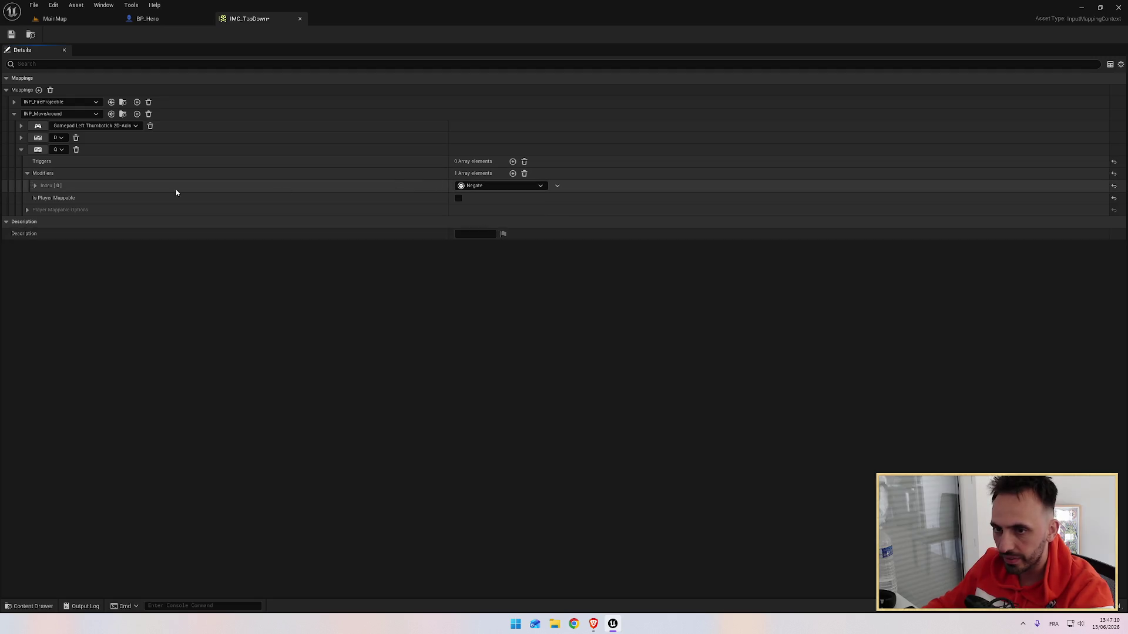
pyautogui.click(35, 186)
pyautogui.click(458, 210)
pyautogui.click(458, 222)
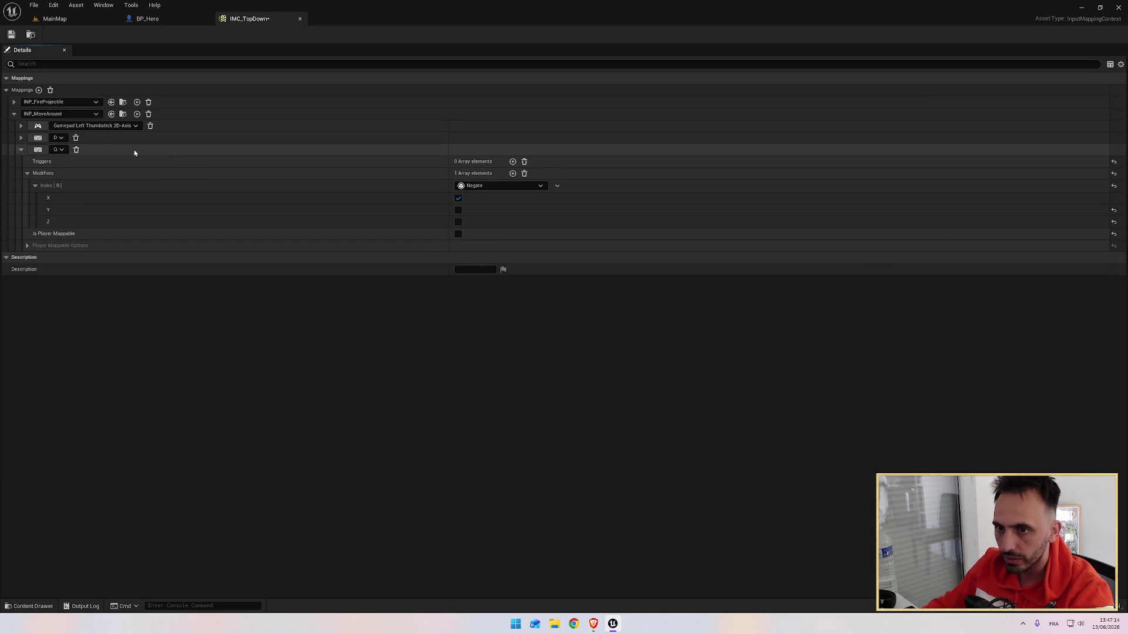
# Play-test MainMap to confirm X=1.000 and X=-1.000 print, then resume the tutorial.
pyautogui.click(55, 18)
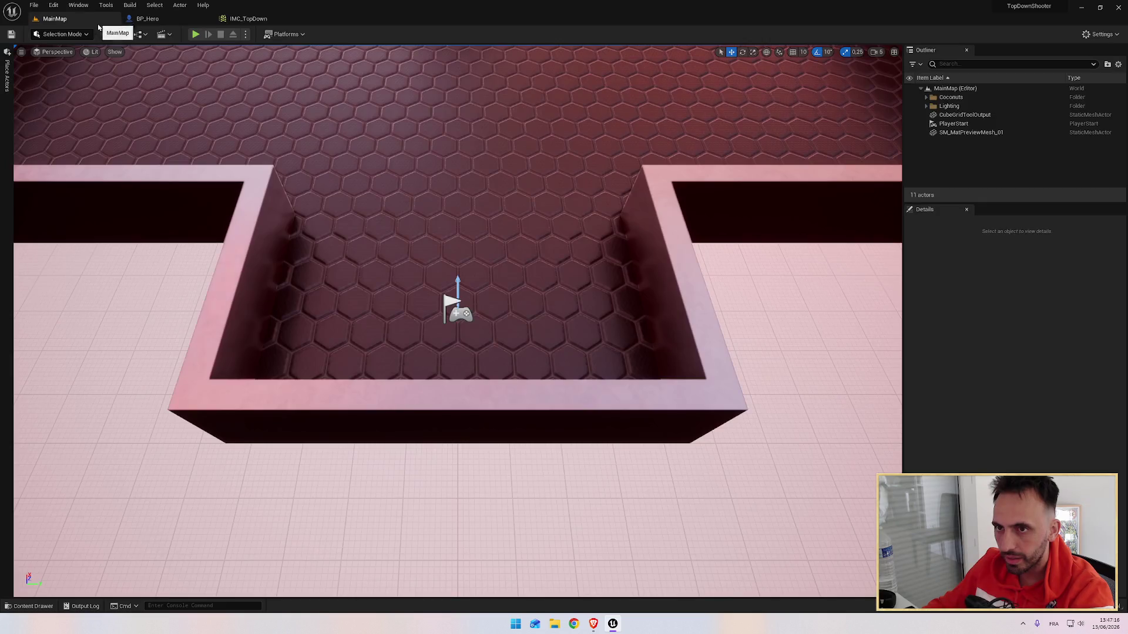
pyautogui.click(207, 32)
pyautogui.click(277, 145)
pyautogui.press('w')
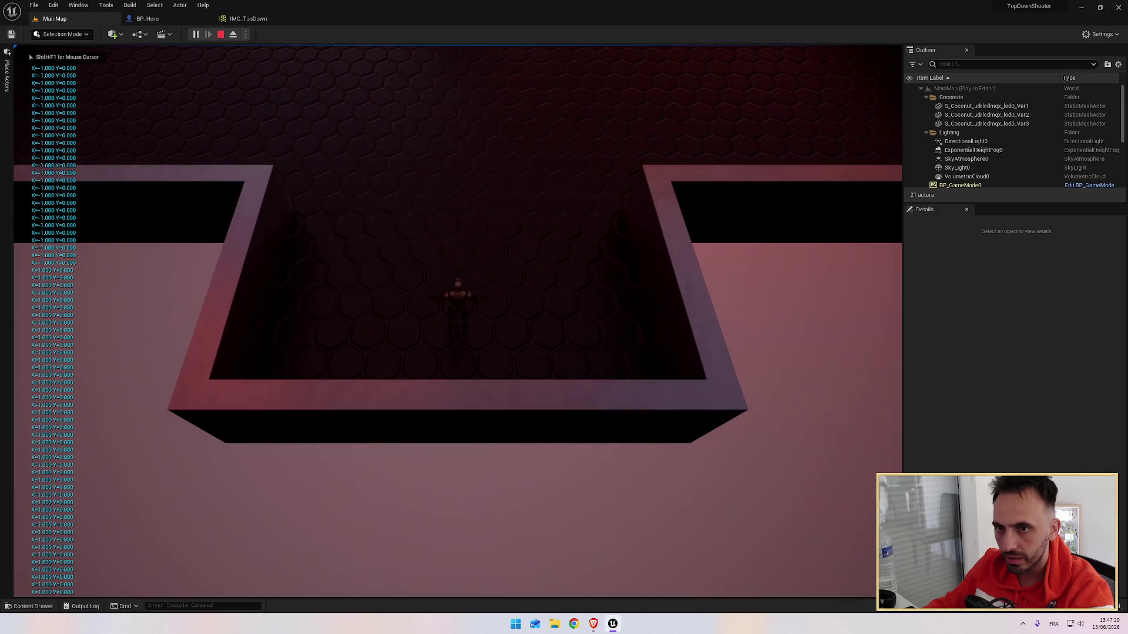
pyautogui.press('s')
pyautogui.press('w')
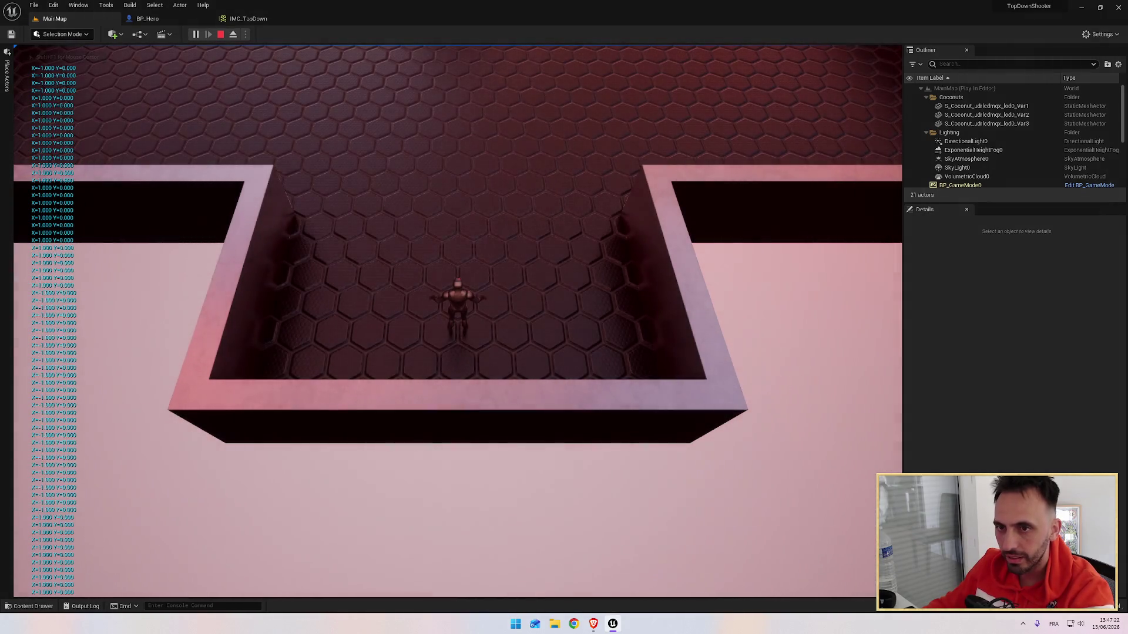
pyautogui.press('s')
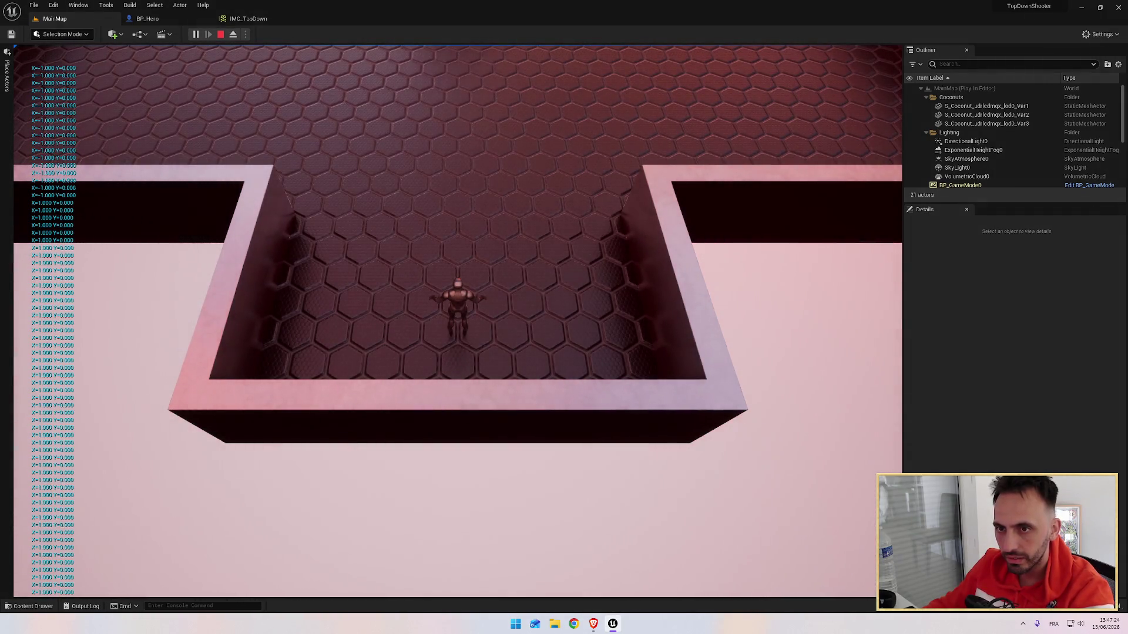
pyautogui.press('Escape')
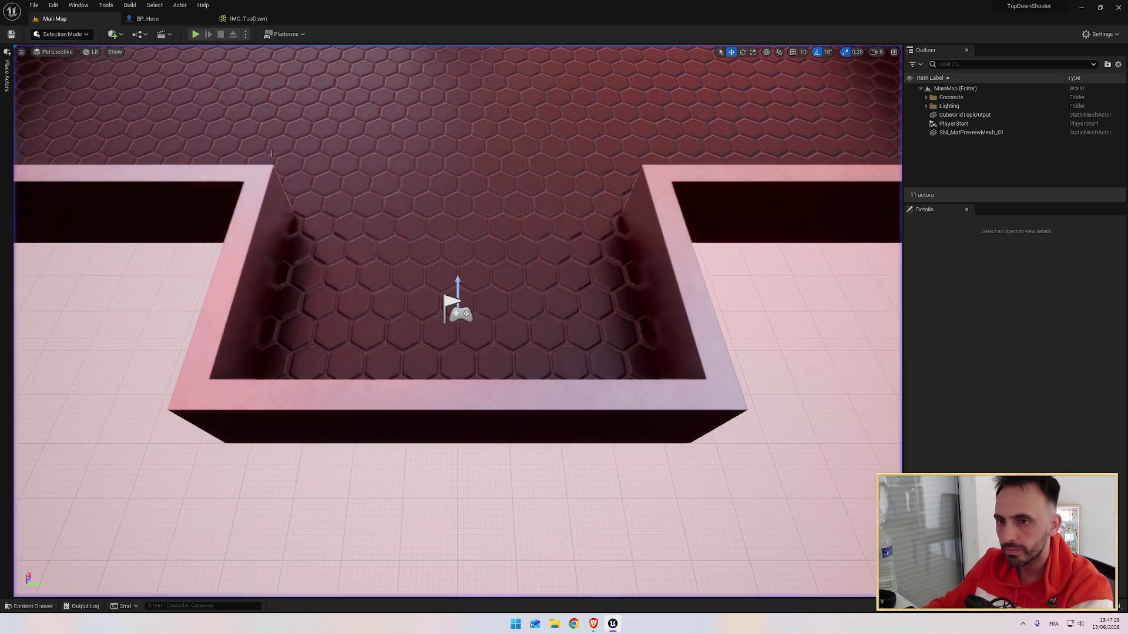
pyautogui.hotkey('alt', 'Tab')
pyautogui.click(235, 367)
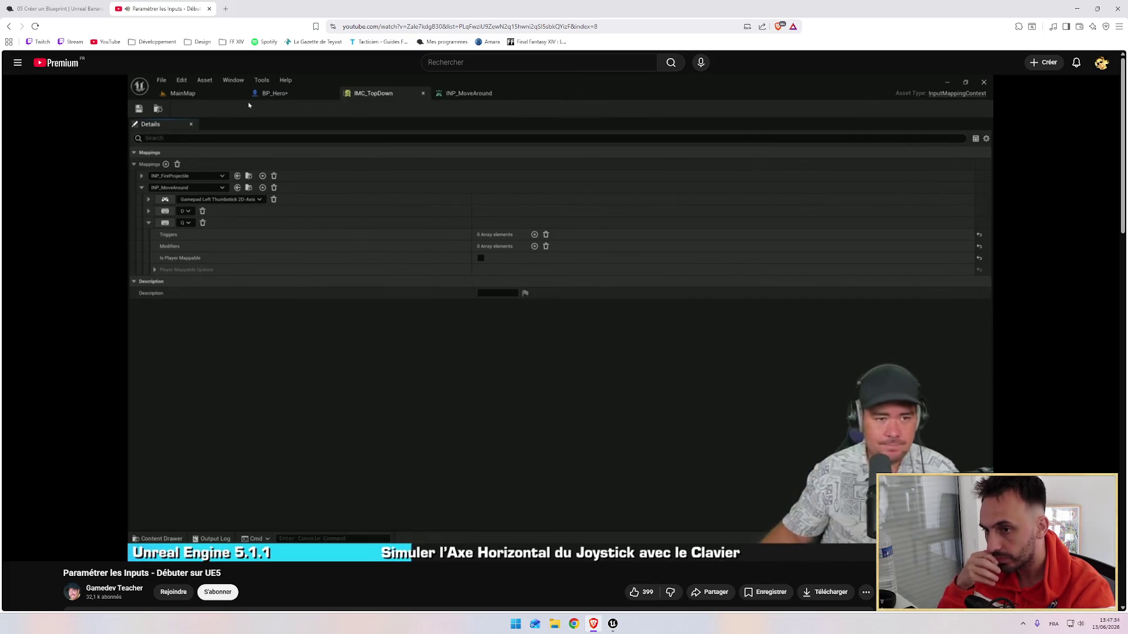
# In IMC_TopDown, add a Z binding to INP_MoveAround with a Negate modifier, Z axis unchecked.
pyautogui.hotkey('alt', 'Tab')
pyautogui.click(248, 18)
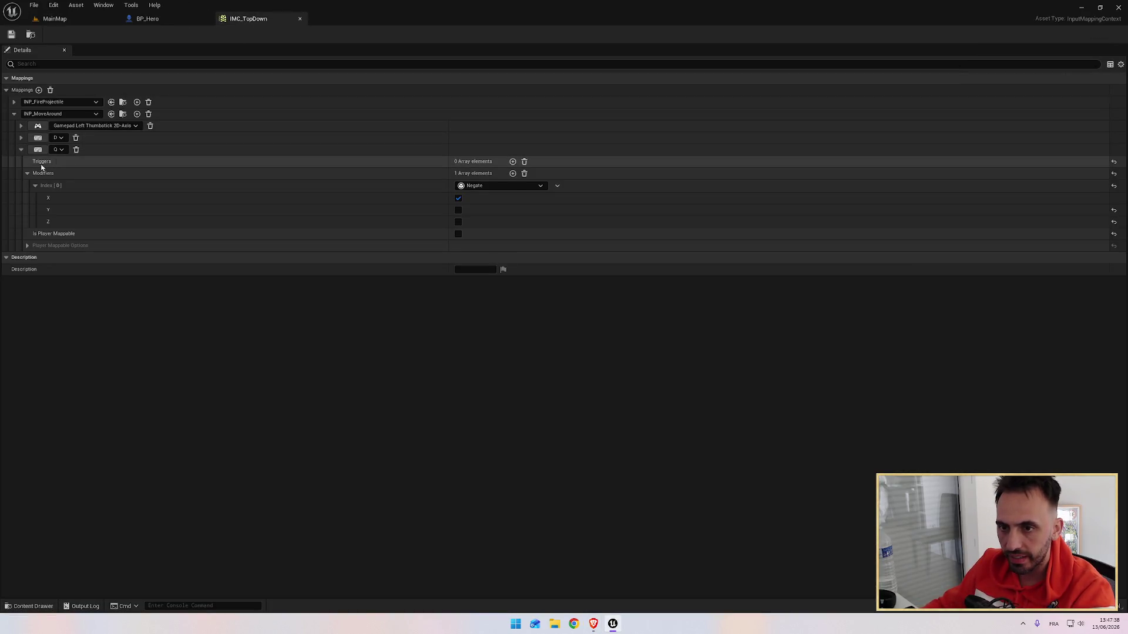
pyautogui.click(137, 113)
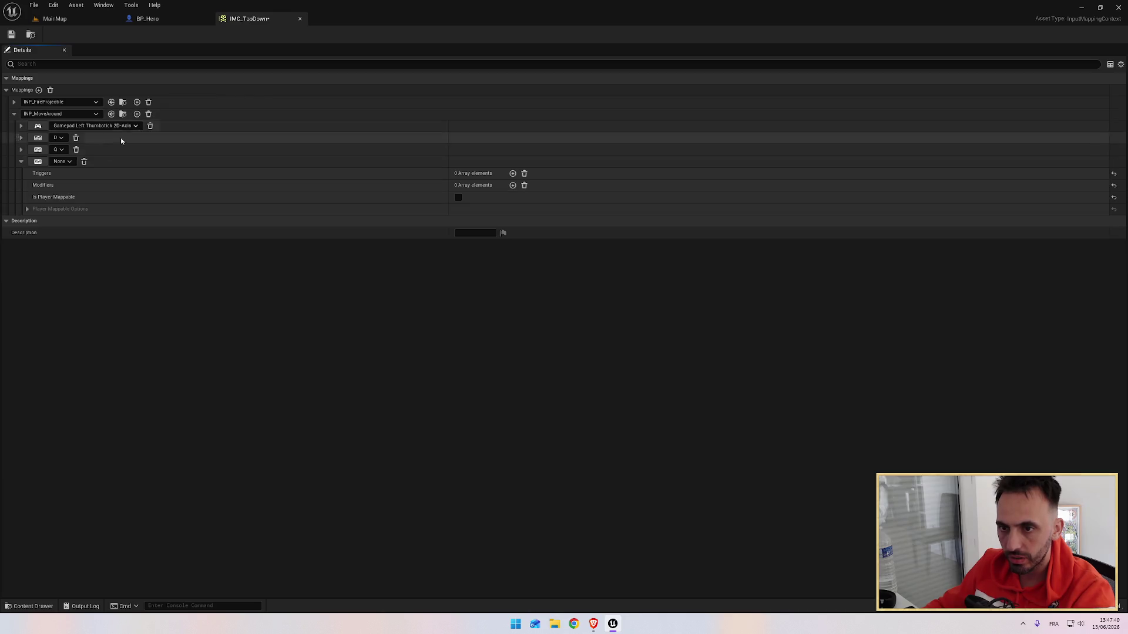
pyautogui.click(37, 162)
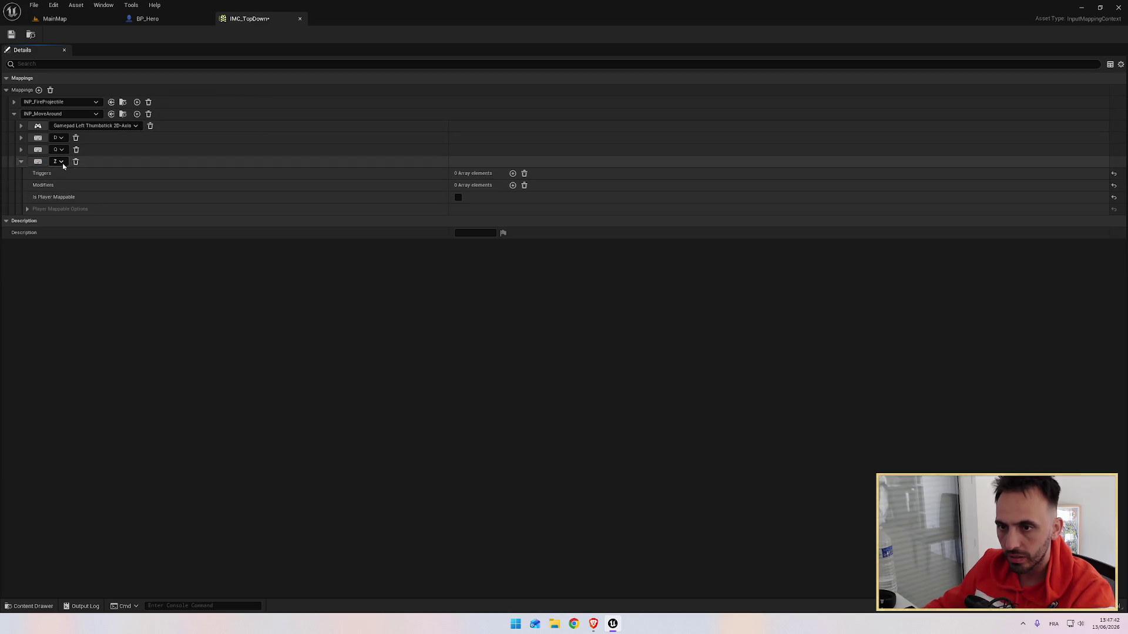
pyautogui.press('z')
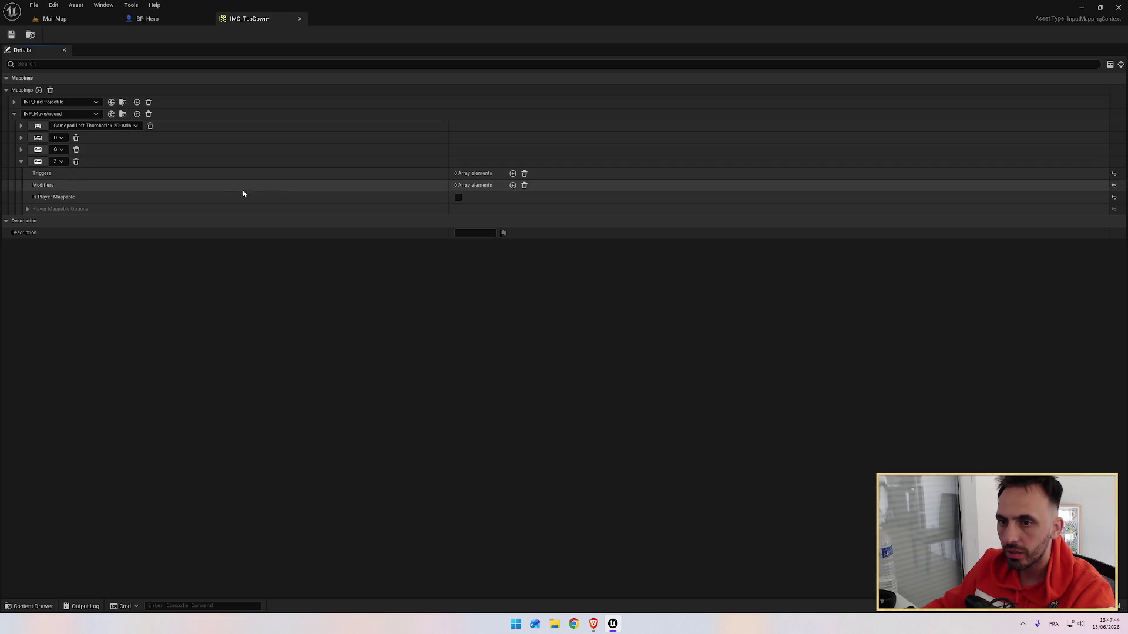
pyautogui.click(513, 186)
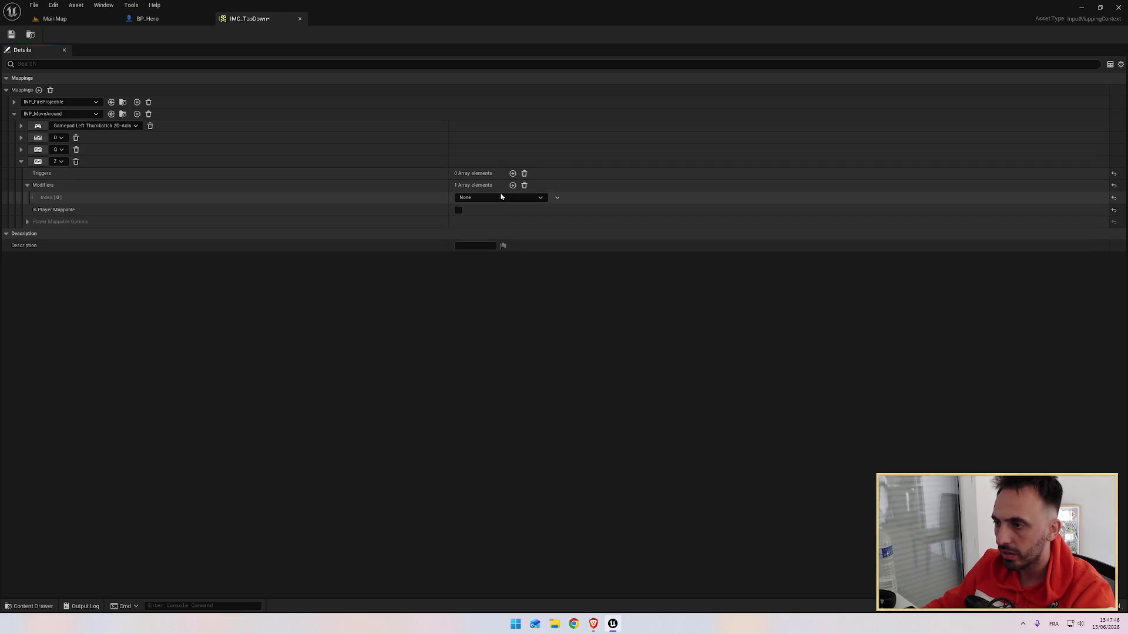
pyautogui.click(498, 200)
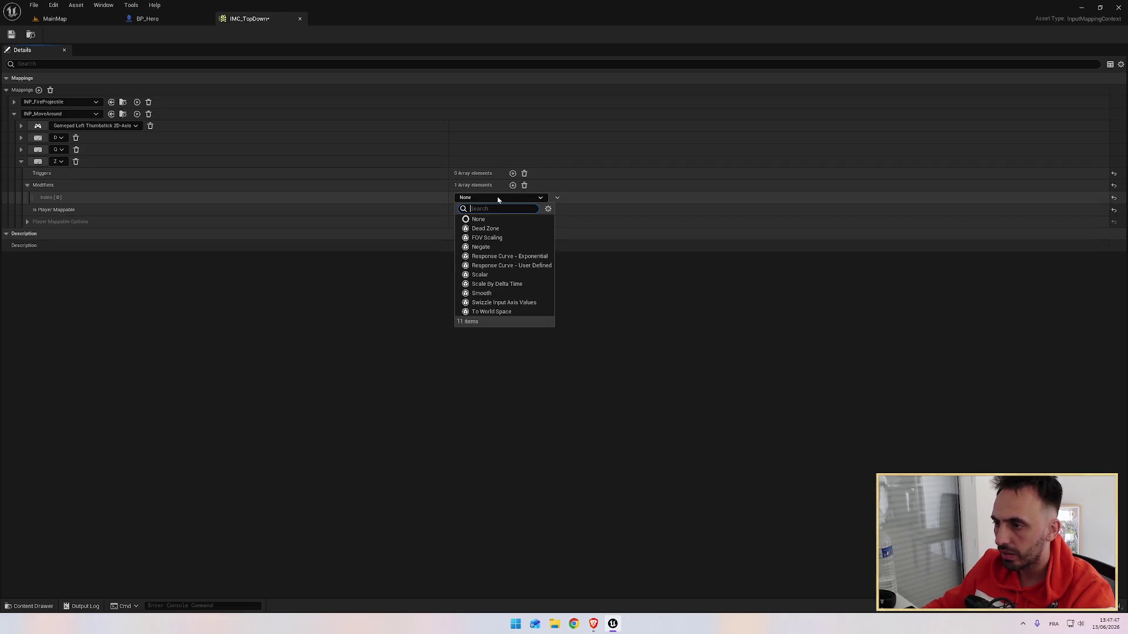
pyautogui.click(490, 249)
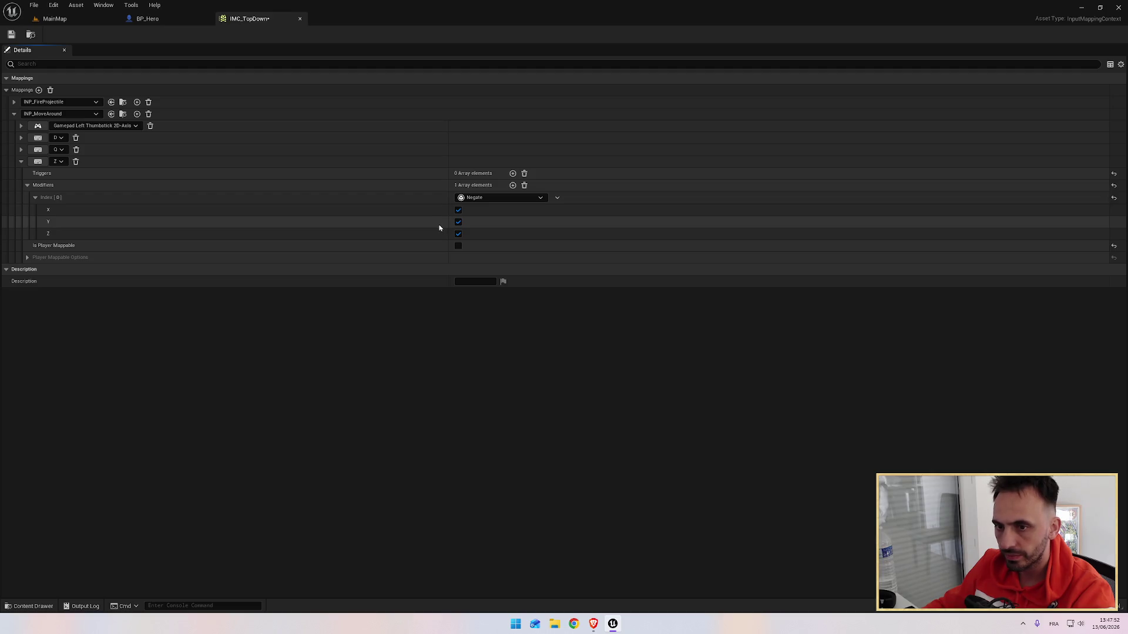
pyautogui.click(458, 235)
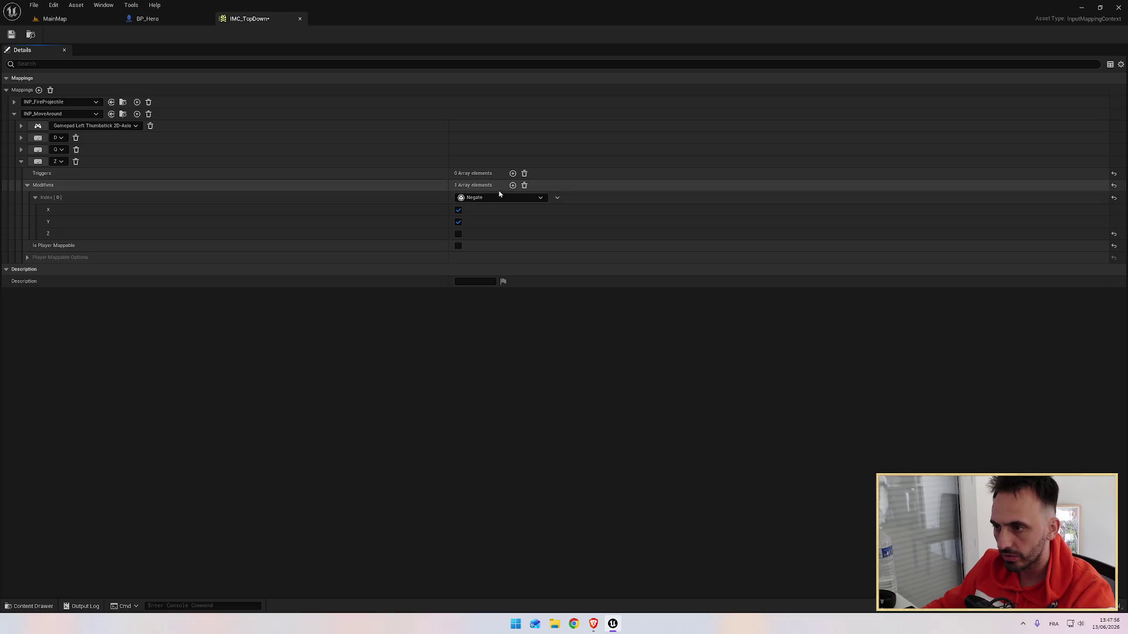
# Check the tutorial, then delete the Z key binding.
pyautogui.hotkey('alt', 'Tab')
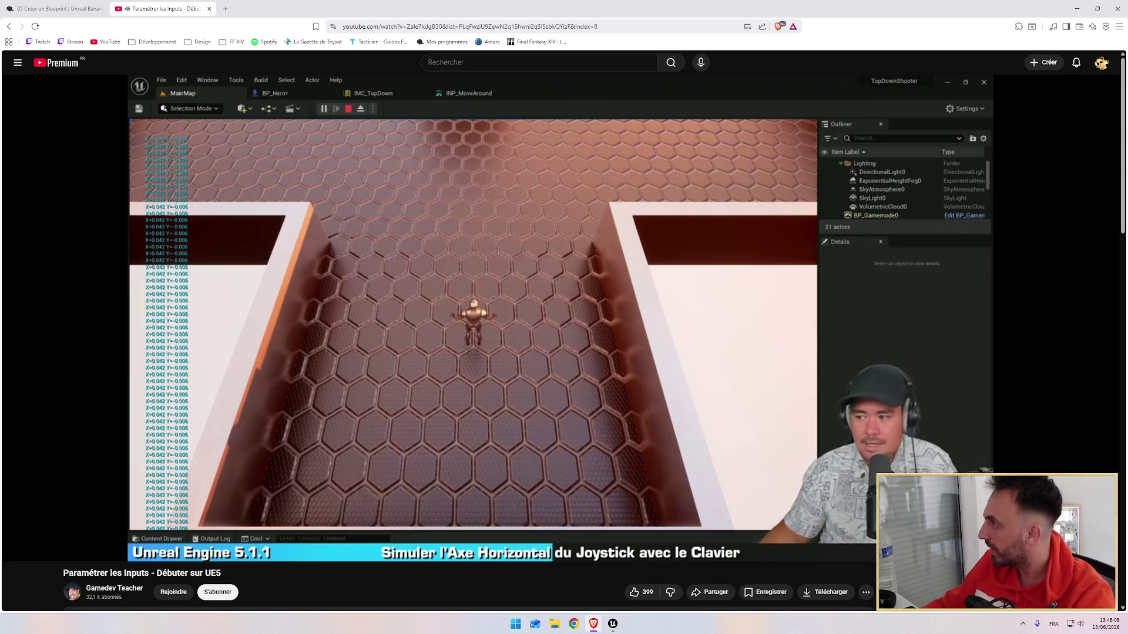
pyautogui.hotkey('alt', 'Tab')
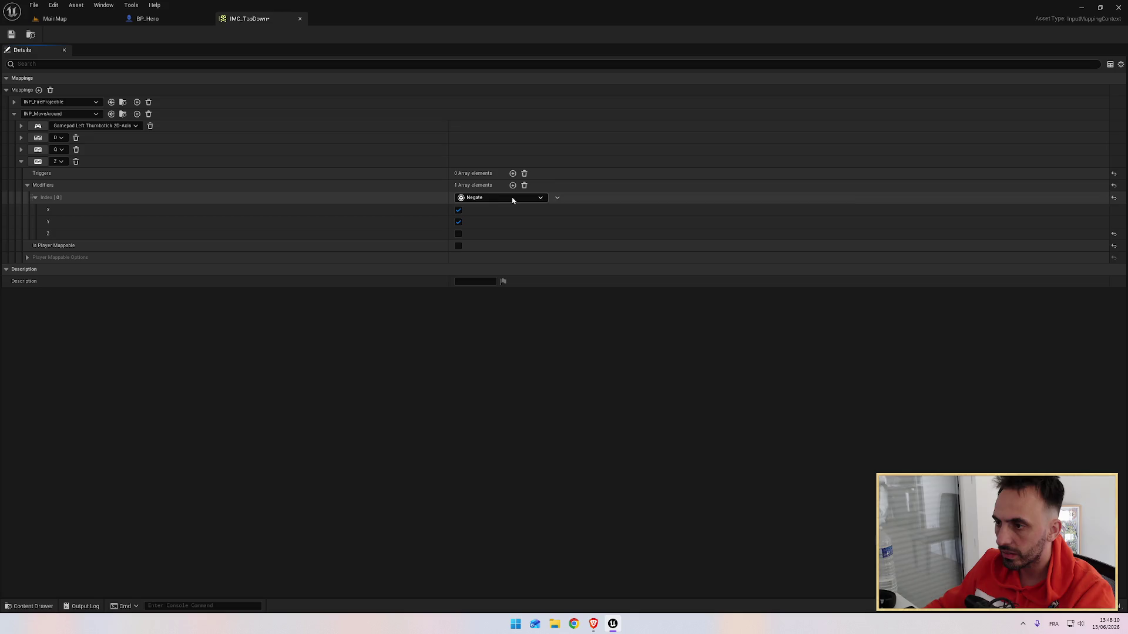
pyautogui.click(558, 200)
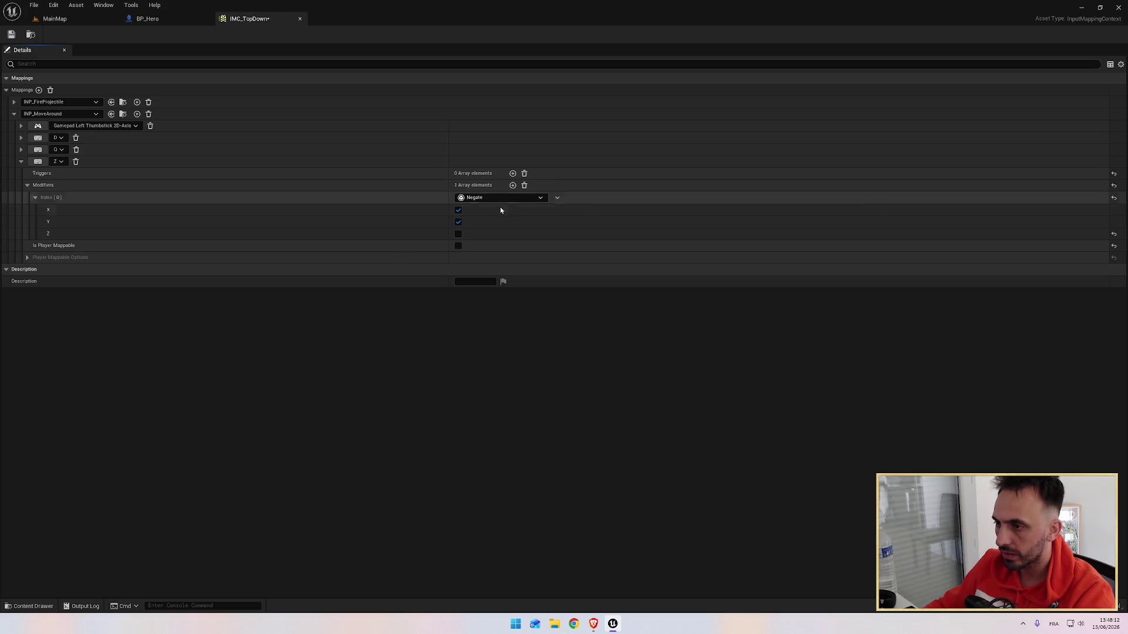
pyautogui.click(76, 162)
# Expand the Q binding to inspect its Negate modifier.
pyautogui.hotkey('alt', 'Tab')
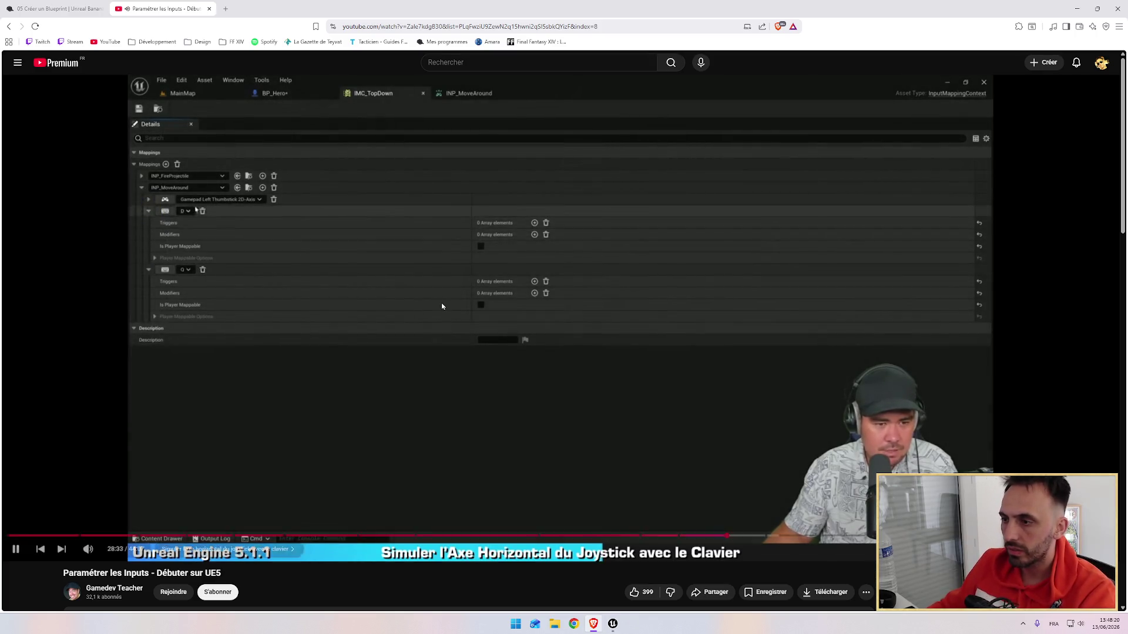
pyautogui.hotkey('alt', 'Tab')
pyautogui.click(20, 148)
pyautogui.click(20, 148)
pyautogui.click(20, 149)
pyautogui.click(28, 173)
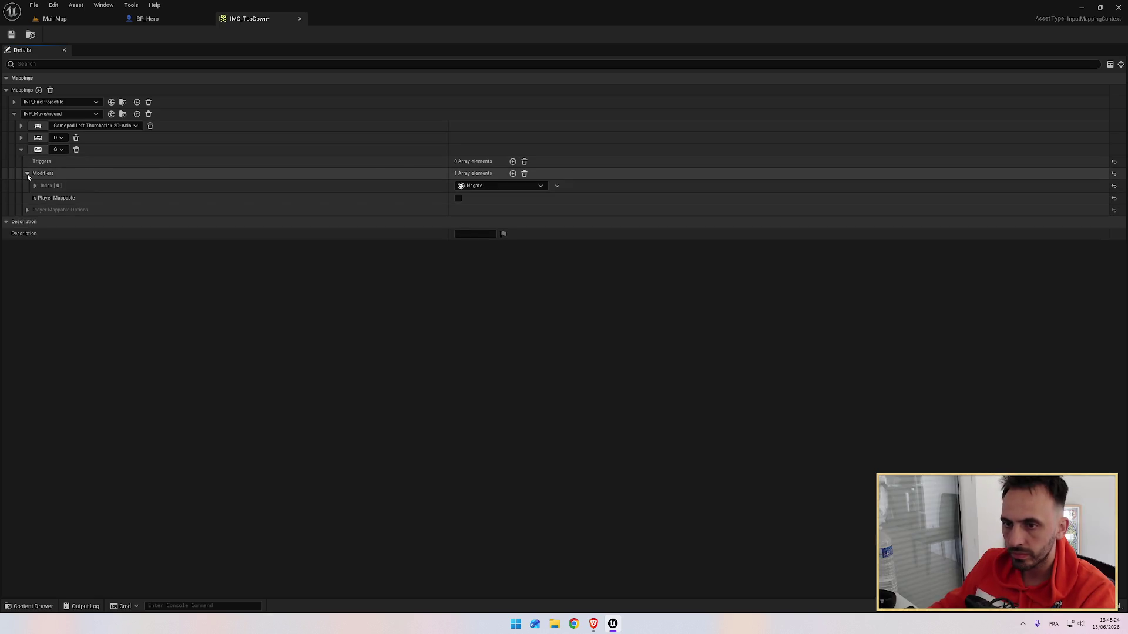
# Review the Q binding's Negate modifier options against the tutorial, then collapse the Q binding.
pyautogui.click(558, 187)
pyautogui.click(439, 280)
pyautogui.hotkey('alt', 'Tab')
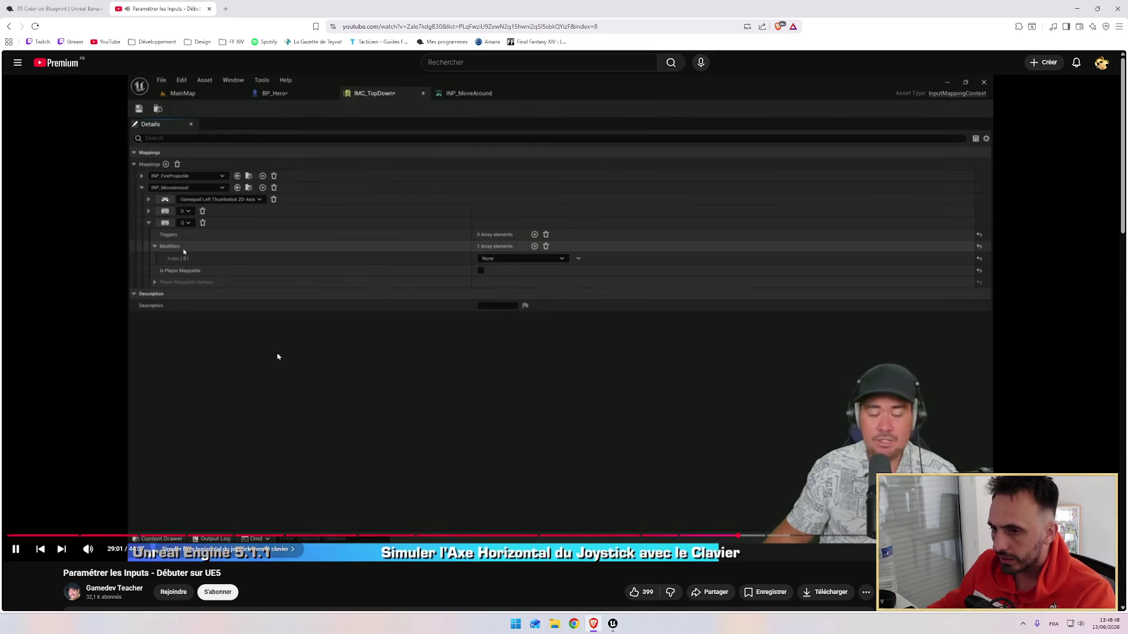
pyautogui.hotkey('alt', 'Tab')
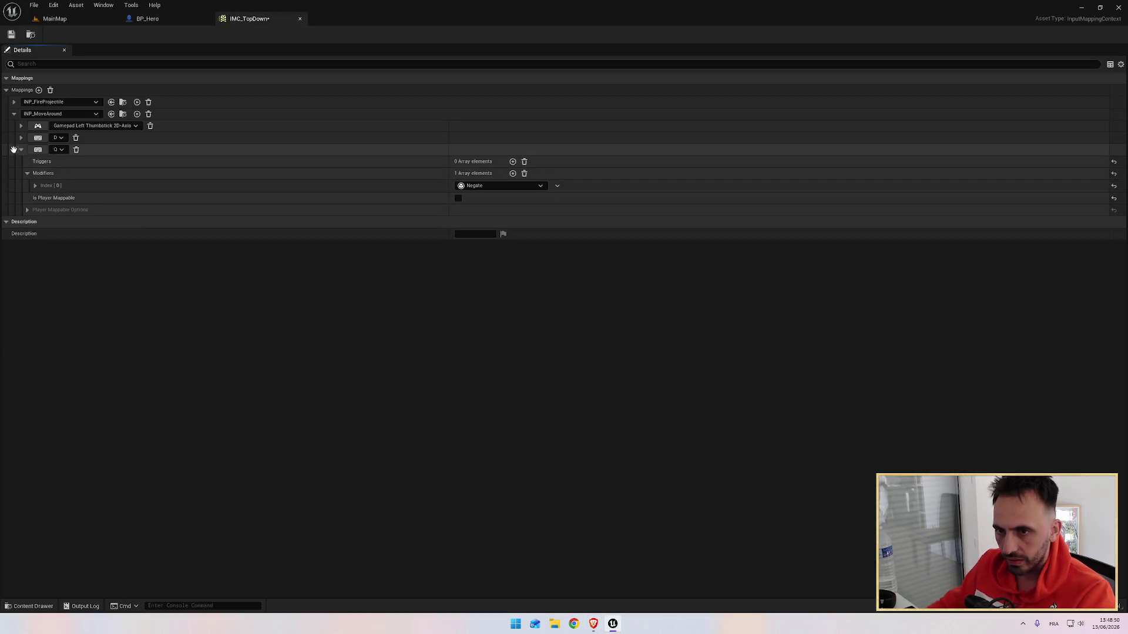
pyautogui.click(21, 149)
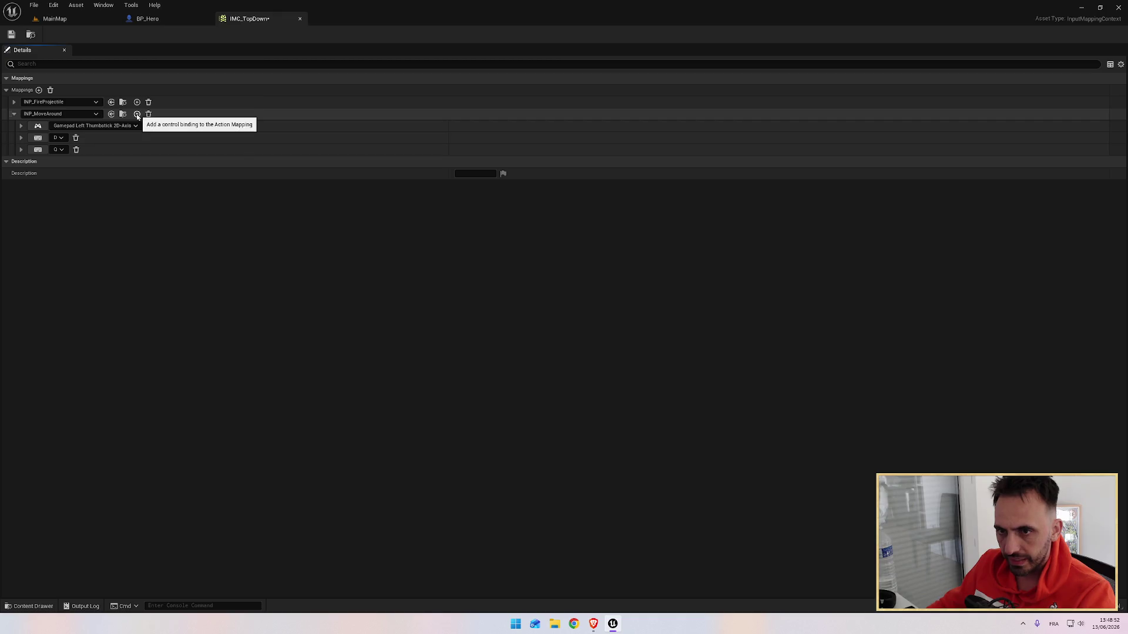
# Bind Z to INP_MoveAround again and give it a Scalar modifier.
pyautogui.click(137, 114)
pyautogui.click(62, 162)
pyautogui.write('z')
pyautogui.press('Return')
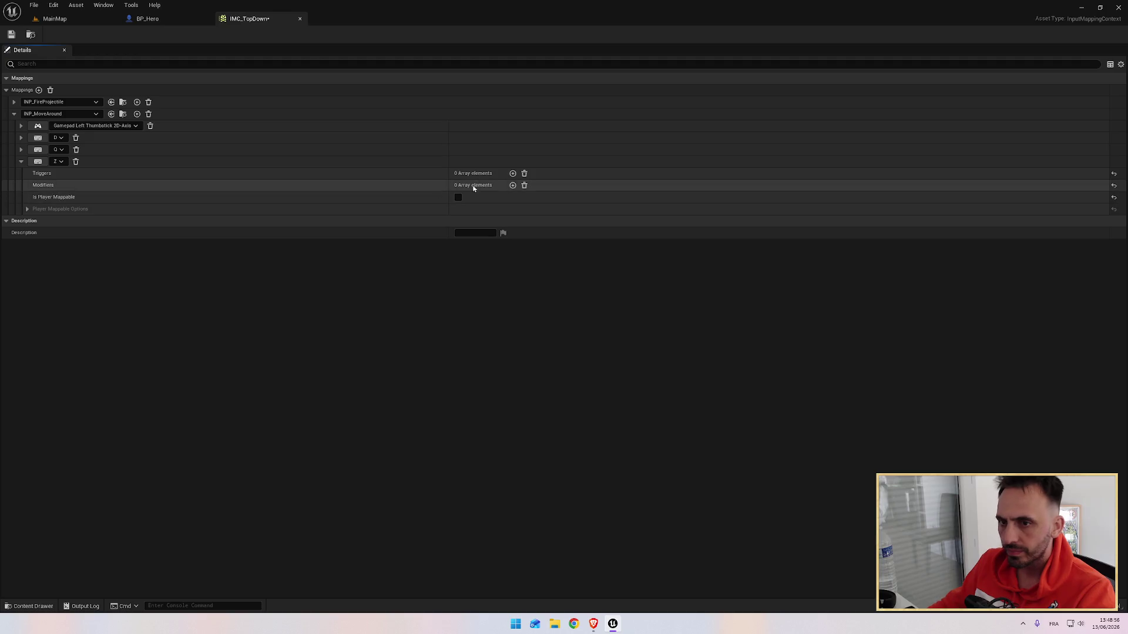
pyautogui.click(512, 185)
pyautogui.click(492, 198)
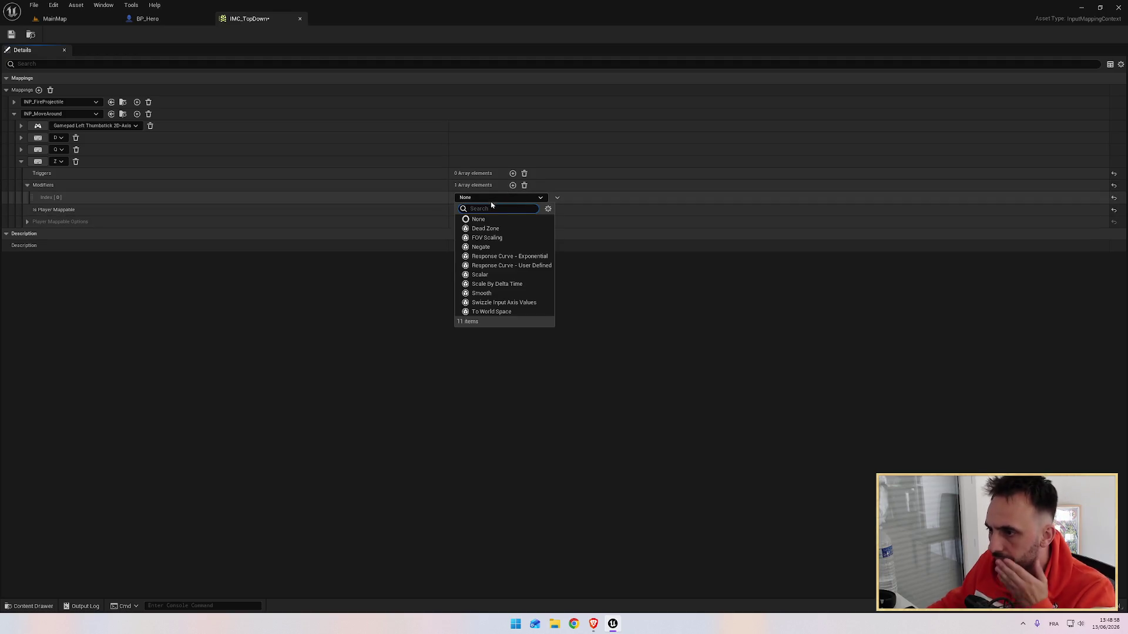
pyautogui.click(481, 275)
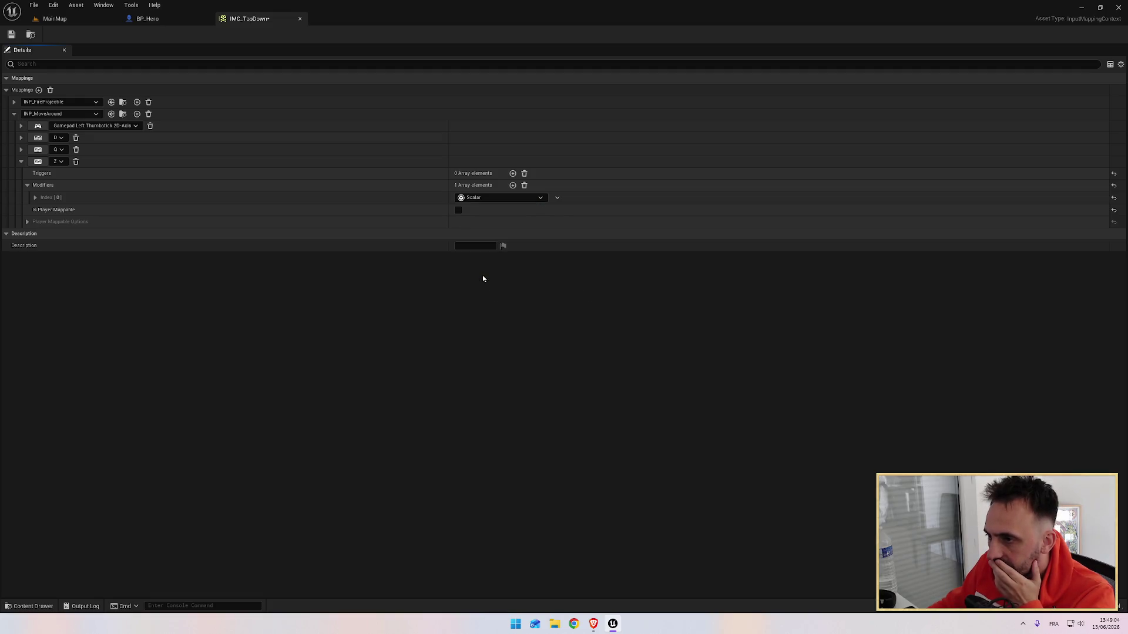